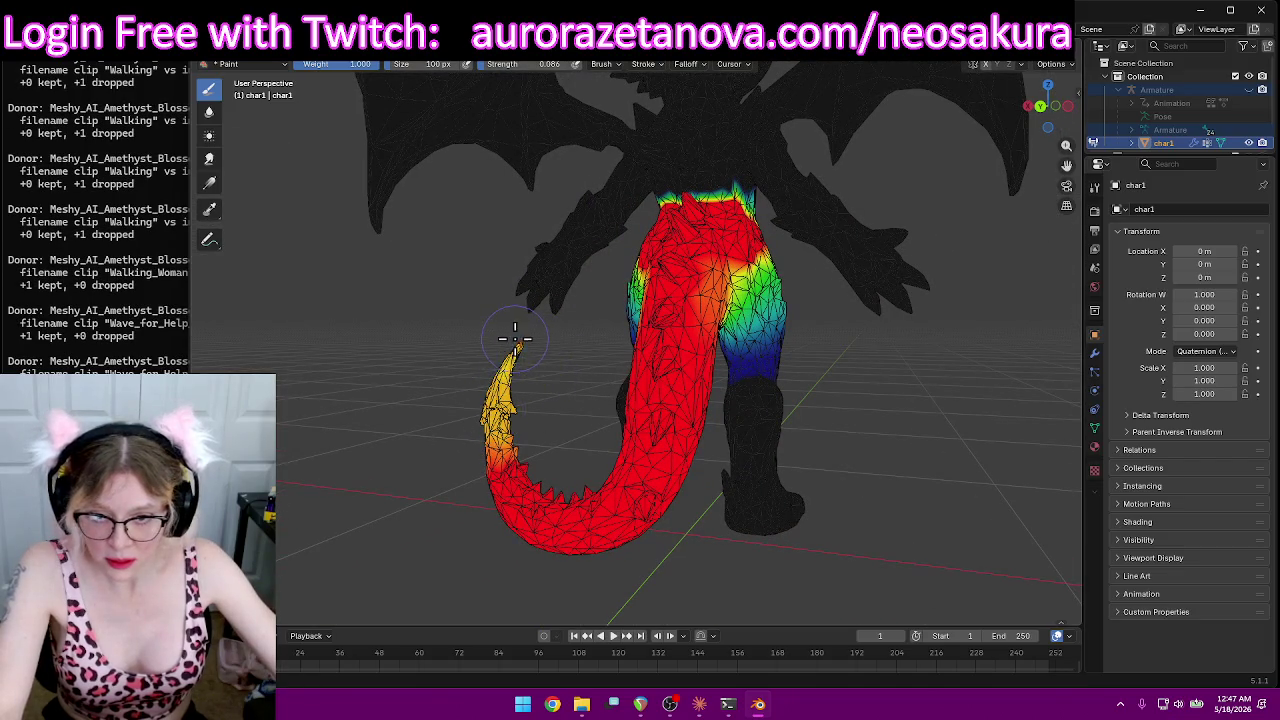
Step: Lower the tail's weights to orange midway and yellow along the curled tip
drag(502, 395, 563, 530)
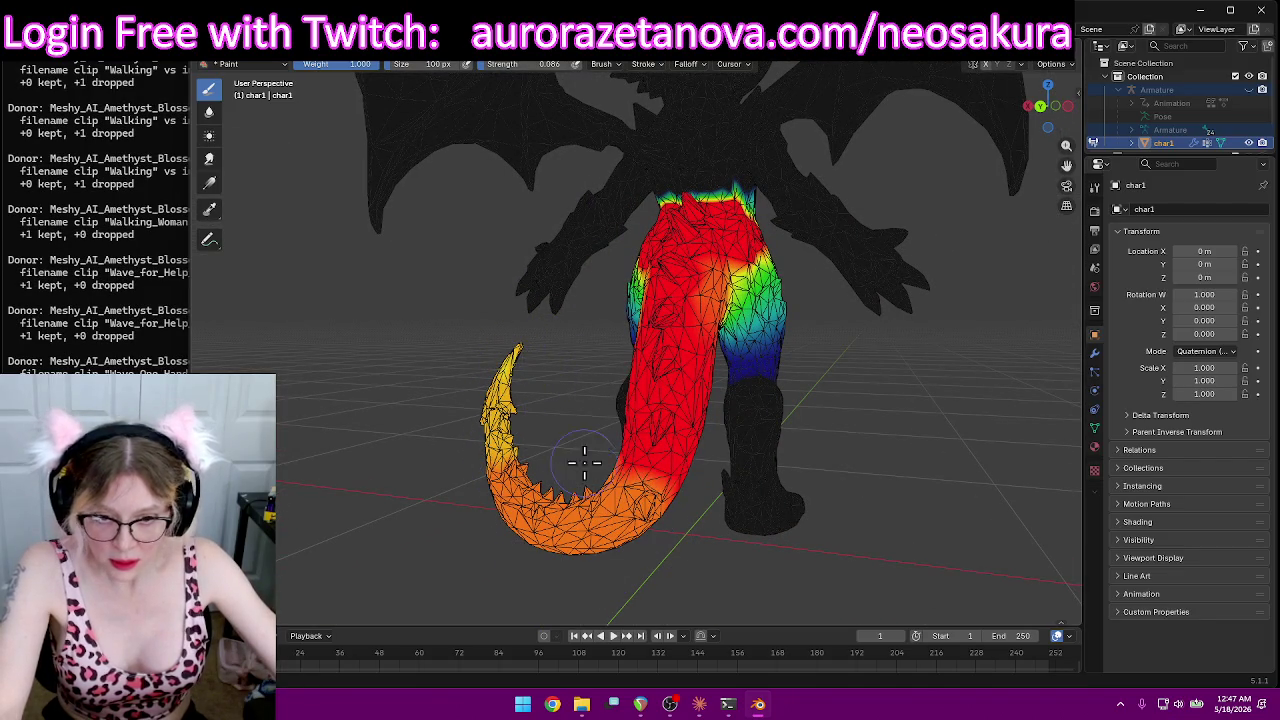
drag(690, 462, 668, 400)
mouse_move(824, 430)
middle_down()
mouse_move(1000, 428)
mouse_move(1046, 406)
mouse_move(891, 466)
mouse_move(1007, 392)
mouse_move(837, 471)
middle_up()
mouse_move(790, 480)
mouse_down()
mouse_move(579, 453)
mouse_move(590, 456)
mouse_up()
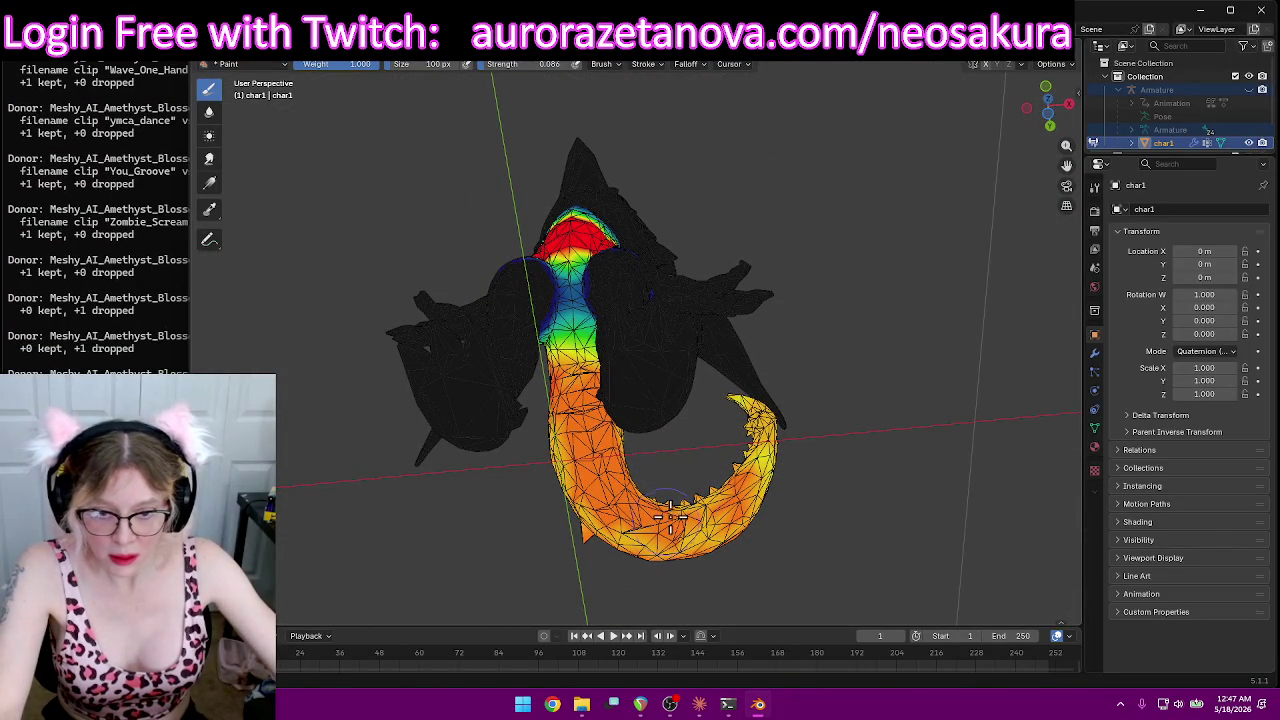
mouse_move(750, 485)
mouse_down()
mouse_move(650, 530)
mouse_move(600, 465)
mouse_move(583, 405)
mouse_move(615, 480)
mouse_move(720, 520)
mouse_move(745, 470)
mouse_up()
mouse_move(863, 429)
middle_down()
mouse_move(745, 500)
mouse_move(886, 500)
middle_up()
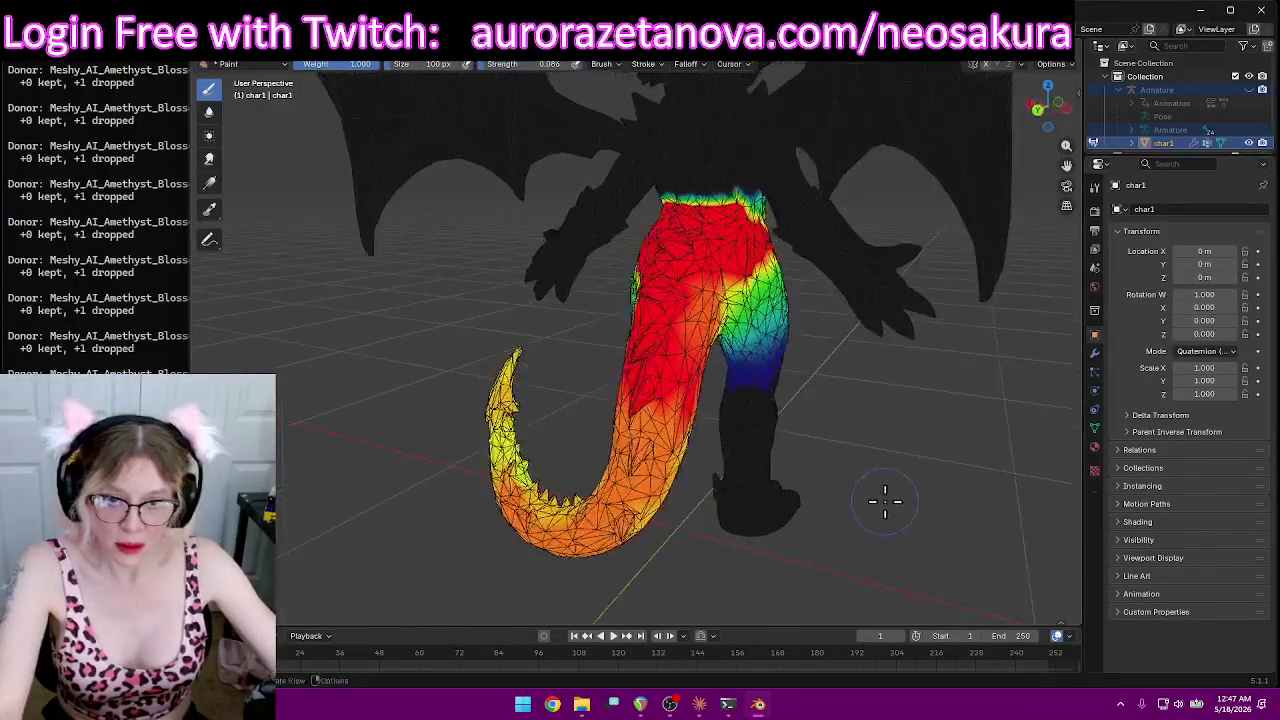
Step: Lighten the red upper part of the tail and check it from the side and rear
scroll(886, 500, down, 3)
middle_drag(794, 500, 871, 509)
drag(692, 323, 668, 428)
middle_drag(966, 409, 800, 397)
scroll(610, 381, up, 5)
mouse_move(548, 428)
middle_down()
mouse_move(623, 477)
mouse_move(908, 466)
middle_up()
mouse_move(727, 436)
middle_down()
mouse_move(851, 437)
mouse_move(790, 396)
middle_up()
Step: Orbit and zoom around the character to inspect the red-to-yellow tail gradient
mouse_move(628, 461)
middle_down()
mouse_move(760, 360)
mouse_move(509, 409)
mouse_move(628, 447)
mouse_move(695, 410)
middle_up()
mouse_move(705, 335)
middle_down()
mouse_move(891, 386)
mouse_move(651, 380)
middle_up()
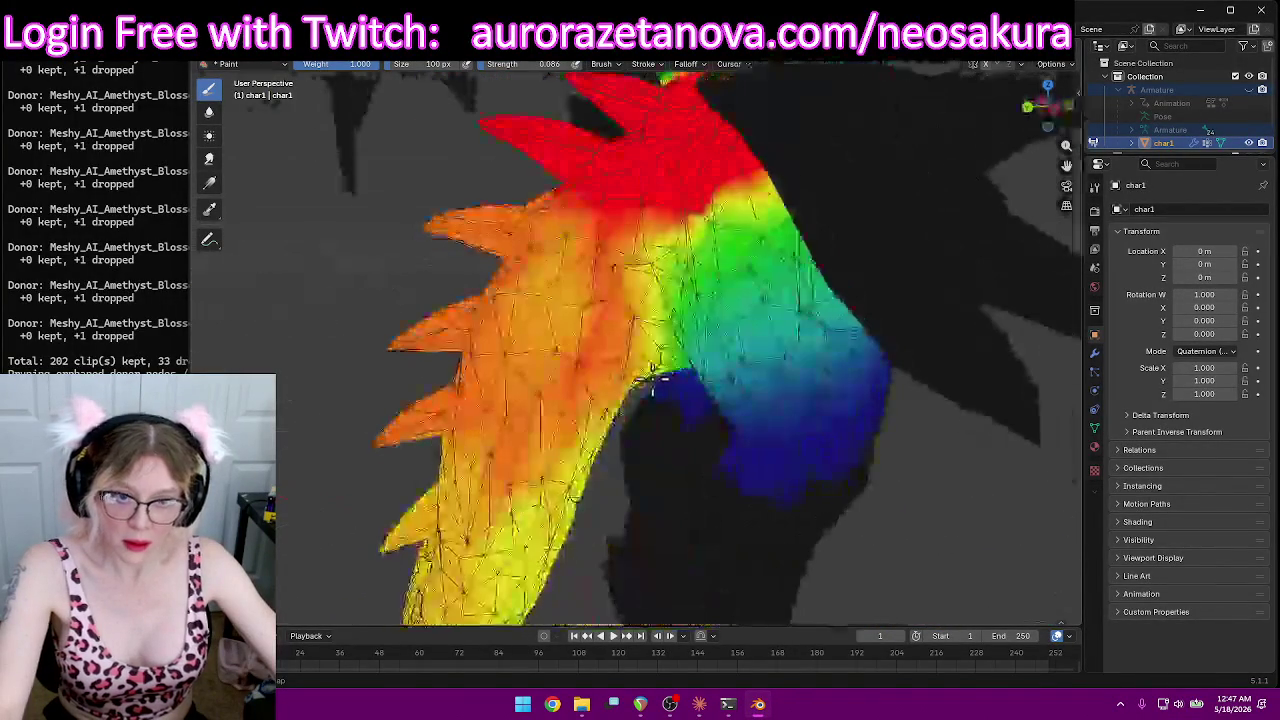
middle_drag(569, 395, 586, 457)
scroll(586, 457, down, 5)
mouse_move(523, 486)
middle_down()
mouse_move(680, 486)
mouse_move(659, 531)
mouse_move(710, 355)
middle_up()
scroll(659, 531, up, 3)
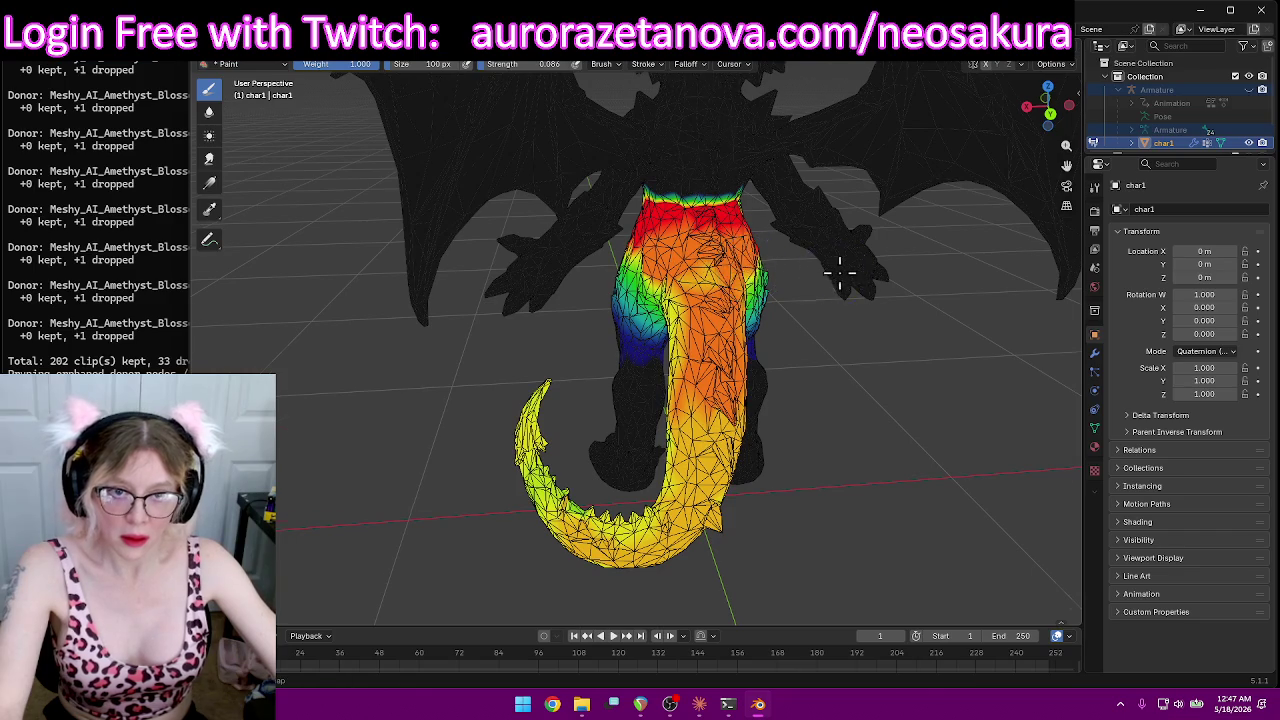
middle_drag(840, 270, 734, 271)
scroll(940, 300, down, 3)
middle_drag(940, 300, 793, 270)
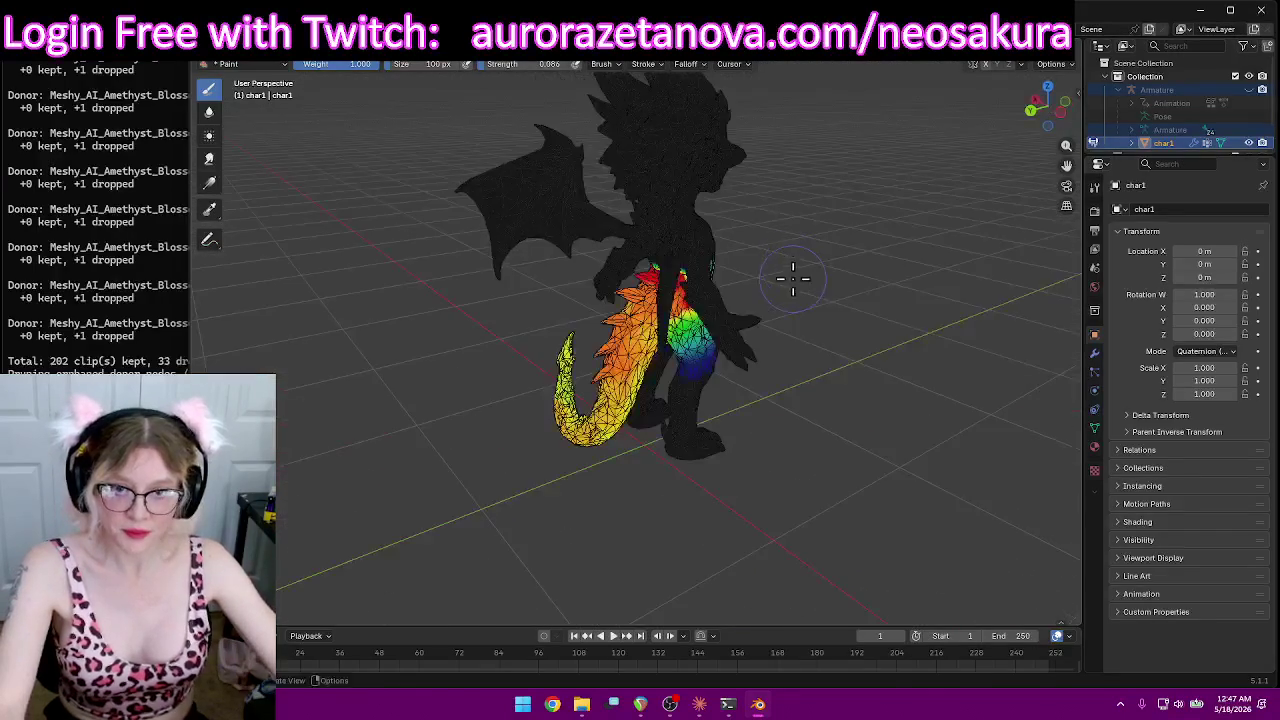
middle_drag(996, 310, 633, 270)
click(641, 64)
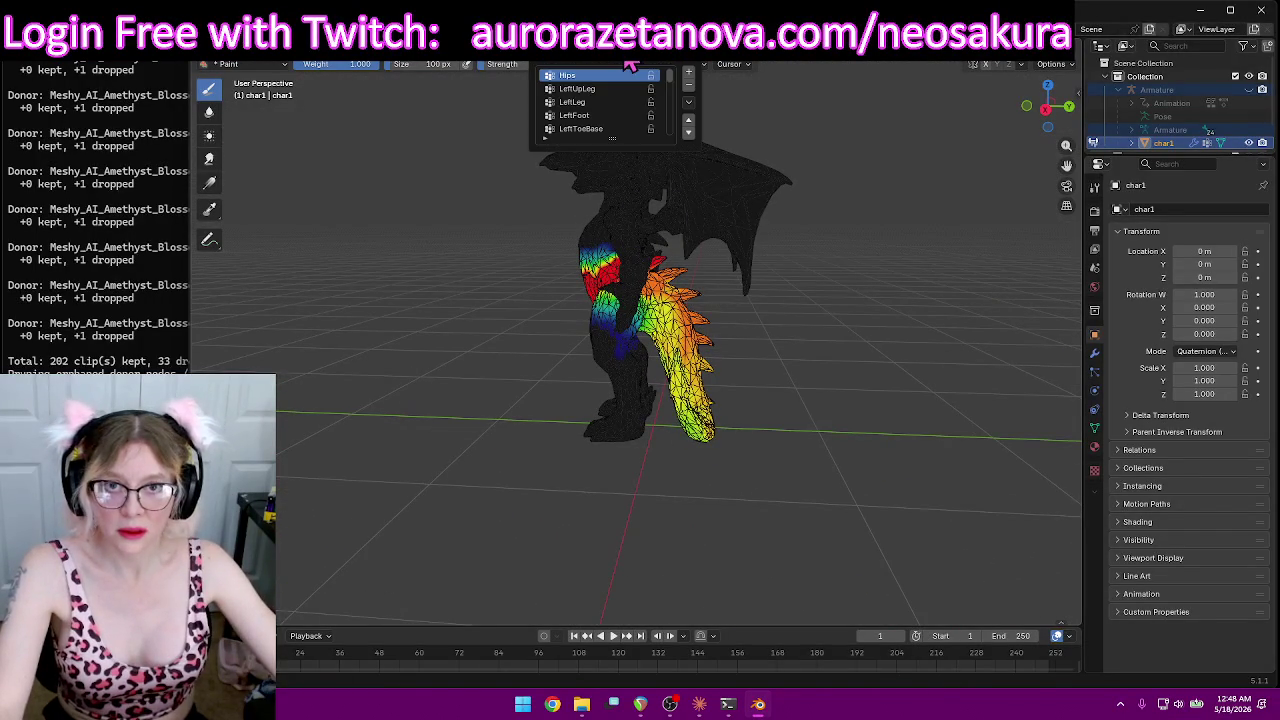
Step: Switch to the LeftUpLeg vertex group and close in on the upper leg
click(610, 90)
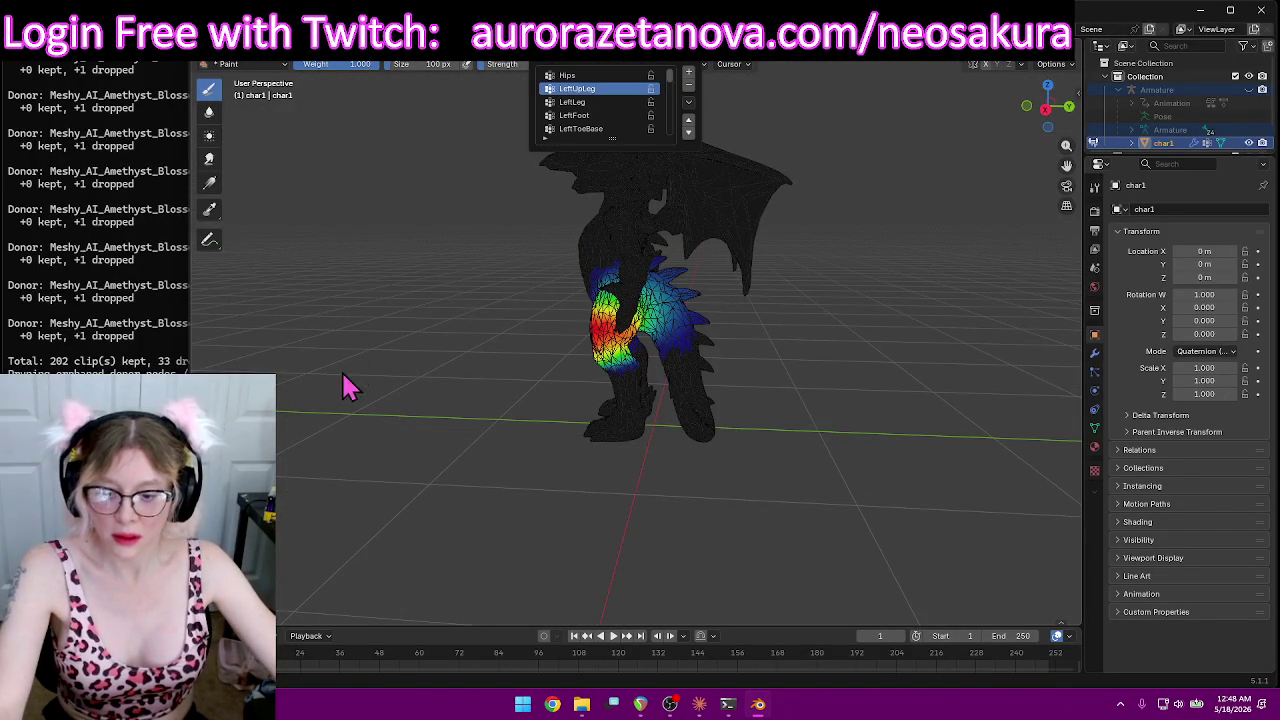
middle_drag(418, 378, 957, 409)
scroll(957, 406, up, 3)
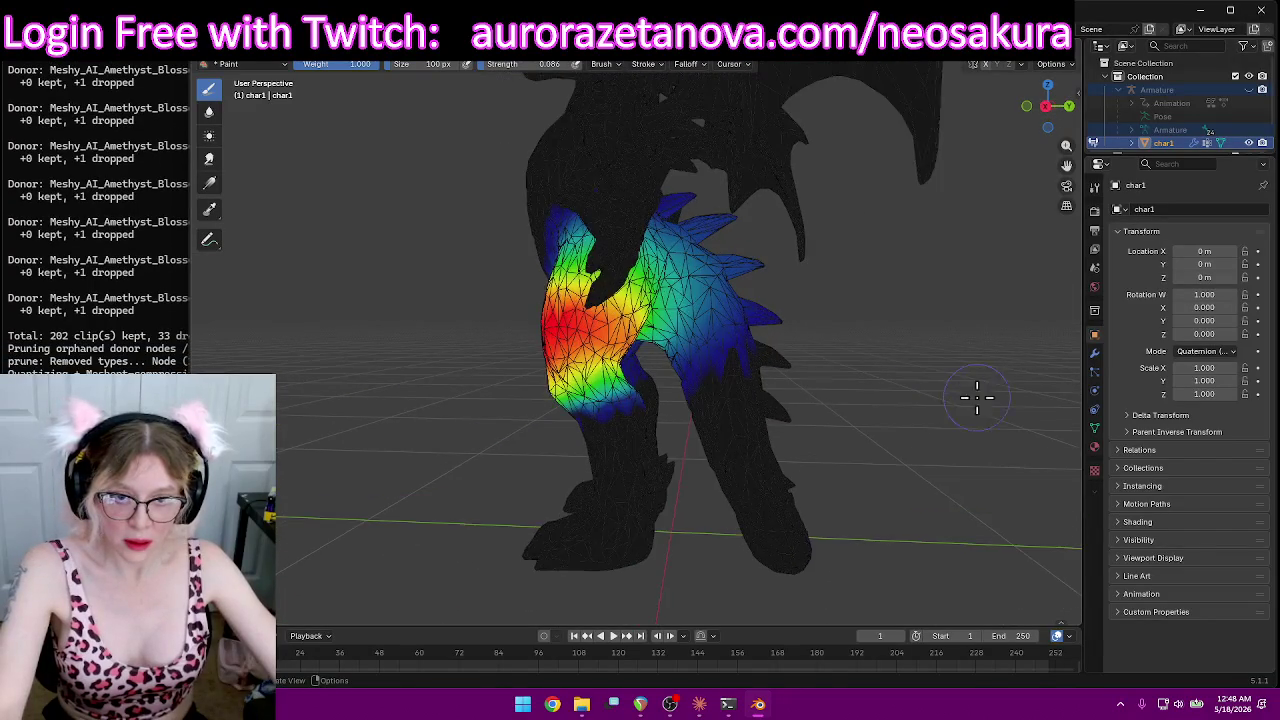
scroll(950, 380, up, 2)
middle_drag(943, 357, 843, 351)
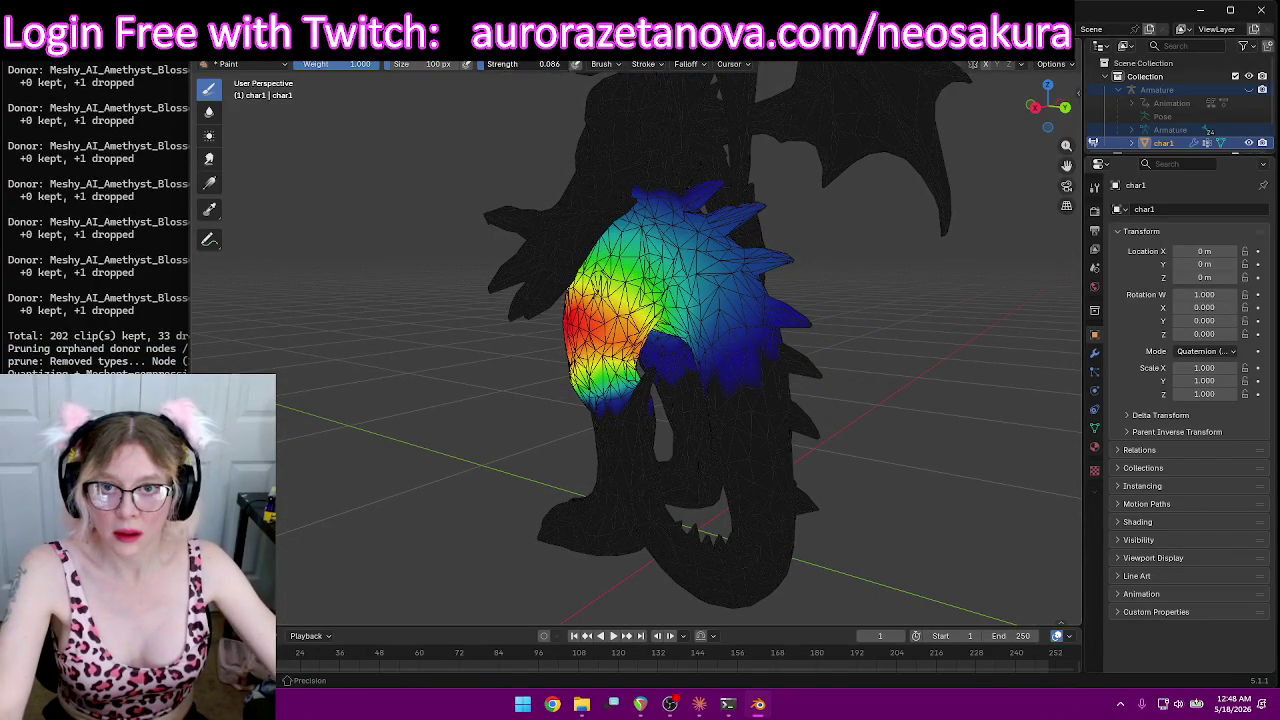
Step: Subtract stray blue weight from the leg's upper right and right side
drag(754, 216, 773, 330)
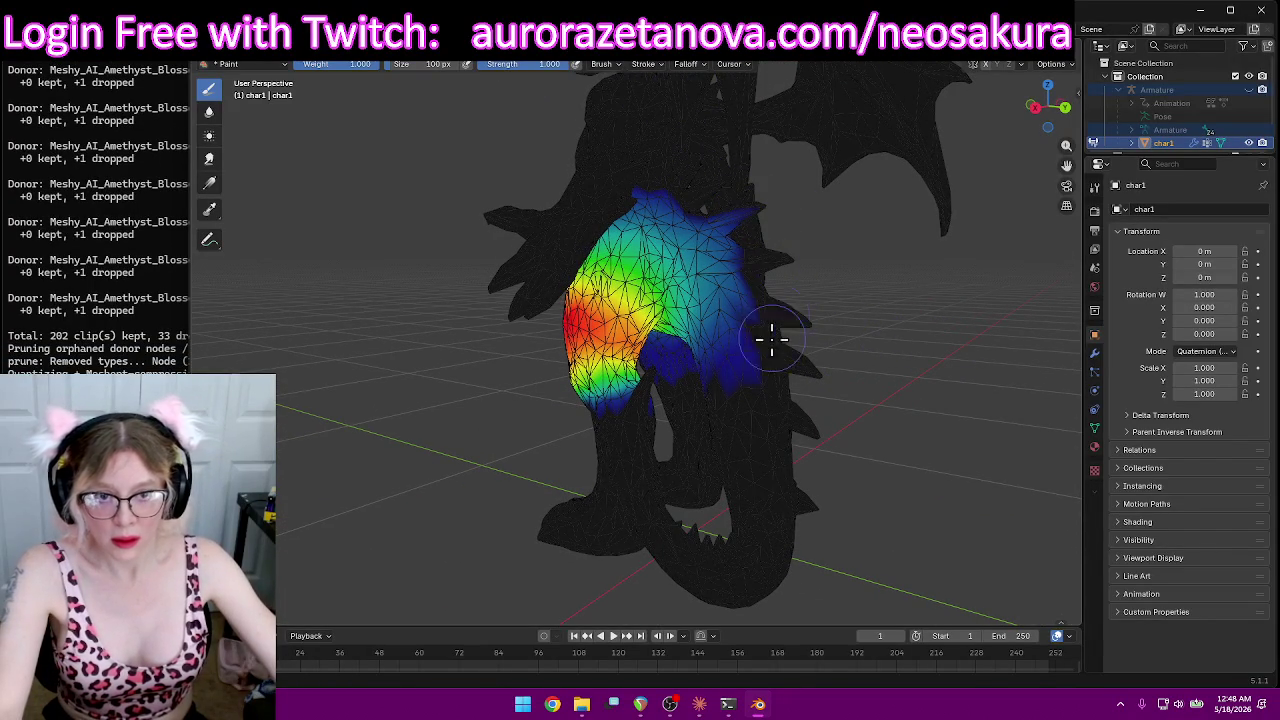
drag(724, 376, 747, 266)
mouse_move(723, 177)
middle_down()
mouse_move(894, 277)
mouse_move(811, 266)
middle_up()
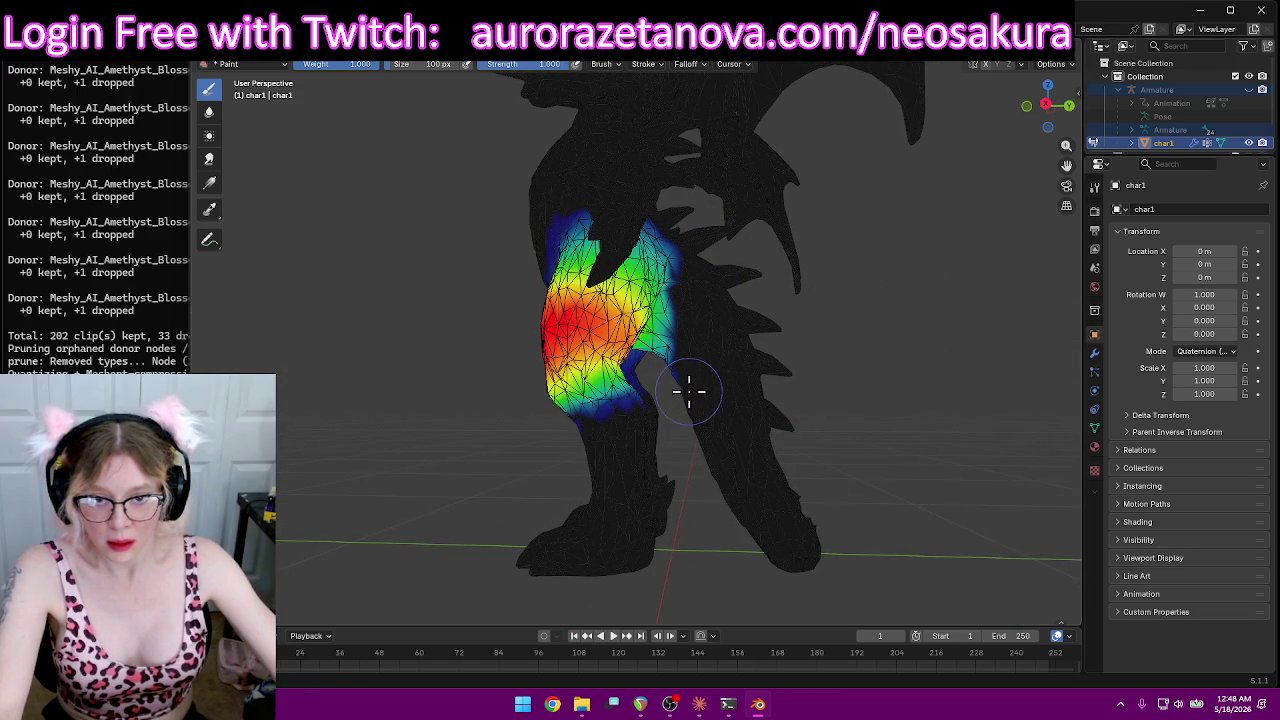
mouse_move(690, 226)
middle_down()
mouse_move(791, 260)
mouse_move(929, 246)
mouse_move(737, 220)
mouse_move(319, 300)
middle_up()
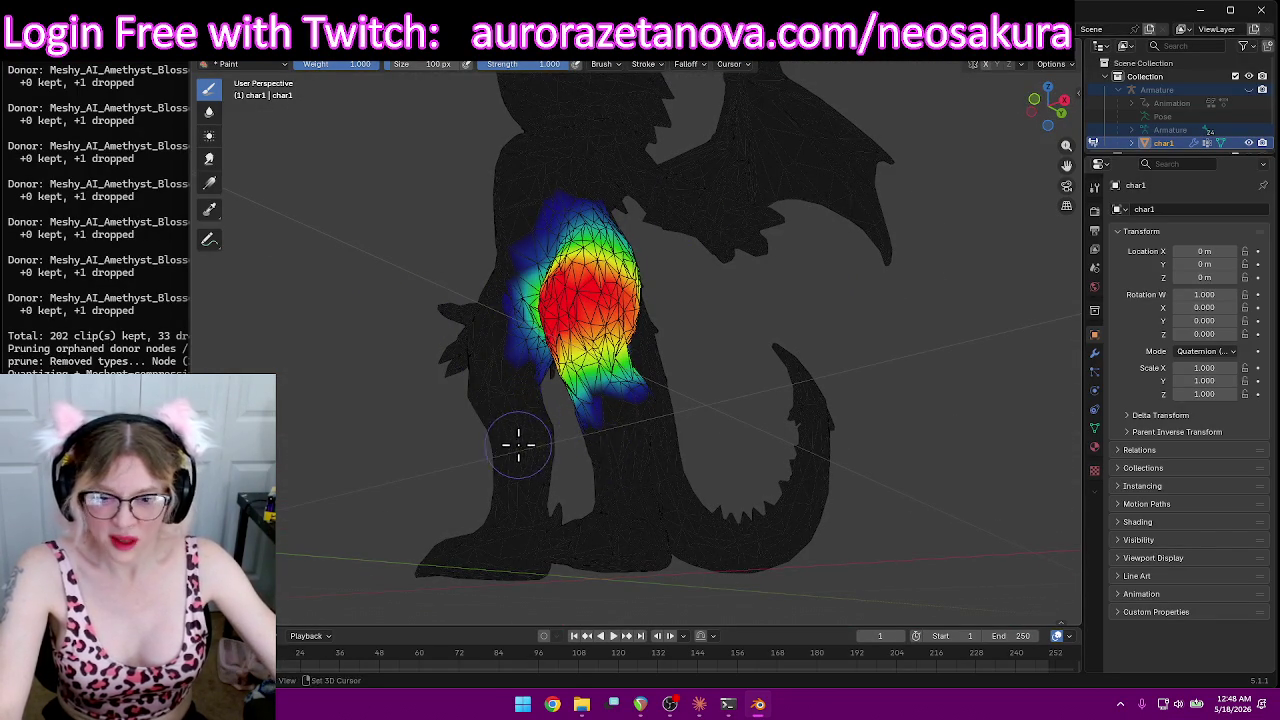
scroll(640, 460, up, 2)
scroll(651, 437, up, 2)
scroll(614, 257, up, 2)
Step: Clear the leftover blue weight on the upper leg and near the hip
mouse_move(660, 326)
ctrl+mouse_down()
mouse_move(686, 389)
mouse_move(665, 302)
ctrl+mouse_up()
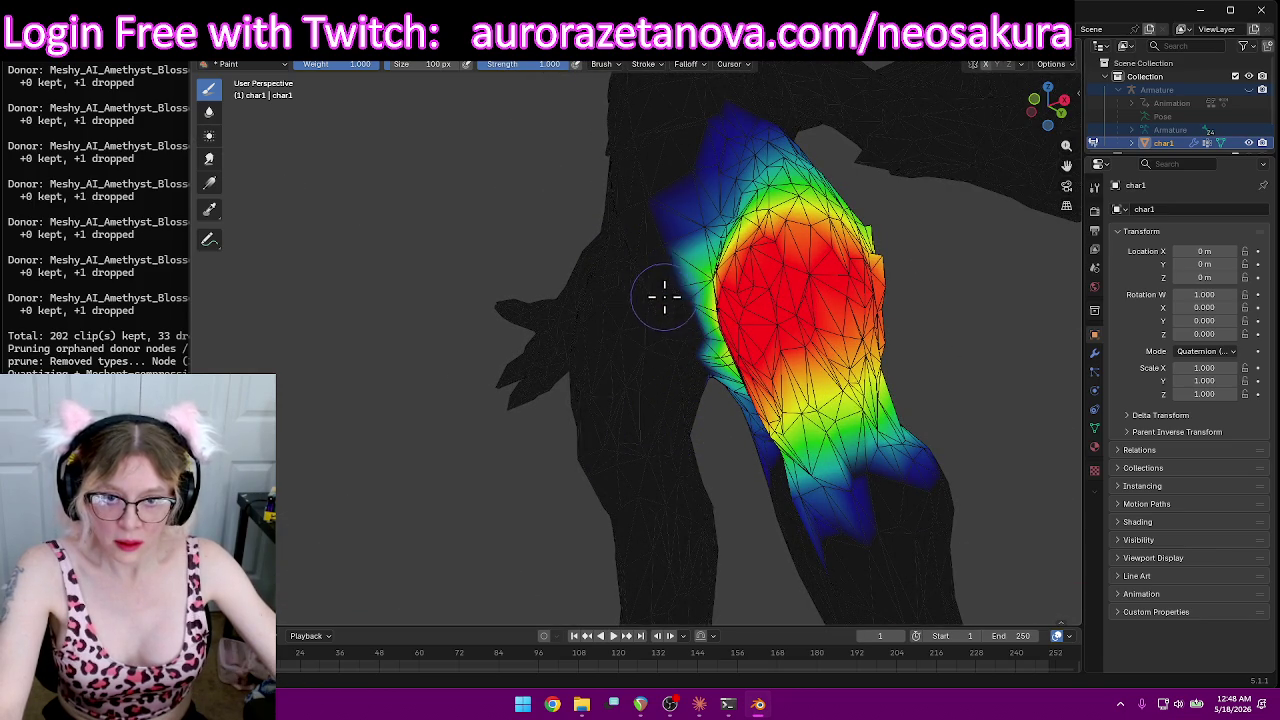
mouse_move(789, 127)
middle_down()
mouse_move(551, 214)
mouse_move(694, 177)
mouse_move(844, 241)
mouse_move(709, 380)
middle_up()
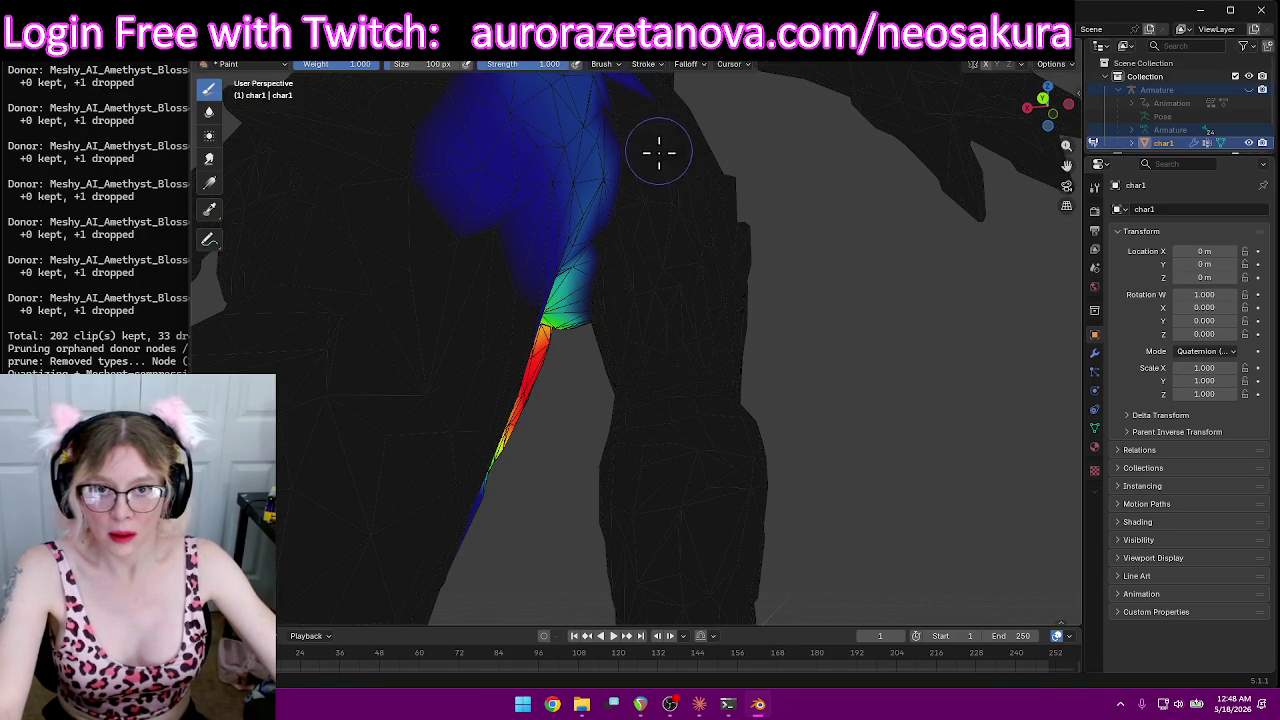
drag(659, 154, 480, 110)
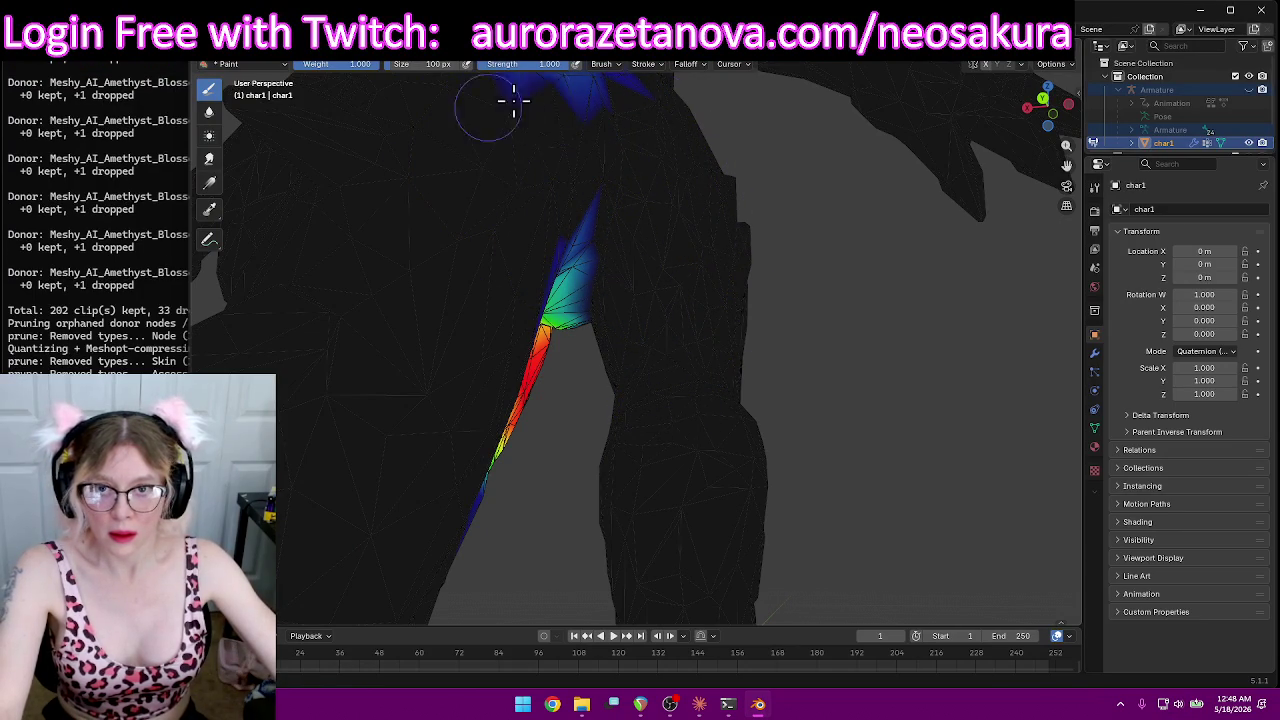
mouse_move(637, 101)
shift+middle_down()
mouse_move(765, 177)
mouse_move(683, 331)
shift+middle_up()
drag(683, 331, 470, 398)
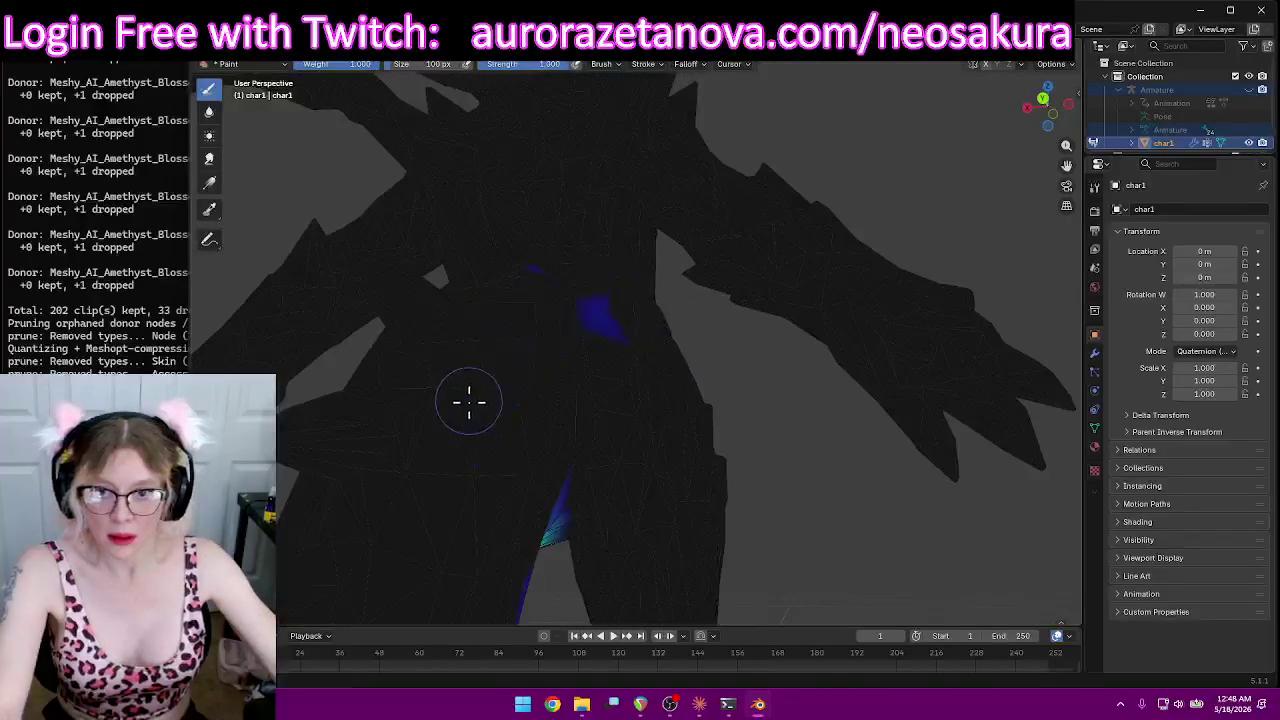
mouse_move(545, 262)
middle_down()
mouse_move(651, 380)
mouse_move(608, 349)
mouse_move(480, 366)
middle_up()
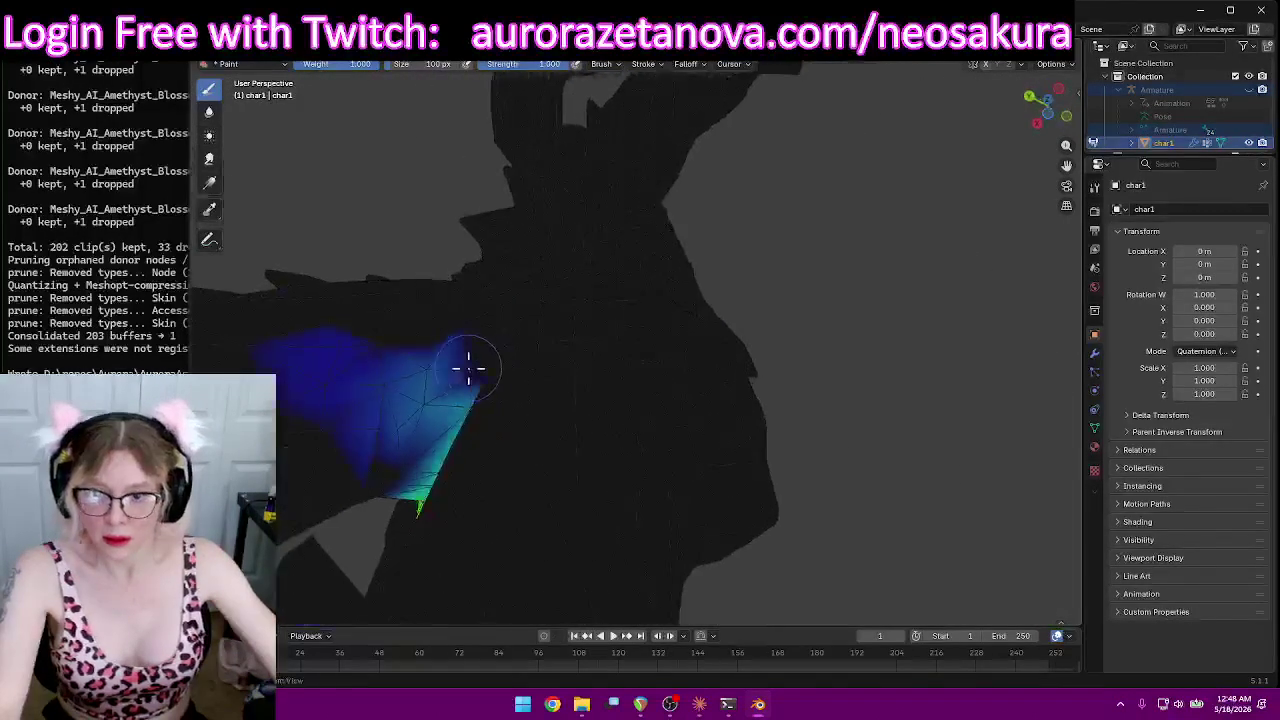
mouse_move(570, 300)
middle_down()
mouse_move(509, 289)
mouse_move(503, 351)
mouse_move(684, 335)
mouse_move(754, 409)
mouse_move(691, 422)
middle_up()
Step: Spread full red weight across the thigh, including the lower thigh
mouse_move(691, 422)
mouse_down()
mouse_move(608, 371)
mouse_move(590, 511)
mouse_up()
middle_drag(590, 511, 614, 449)
mouse_move(482, 527)
mouse_down()
mouse_move(528, 533)
mouse_move(527, 488)
mouse_up()
middle_drag(511, 487, 512, 505)
drag(471, 493, 495, 427)
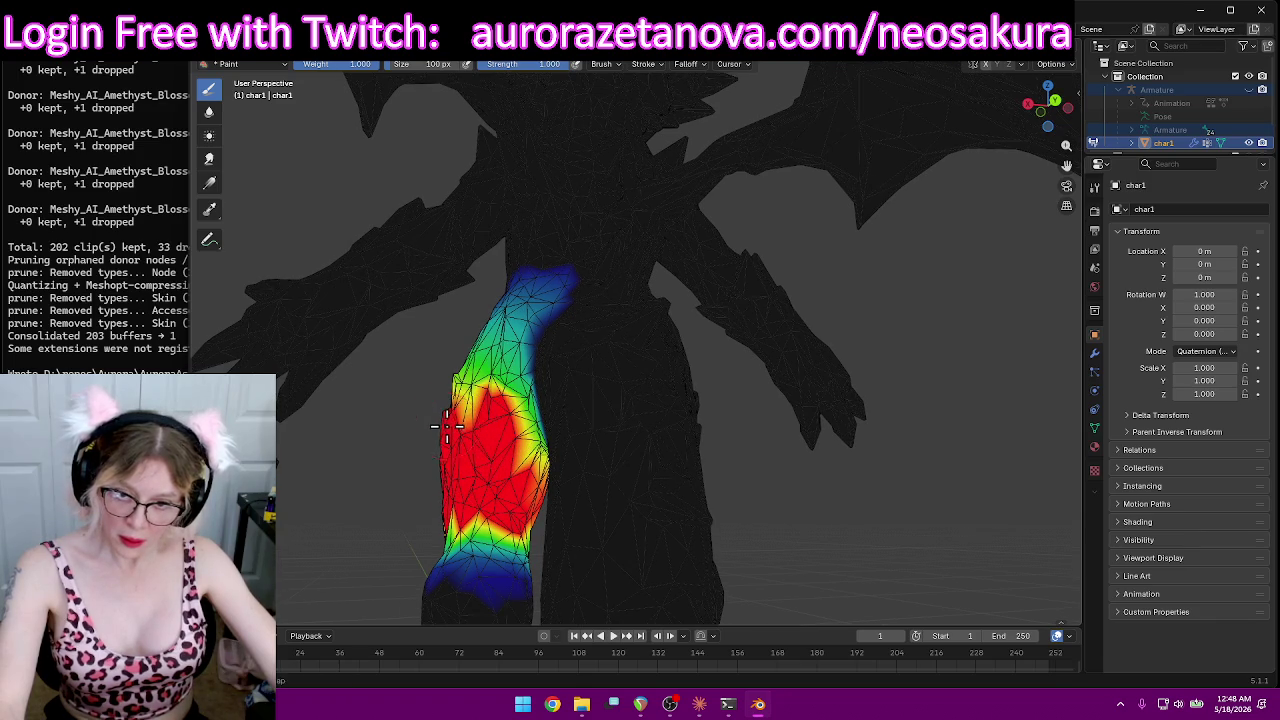
middle_drag(447, 427, 505, 410)
mouse_move(505, 410)
mouse_down()
mouse_move(495, 380)
mouse_move(505, 430)
mouse_up()
Step: Paint red over the remaining yellow-green band and check the leg from the front
middle_drag(505, 430, 657, 455)
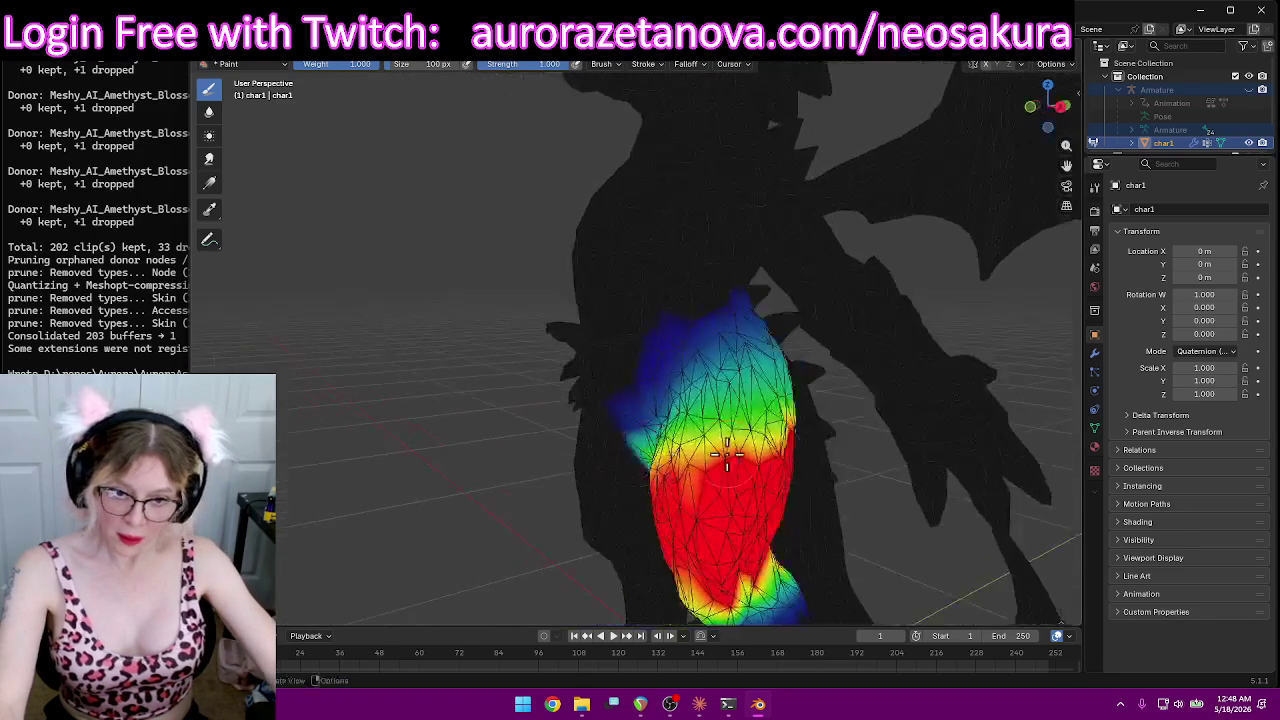
drag(773, 440, 692, 470)
mouse_move(706, 535)
middle_down()
mouse_move(851, 491)
mouse_move(800, 510)
middle_up()
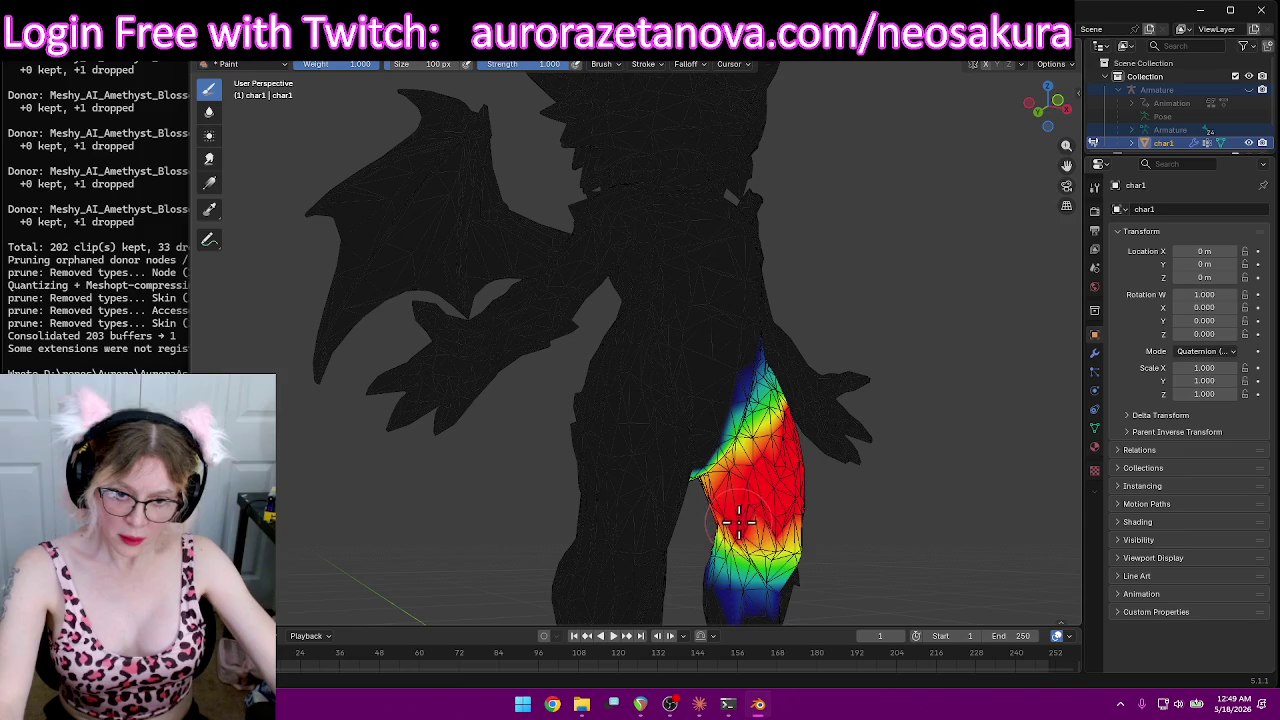
drag(739, 519, 734, 525)
mouse_move(887, 530)
middle_down()
mouse_move(677, 491)
mouse_move(569, 527)
mouse_move(591, 534)
mouse_move(530, 488)
mouse_move(429, 486)
mouse_move(491, 509)
middle_up()
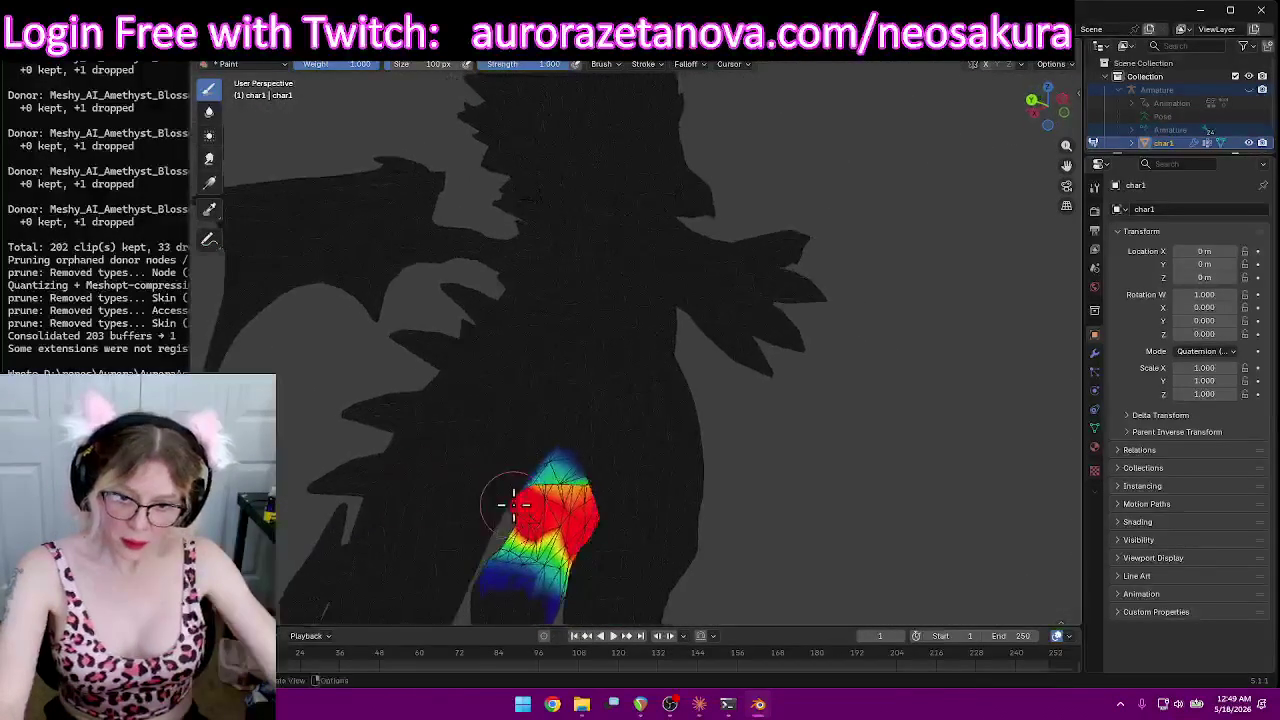
mouse_move(590, 527)
middle_down()
mouse_move(471, 534)
mouse_move(863, 509)
middle_up()
click(635, 65)
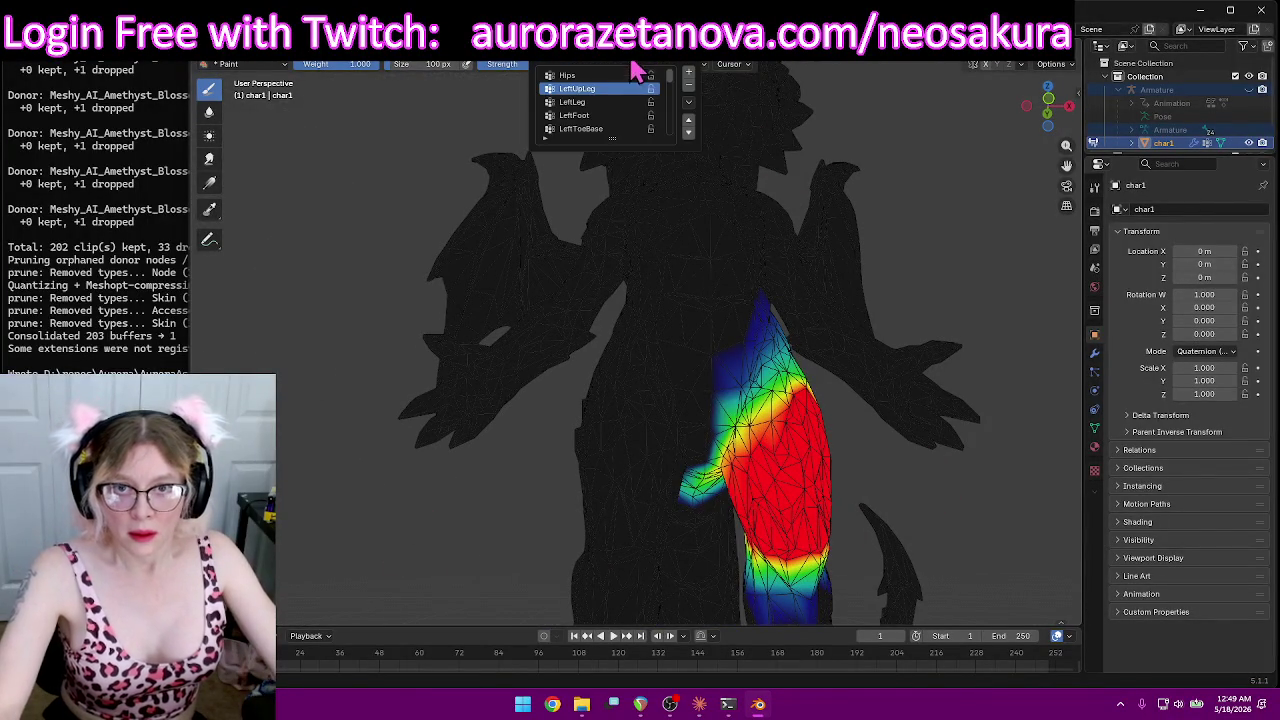
Step: Review the LeftLeg vertex group weights from a rear three-quarter view
click(612, 104)
mouse_move(980, 266)
middle_down()
mouse_move(974, 337)
mouse_move(909, 349)
mouse_move(903, 380)
mouse_move(791, 343)
mouse_move(686, 334)
mouse_move(958, 410)
mouse_move(925, 337)
middle_up()
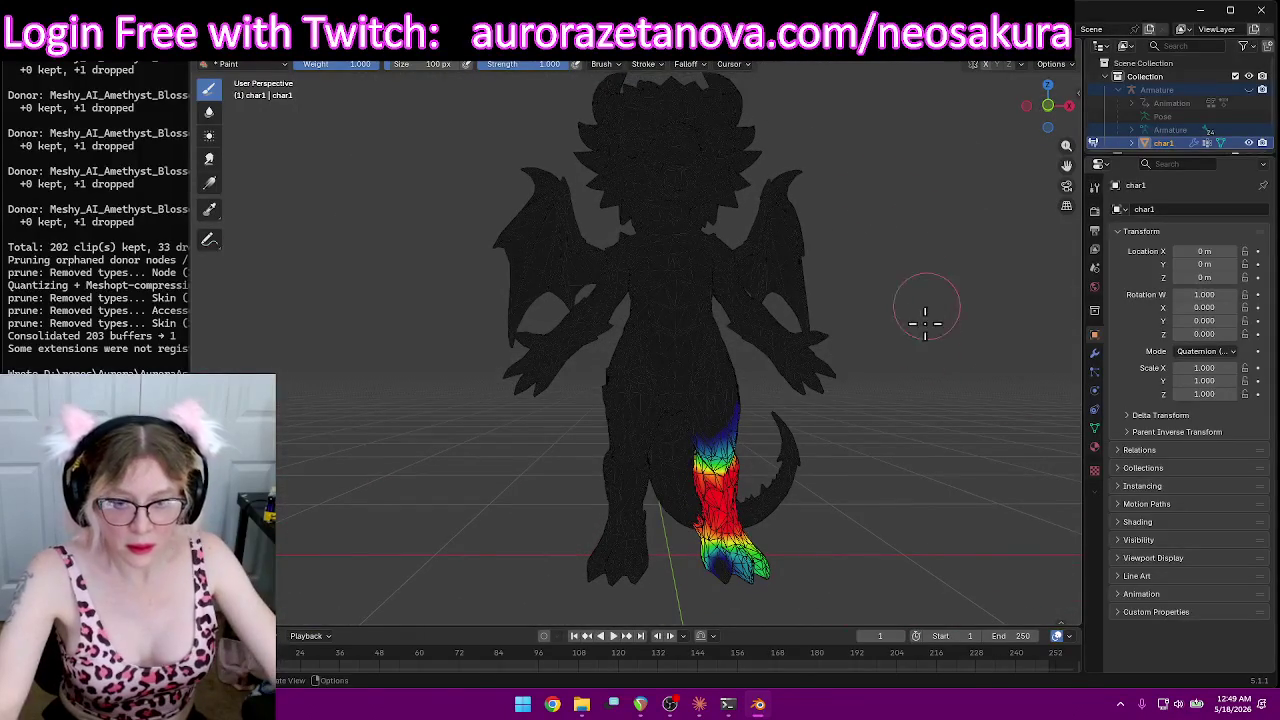
click(635, 65)
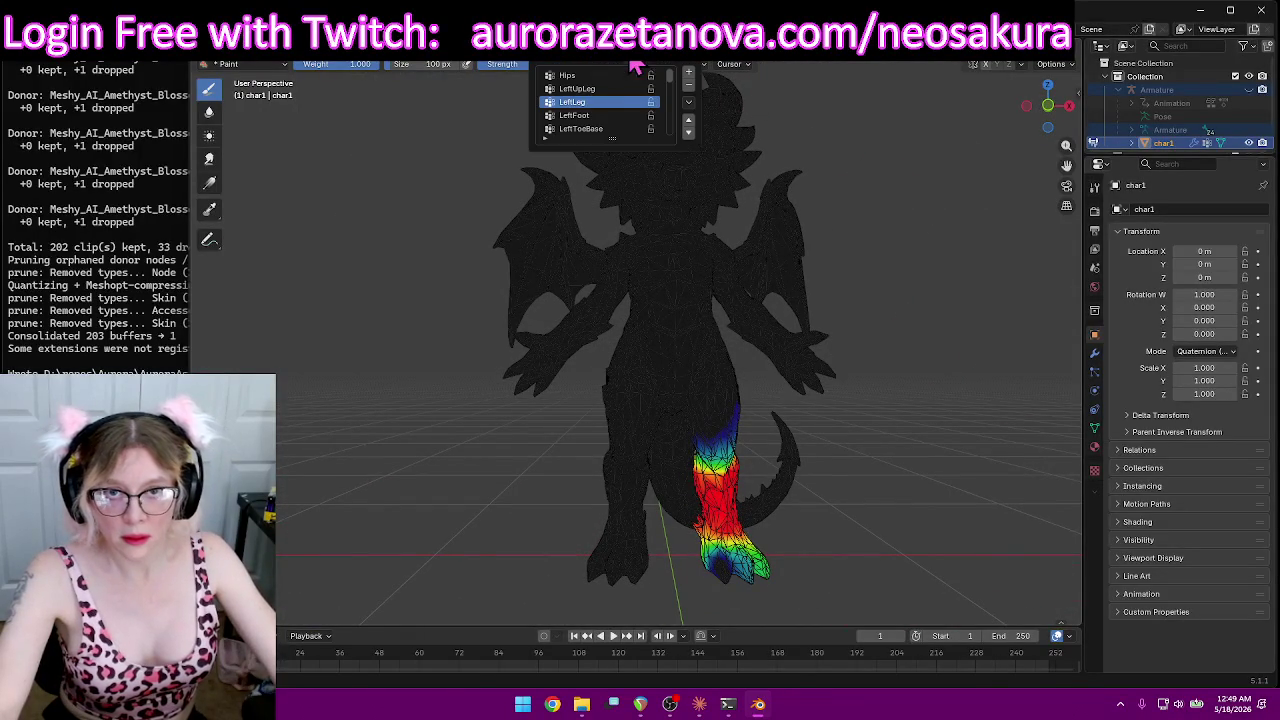
Step: Switch to the LeftFoot group and paint most of the foot red
click(606, 128)
mouse_move(817, 303)
middle_down()
mouse_move(753, 327)
mouse_move(720, 509)
mouse_move(814, 251)
middle_up()
scroll(814, 251, up, 3)
mouse_move(830, 322)
middle_down()
mouse_move(811, 294)
mouse_move(680, 206)
middle_up()
mouse_move(680, 206)
mouse_down()
mouse_move(623, 170)
mouse_move(570, 208)
mouse_up()
mouse_move(667, 237)
middle_down()
mouse_move(851, 349)
mouse_move(845, 317)
middle_up()
mouse_move(845, 317)
mouse_down()
mouse_move(775, 270)
mouse_move(766, 287)
mouse_up()
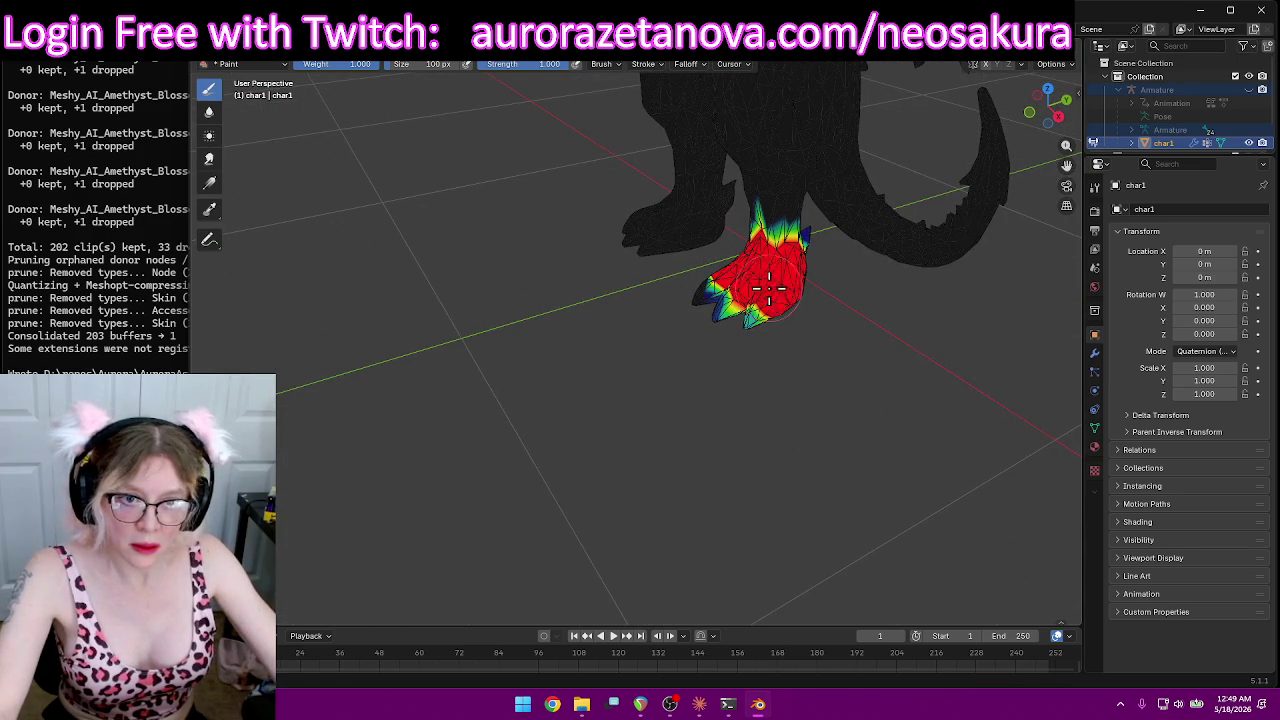
Step: Paint the foot's upper-left weights red and orbit around to review the foot
mouse_move(823, 366)
middle_down()
mouse_move(766, 380)
mouse_move(891, 331)
mouse_move(580, 297)
mouse_move(680, 286)
mouse_move(547, 297)
middle_up()
drag(547, 297, 485, 268)
middle_drag(516, 288, 493, 218)
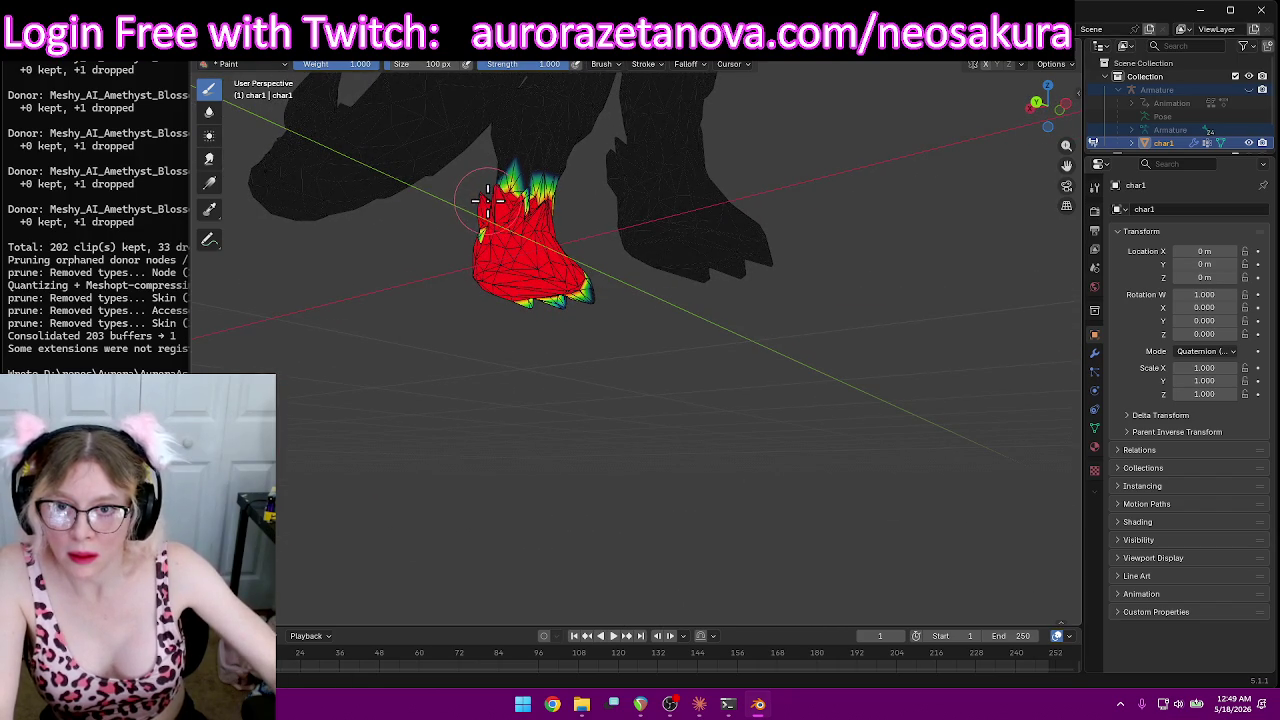
mouse_move(471, 245)
middle_down()
mouse_move(509, 229)
mouse_move(811, 315)
mouse_move(857, 286)
mouse_move(877, 351)
mouse_move(769, 277)
mouse_move(761, 248)
middle_up()
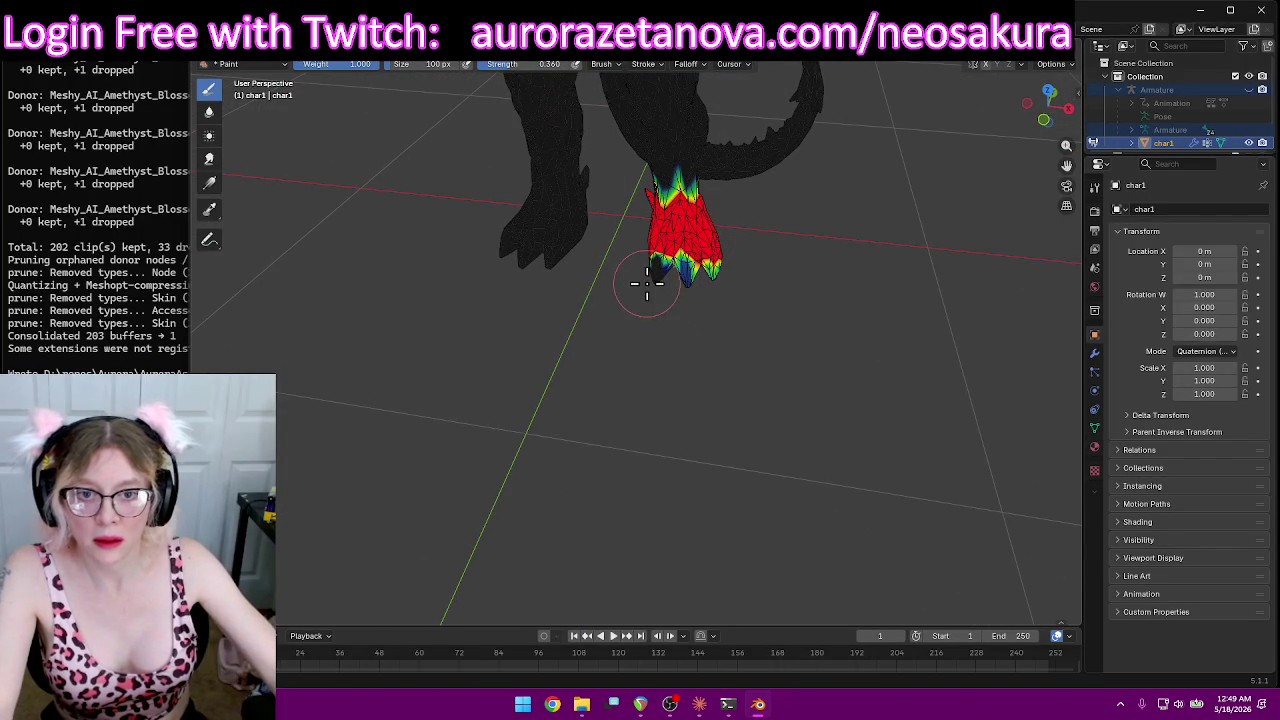
mouse_move(686, 285)
middle_down()
mouse_move(780, 271)
mouse_move(760, 277)
middle_up()
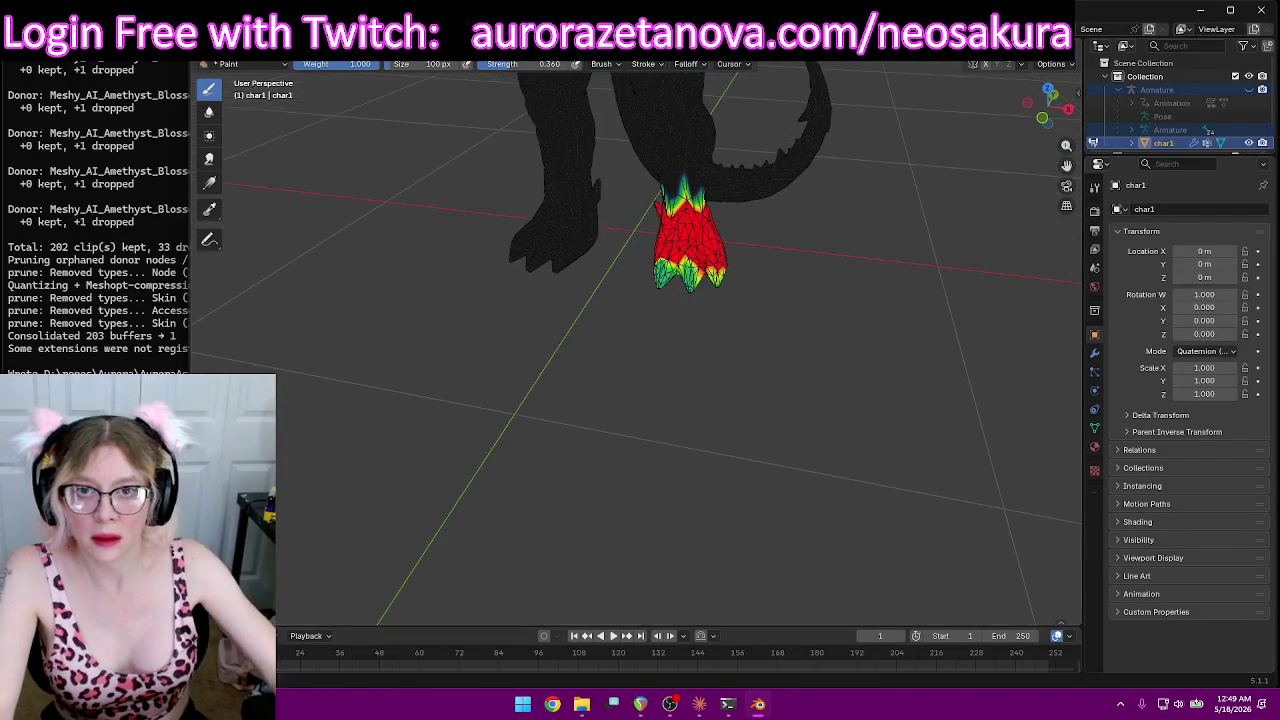
Step: Switch to LeftToeBase, adjust brush strength, and check the red toe tips
click(598, 65)
click(598, 130)
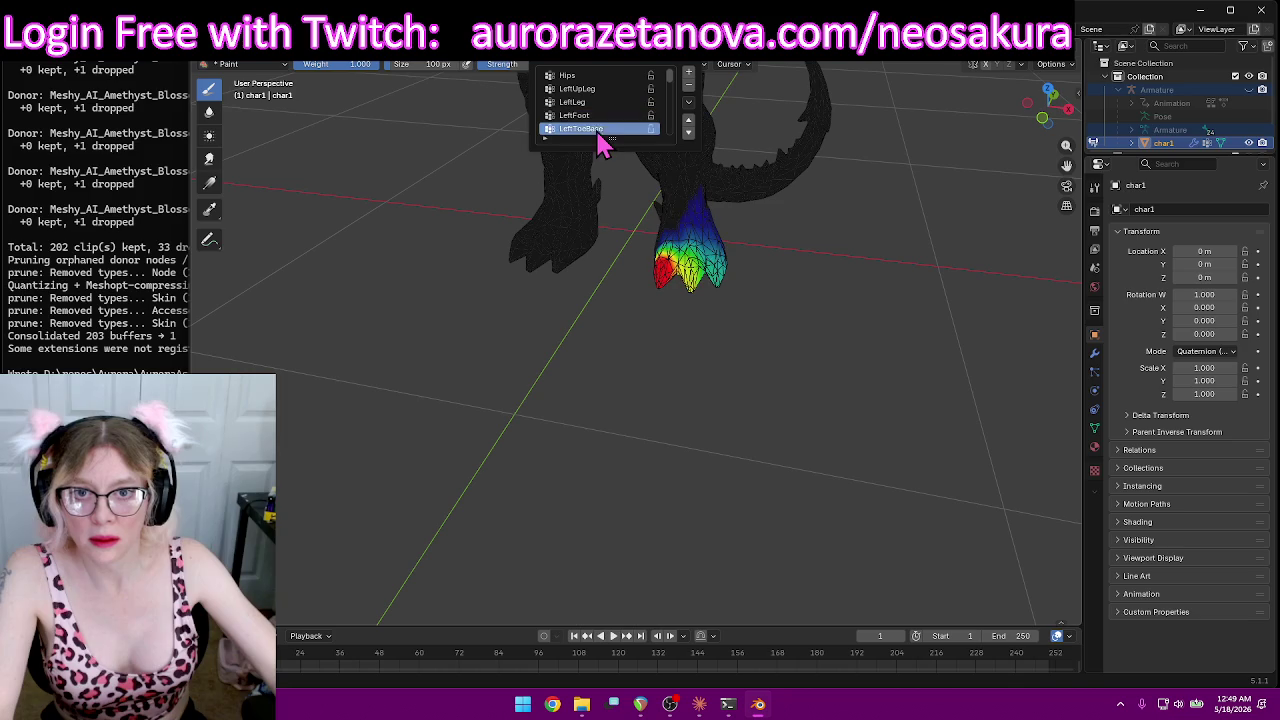
drag(492, 75, 505, 75)
mouse_move(723, 285)
middle_down()
mouse_move(766, 380)
mouse_move(686, 313)
middle_up()
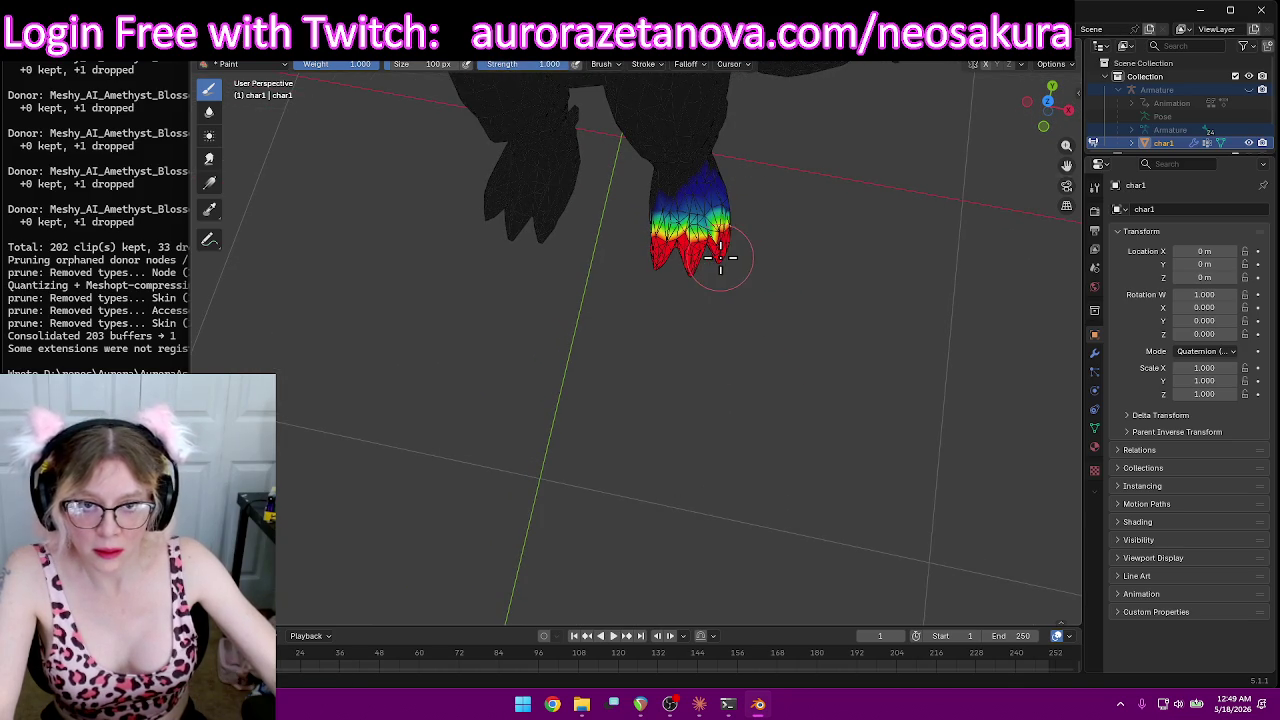
mouse_move(643, 260)
middle_down()
mouse_move(766, 220)
mouse_move(857, 106)
mouse_move(614, 323)
mouse_move(726, 257)
mouse_move(709, 306)
mouse_move(656, 318)
middle_up()
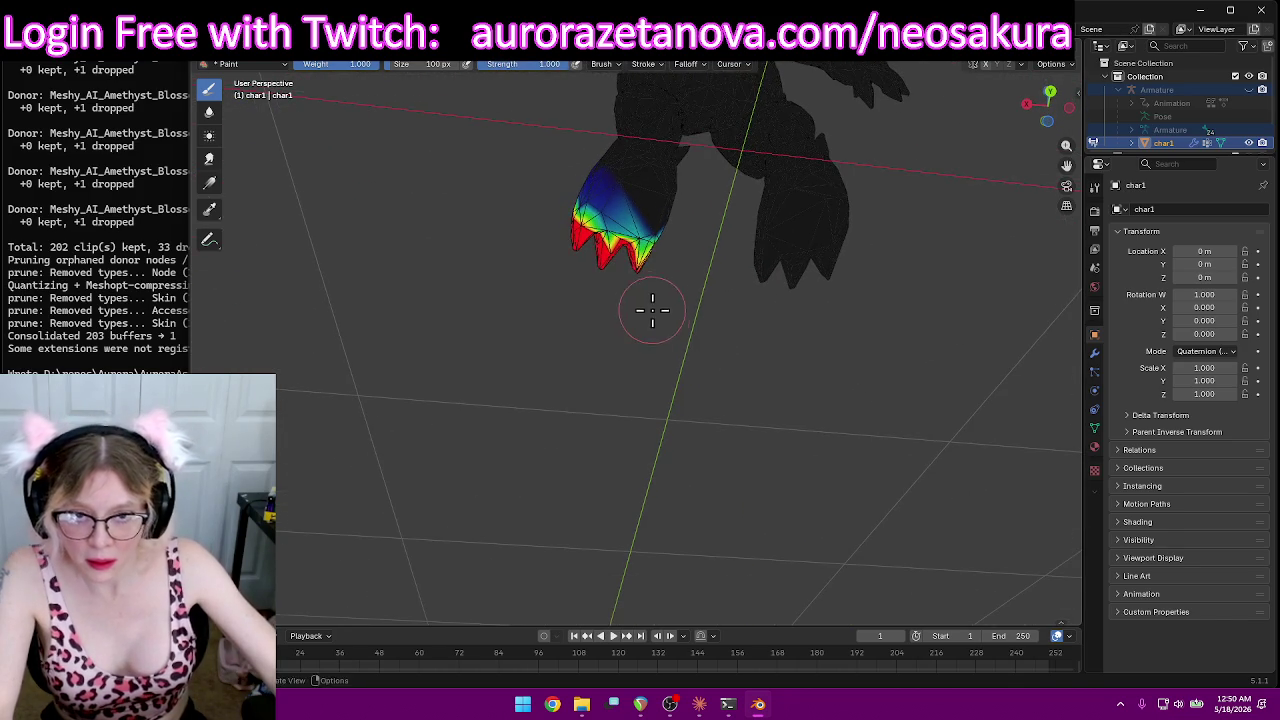
mouse_move(540, 222)
middle_down()
mouse_move(866, 329)
mouse_move(1029, 449)
mouse_move(317, 414)
mouse_move(497, 93)
middle_up()
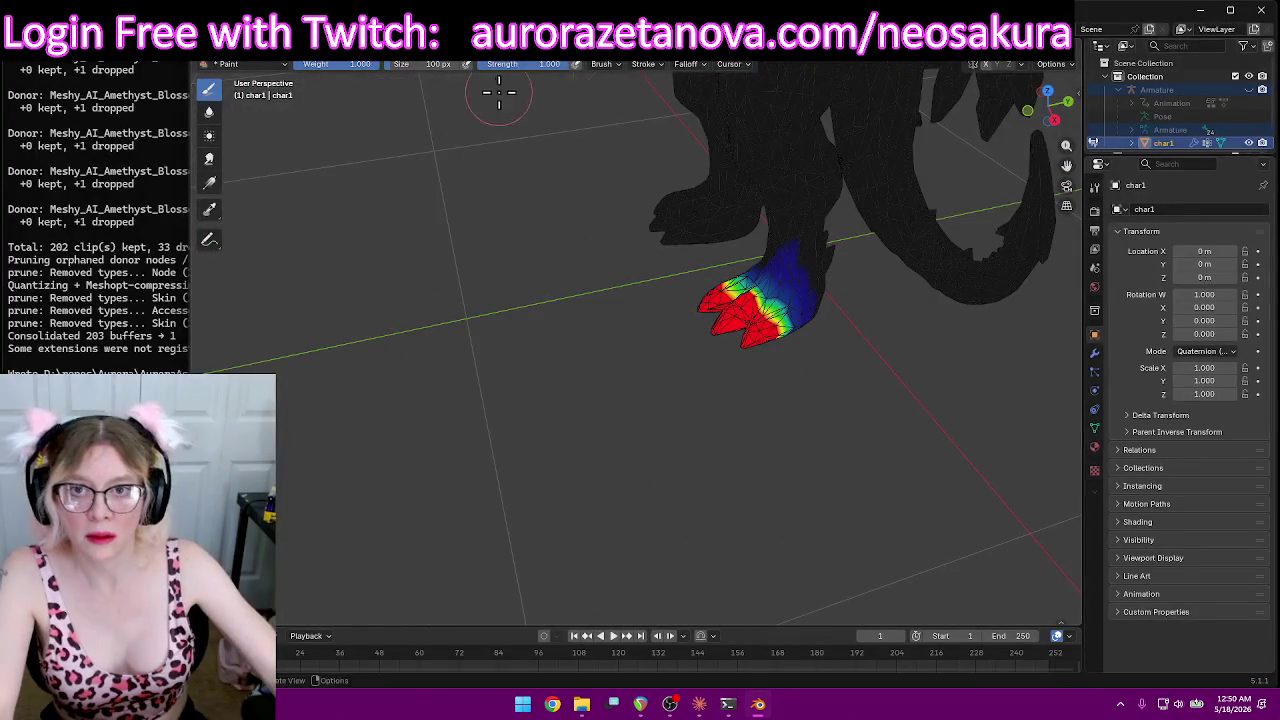
click(622, 66)
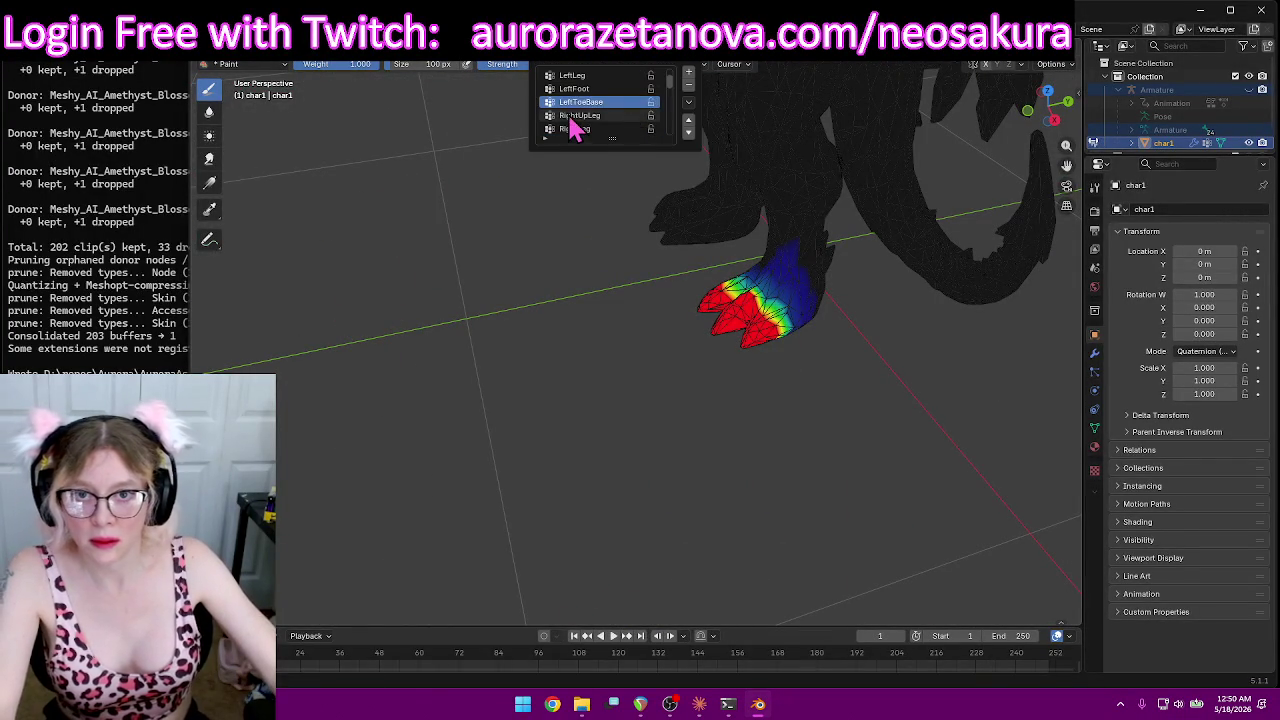
Step: Select the RightUpLeg vertex group and orbit around to inspect the leg's weights
click(578, 116)
mouse_move(380, 357)
middle_down()
mouse_move(503, 206)
mouse_move(514, 271)
mouse_move(424, 308)
mouse_move(814, 286)
mouse_move(837, 266)
middle_up()
scroll(424, 308, down, 6)
scroll(814, 247, up, 4)
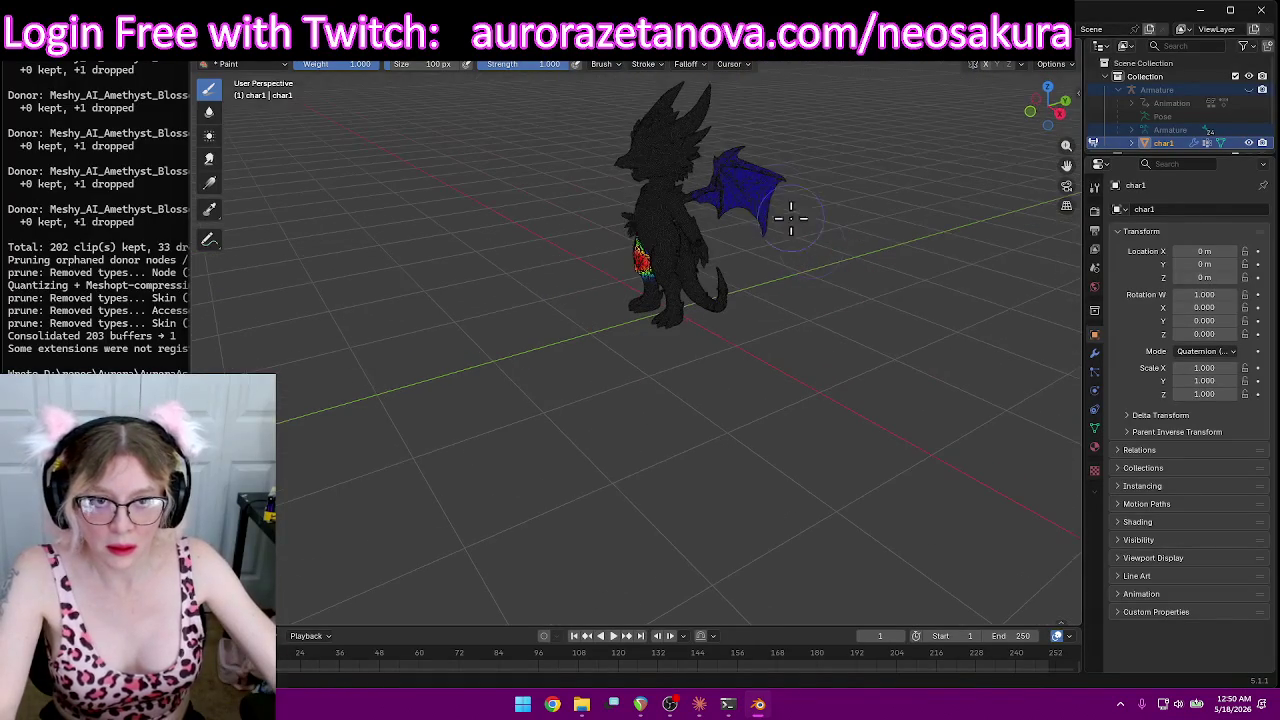
mouse_move(845, 222)
middle_down()
mouse_move(737, 194)
mouse_move(666, 143)
mouse_move(587, 160)
mouse_move(678, 185)
middle_up()
mouse_move(581, 192)
middle_down()
mouse_move(809, 186)
mouse_move(666, 214)
mouse_move(614, 195)
middle_up()
mouse_move(713, 337)
middle_down()
mouse_move(820, 269)
mouse_move(923, 280)
mouse_move(709, 294)
middle_up()
scroll(709, 294, up, 5)
scroll(832, 261, down, 4)
mouse_move(832, 261)
middle_down()
mouse_move(686, 246)
mouse_move(694, 203)
mouse_move(772, 327)
mouse_move(670, 152)
middle_up()
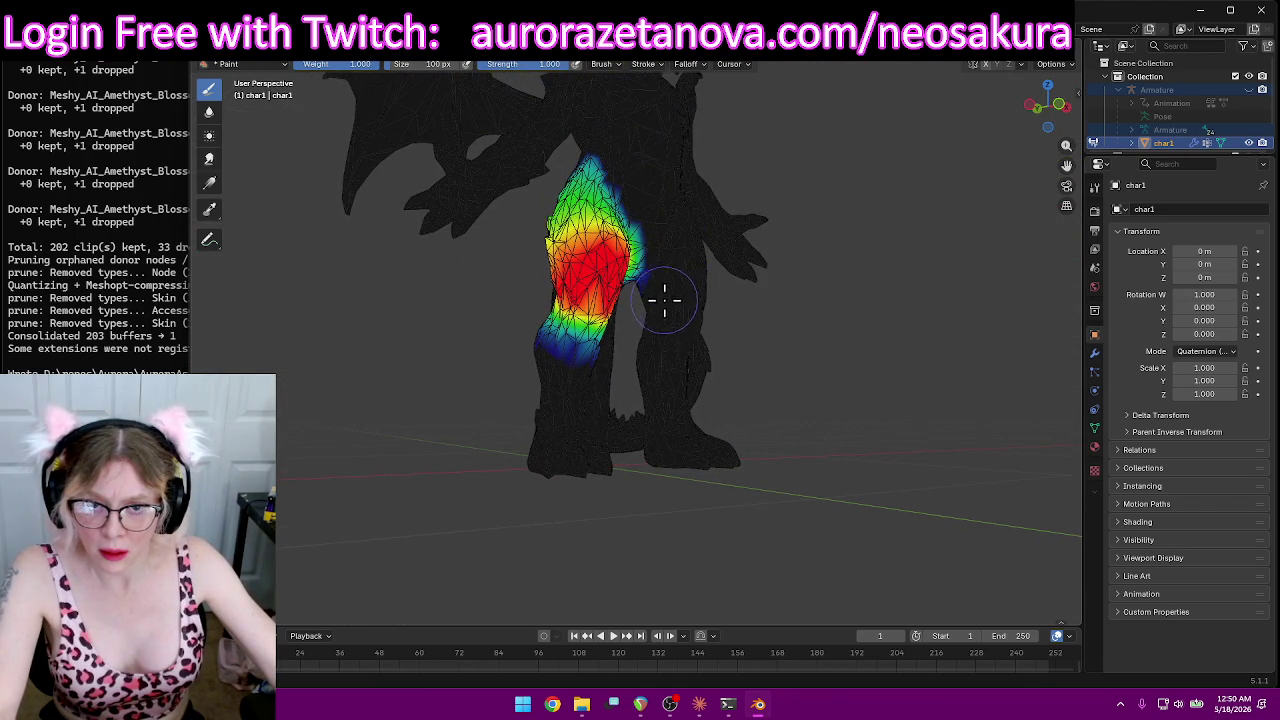
mouse_move(667, 222)
middle_down()
mouse_move(737, 206)
mouse_move(517, 177)
mouse_move(400, 143)
mouse_move(402, 162)
middle_up()
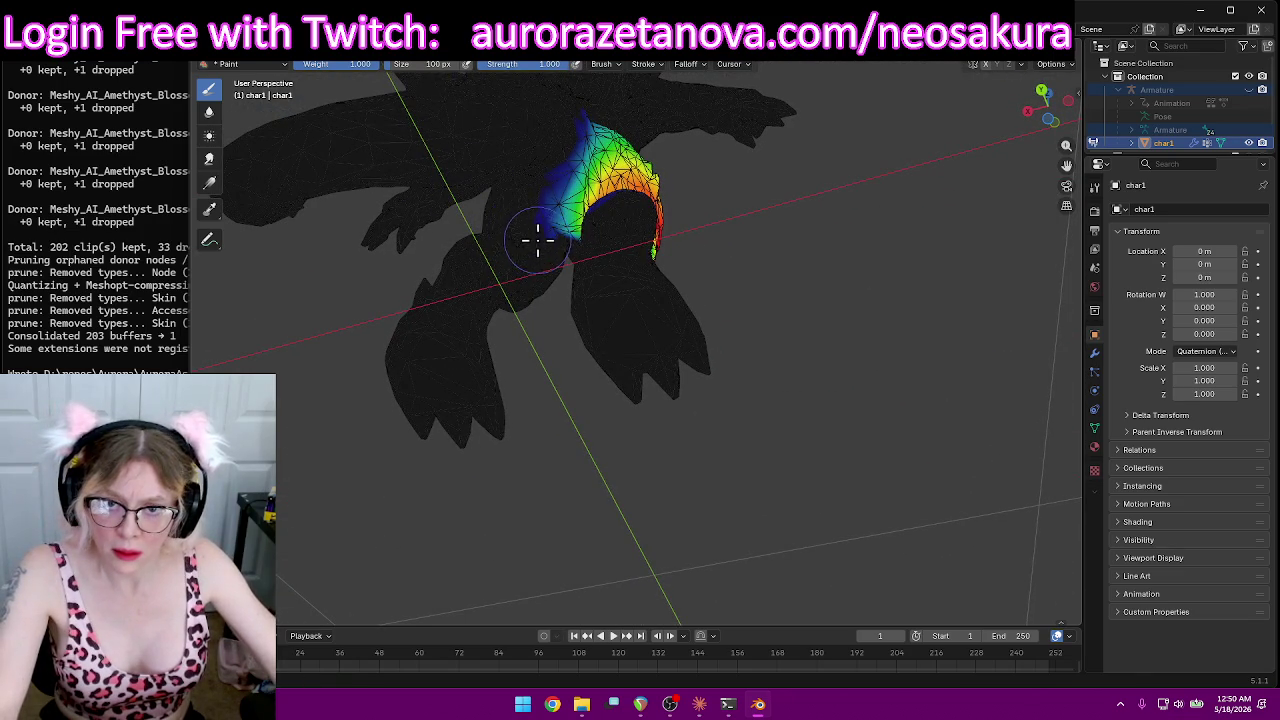
mouse_move(538, 163)
middle_down()
mouse_move(457, 157)
mouse_move(349, 263)
mouse_move(357, 274)
middle_up()
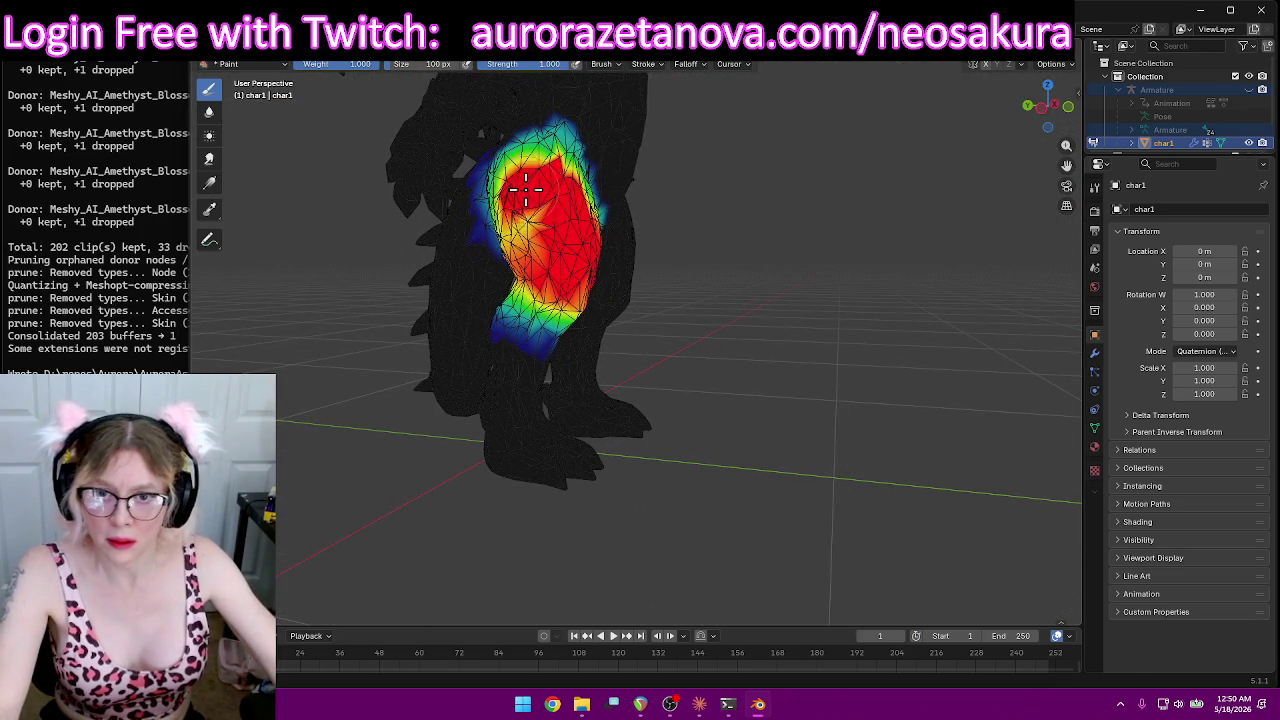
scroll(564, 290, up, 3)
mouse_move(564, 290)
middle_down()
mouse_move(637, 220)
mouse_move(723, 236)
middle_up()
Step: Bring the green-yellow and orange-yellow upper leg up to full weight
drag(662, 205, 615, 262)
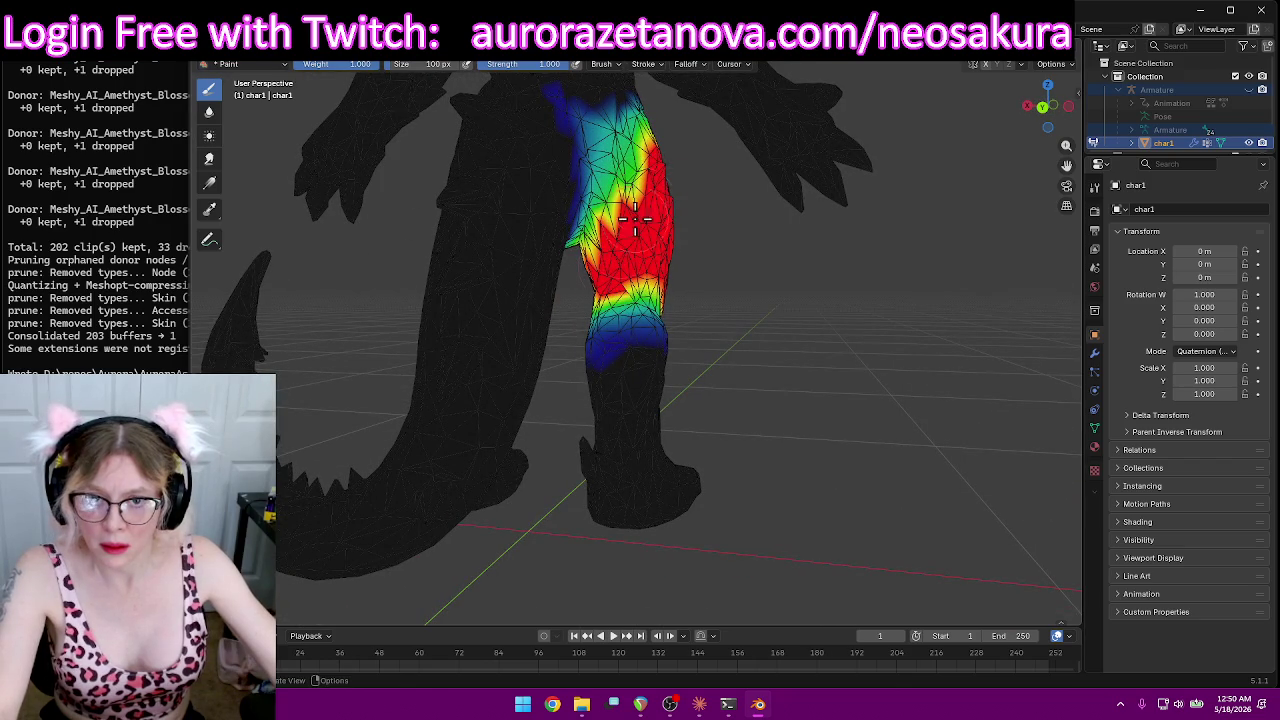
drag(652, 170, 631, 197)
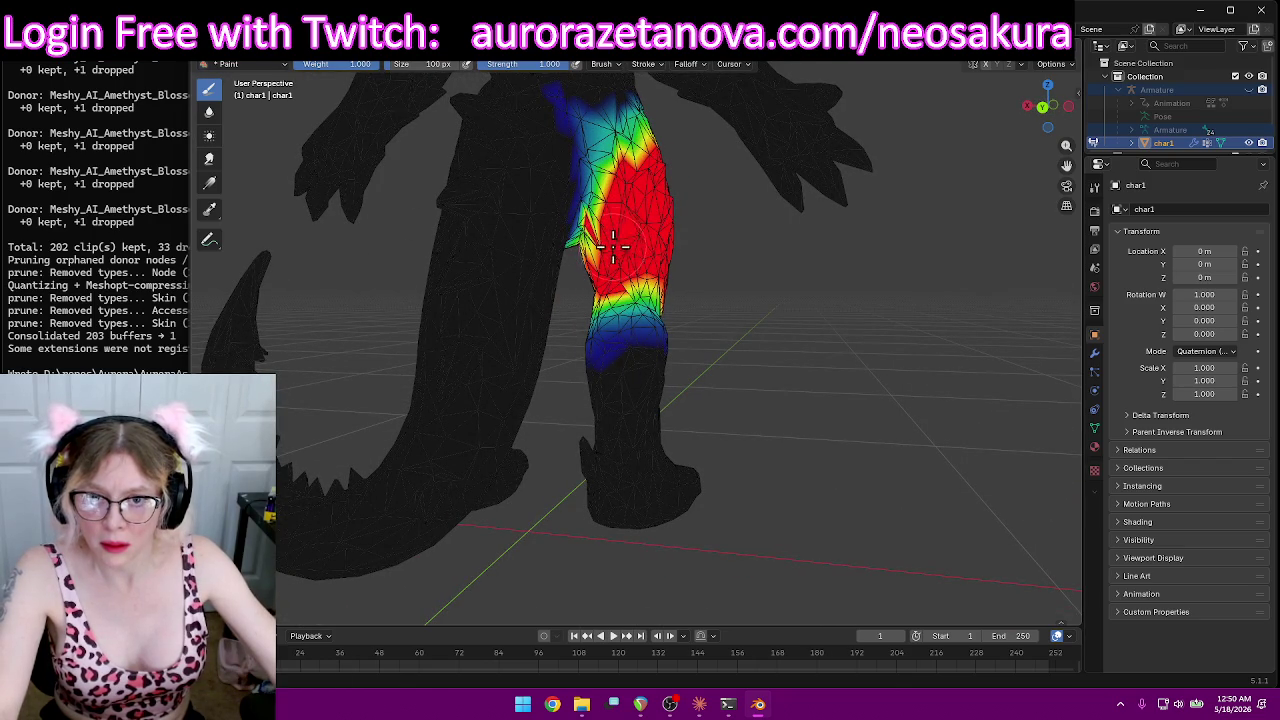
mouse_move(628, 232)
middle_down()
mouse_move(620, 120)
mouse_move(671, 140)
mouse_move(724, 205)
middle_up()
scroll(676, 153, up, 3)
mouse_move(772, 216)
mouse_down()
mouse_move(739, 160)
mouse_move(694, 129)
mouse_move(762, 295)
mouse_move(805, 310)
mouse_move(857, 251)
mouse_up()
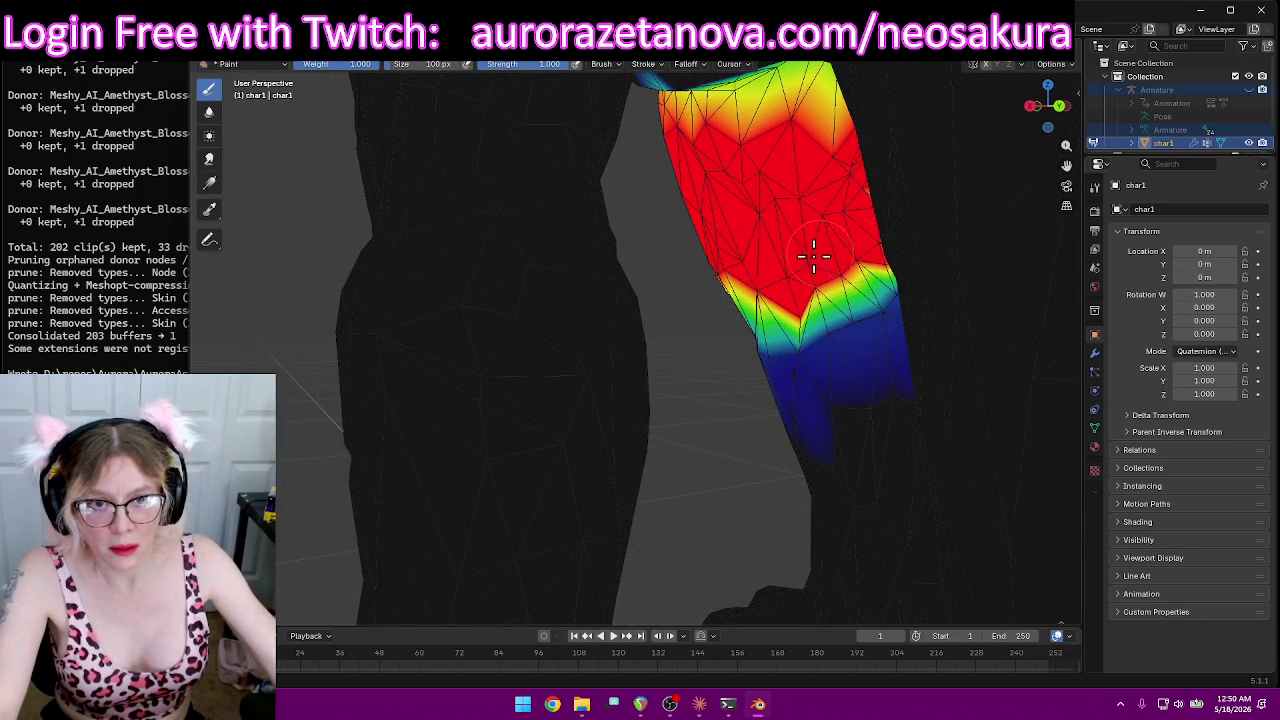
mouse_move(748, 293)
middle_down()
mouse_move(771, 263)
mouse_move(851, 249)
mouse_move(1022, 270)
mouse_move(766, 251)
mouse_move(677, 269)
mouse_move(709, 234)
mouse_move(587, 277)
middle_up()
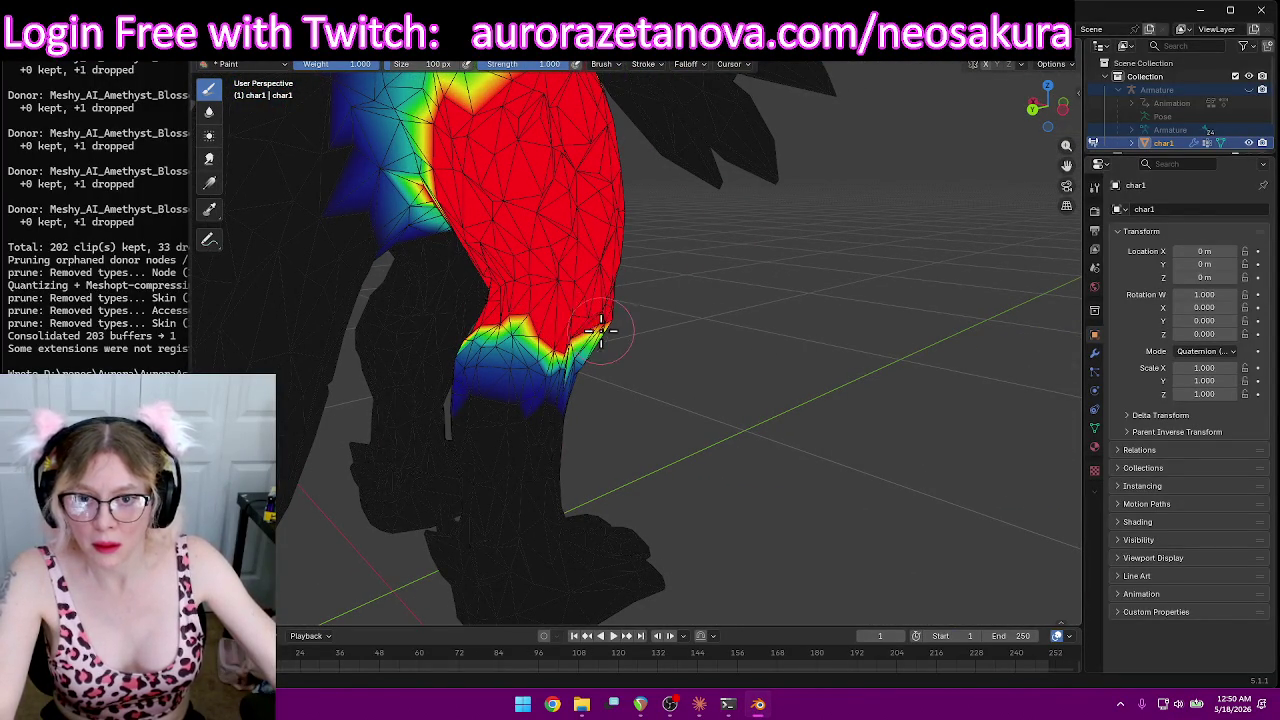
mouse_move(639, 361)
middle_down()
mouse_move(557, 306)
mouse_move(587, 318)
mouse_move(686, 310)
middle_up()
drag(741, 318, 760, 306)
mouse_move(760, 306)
middle_down()
mouse_move(794, 294)
mouse_move(983, 323)
mouse_move(1000, 300)
mouse_move(1040, 290)
middle_up()
Step: Paint the back, left edge, top and right side of the thigh to full weight
mouse_move(602, 215)
middle_down()
mouse_move(651, 143)
mouse_move(694, 129)
mouse_move(590, 215)
middle_up()
mouse_move(589, 215)
mouse_down()
mouse_move(560, 210)
mouse_move(527, 262)
mouse_up()
drag(508, 309, 492, 345)
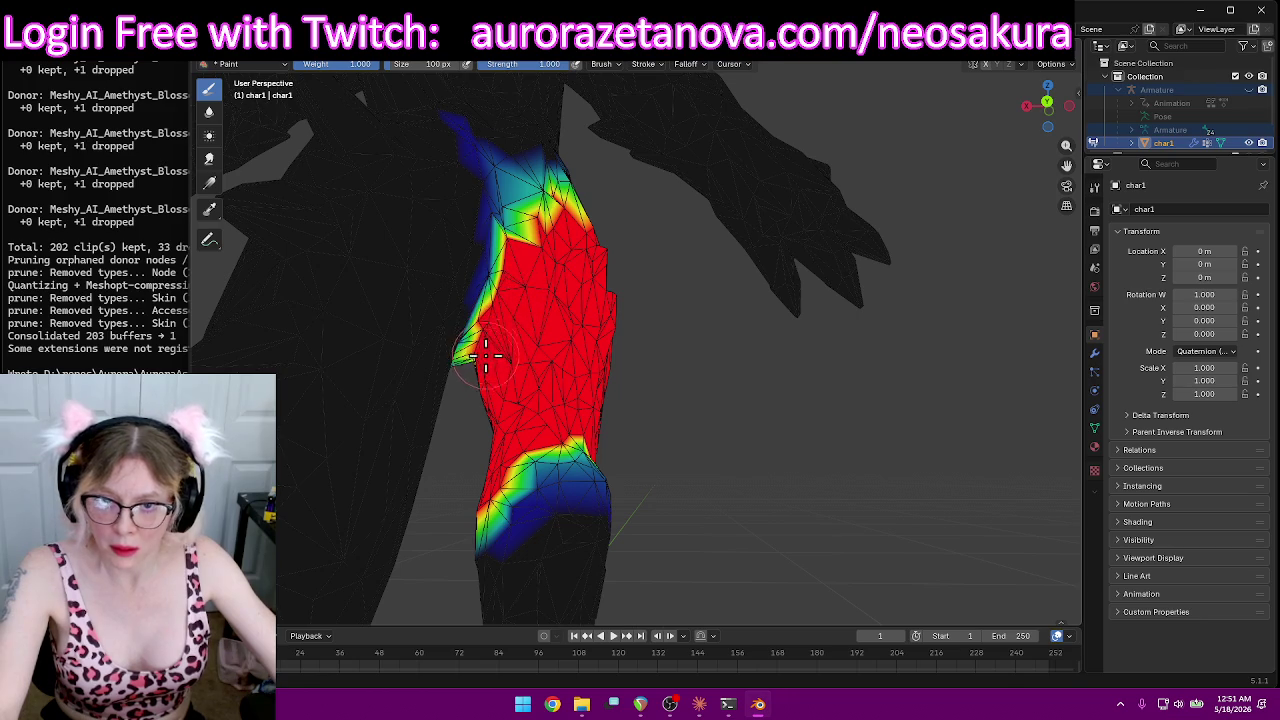
drag(524, 244, 535, 205)
middle_drag(567, 215, 483, 262)
mouse_move(576, 265)
mouse_down()
mouse_move(540, 215)
mouse_move(480, 250)
mouse_up()
middle_drag(480, 250, 716, 296)
drag(716, 296, 716, 338)
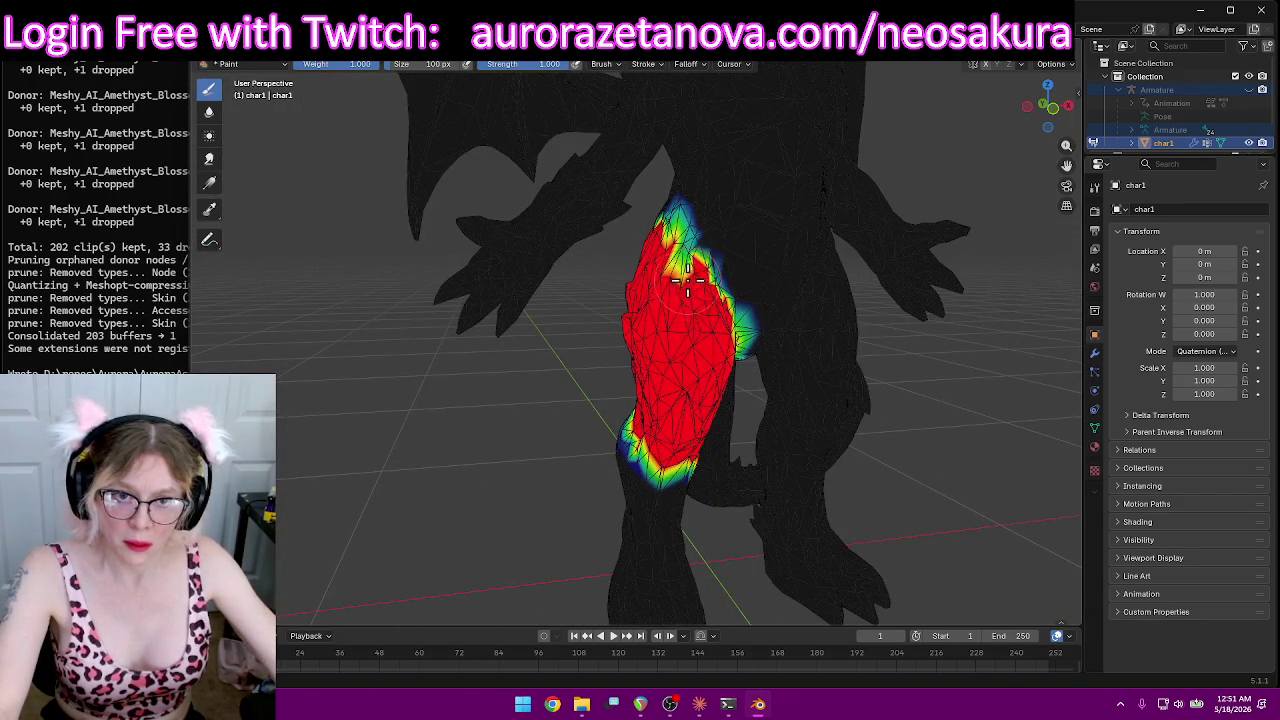
drag(689, 257, 724, 315)
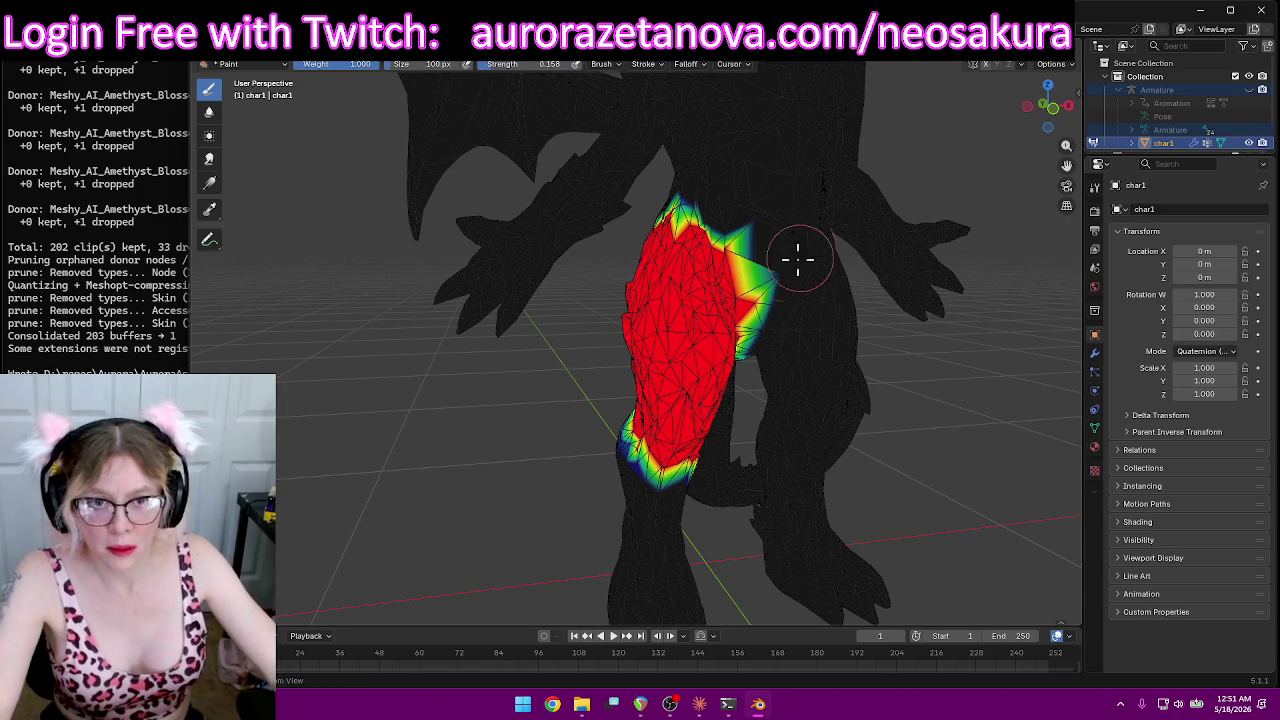
drag(806, 254, 665, 210)
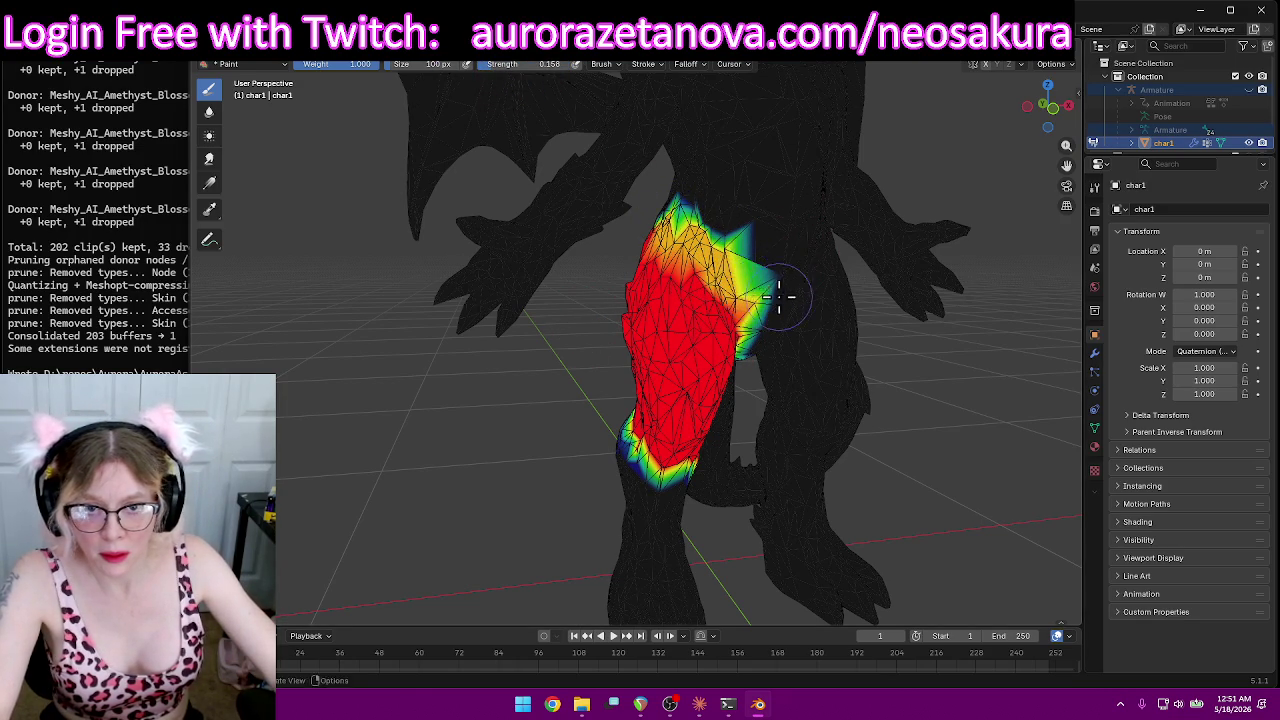
Step: Soften weights down from the thigh top and strengthen its left and upper-right edges
middle_drag(780, 290, 614, 257)
ctrl+drag(526, 190, 426, 303)
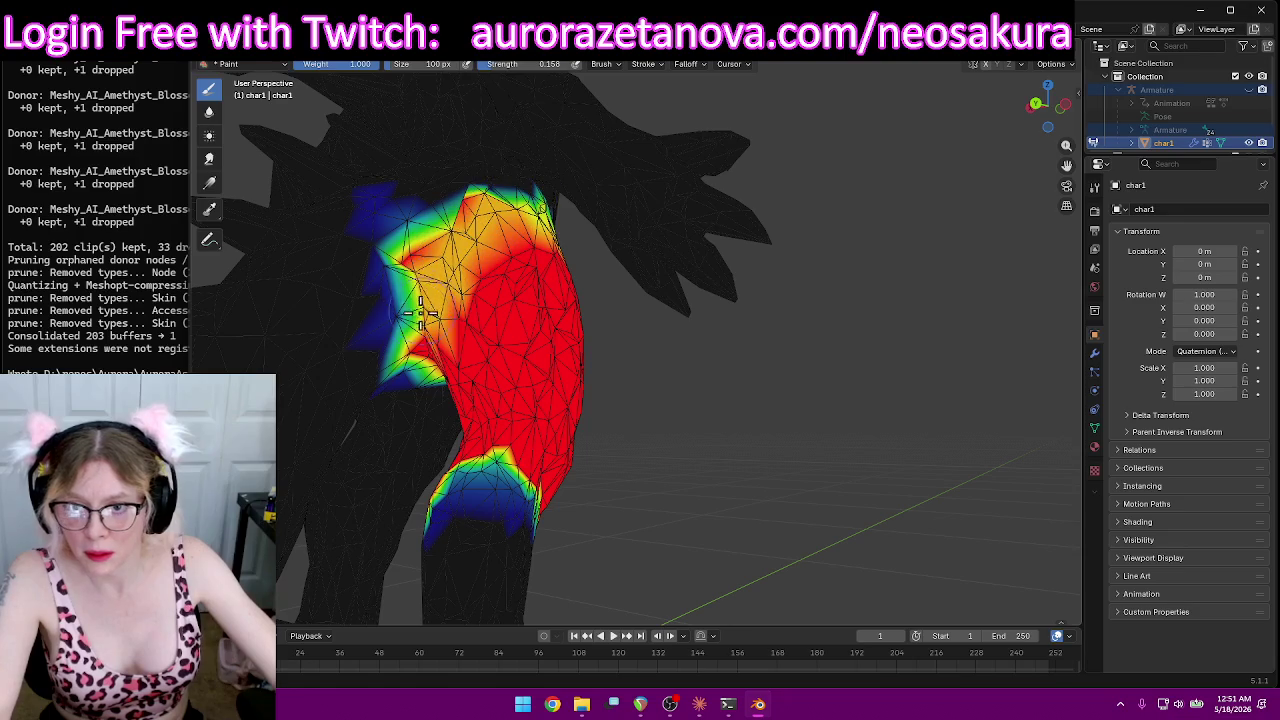
drag(433, 257, 410, 391)
mouse_move(581, 266)
middle_down()
mouse_move(614, 257)
mouse_move(414, 286)
mouse_move(354, 258)
middle_up()
mouse_move(877, 455)
middle_down()
mouse_move(900, 443)
mouse_move(848, 422)
middle_up()
drag(735, 285, 810, 365)
mouse_move(857, 422)
middle_down()
mouse_move(1023, 423)
mouse_move(640, 505)
mouse_move(628, 522)
middle_up()
Step: Blend weight onto the lower thigh, viewing the legs and tail from behind
mouse_move(496, 540)
middle_down()
mouse_move(871, 386)
mouse_move(821, 194)
middle_up()
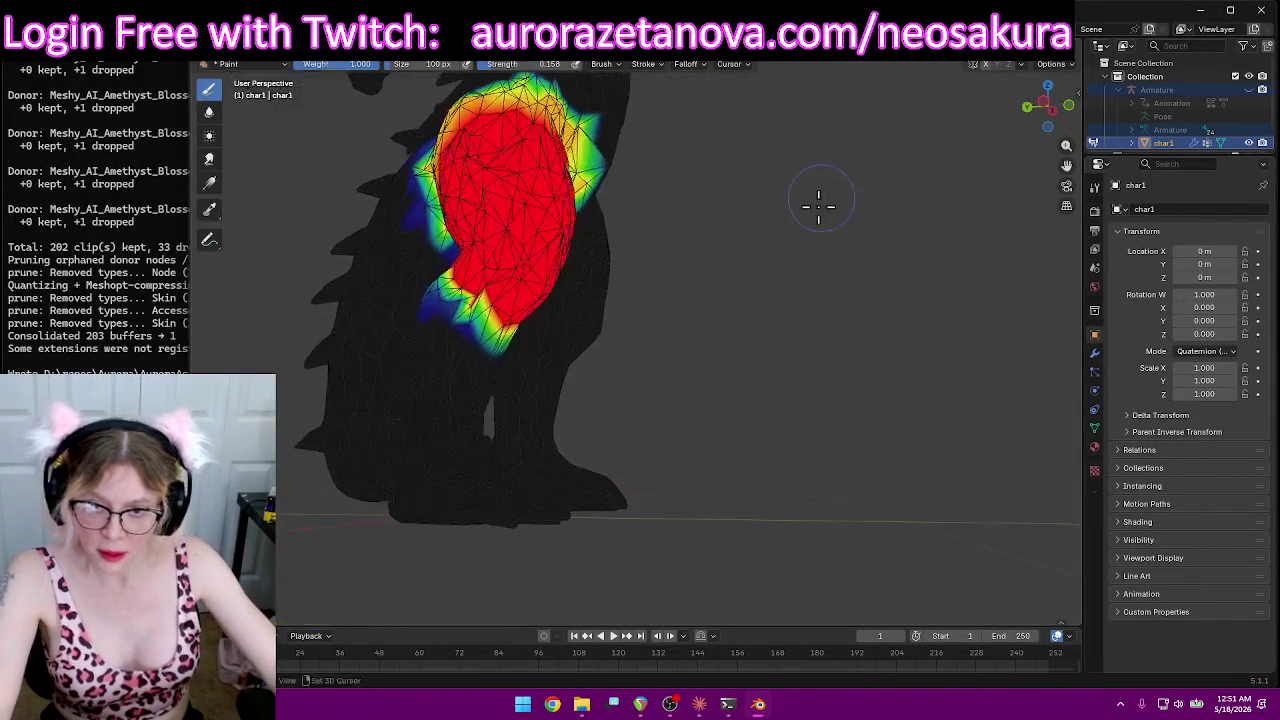
mouse_move(737, 342)
middle_down()
mouse_move(594, 371)
mouse_move(629, 294)
middle_up()
drag(629, 294, 710, 285)
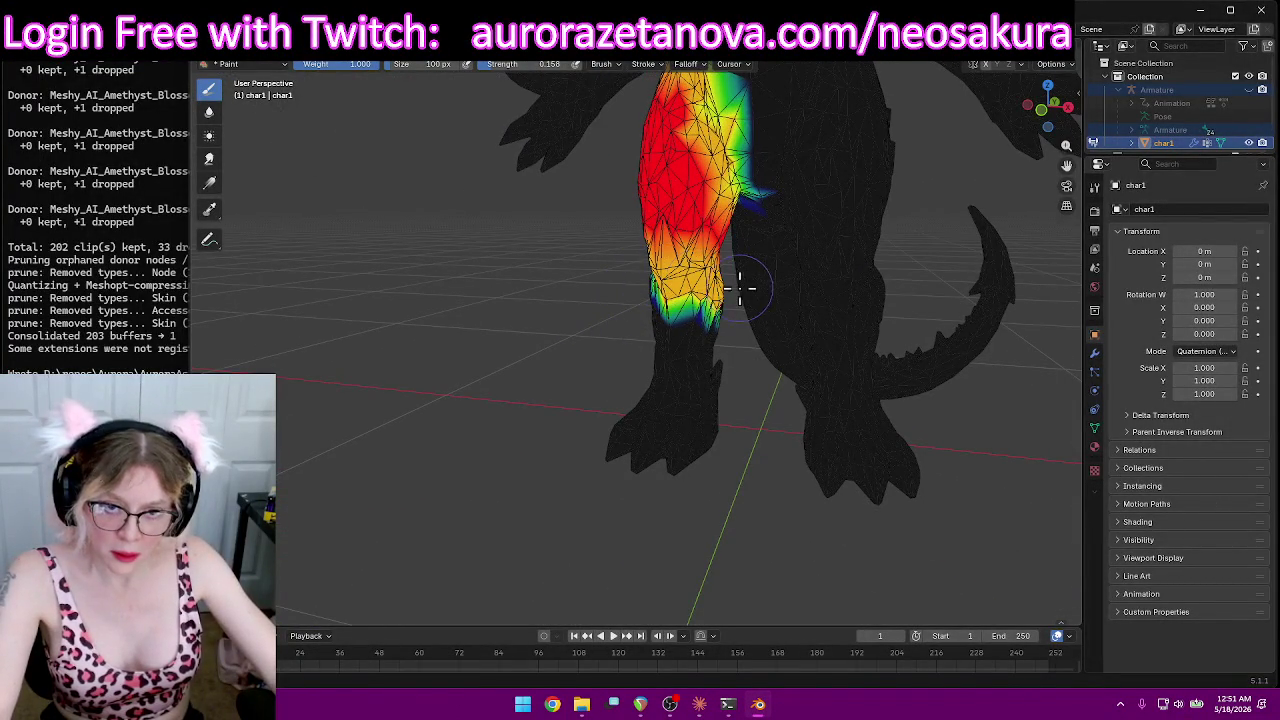
scroll(640, 321, up, 4)
middle_drag(700, 314, 640, 320)
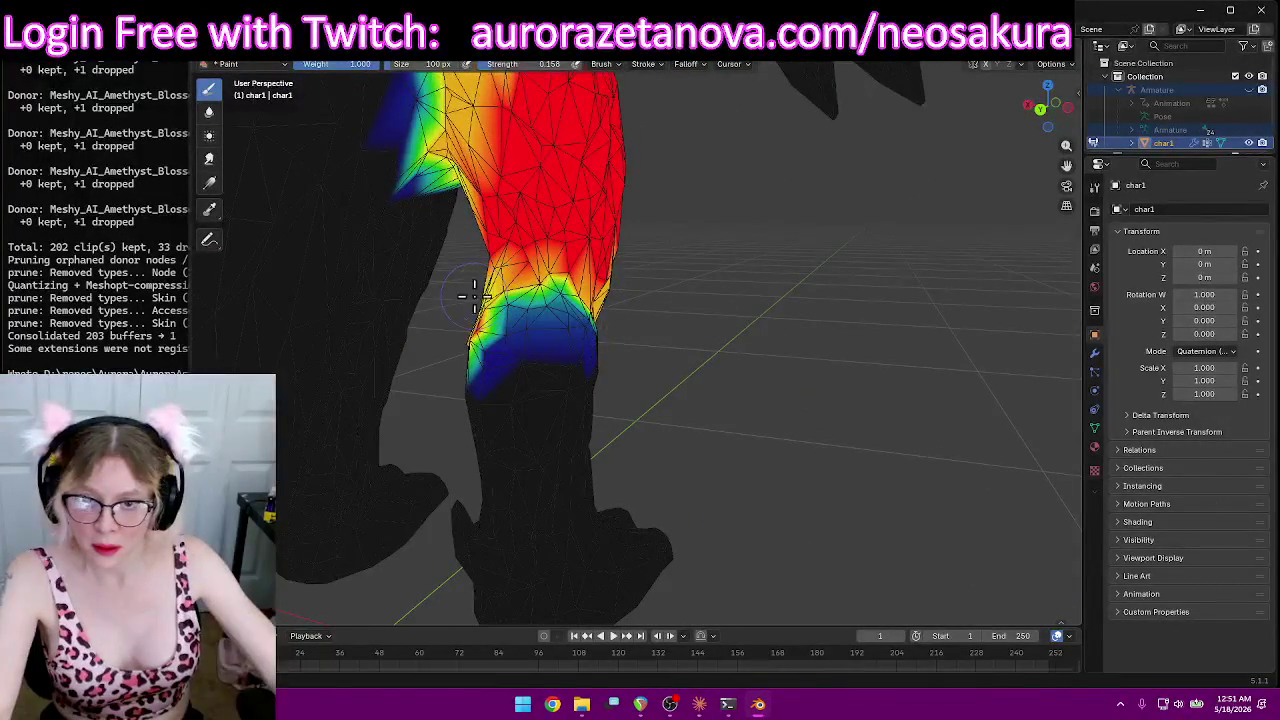
mouse_move(470, 338)
middle_down()
mouse_move(711, 326)
mouse_move(640, 310)
mouse_move(603, 320)
mouse_move(689, 329)
mouse_move(814, 309)
mouse_move(772, 313)
mouse_move(814, 320)
middle_up()
scroll(830, 319, down, 3)
Step: Select the RightLeg vertex group and orbit to check the lower-leg weights
click(630, 64)
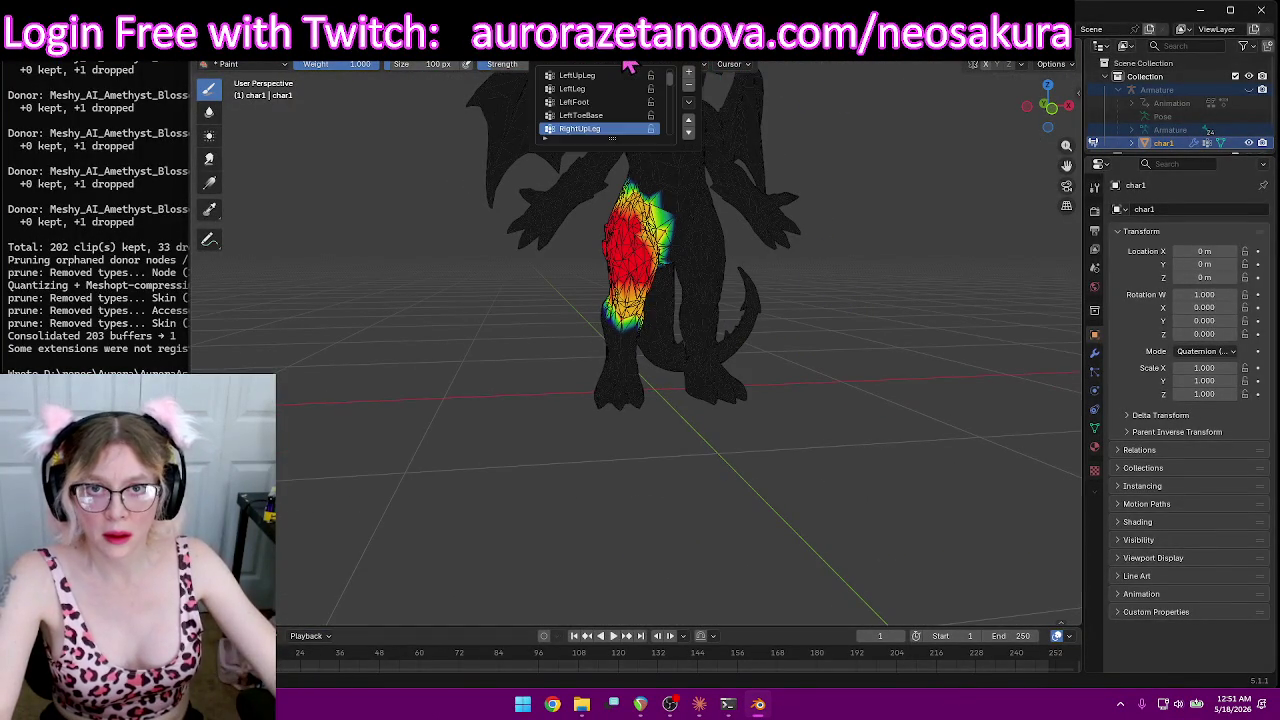
scroll(622, 110, down, 1)
click(600, 125)
mouse_move(494, 348)
middle_down()
mouse_move(689, 366)
mouse_move(651, 357)
mouse_move(517, 230)
middle_up()
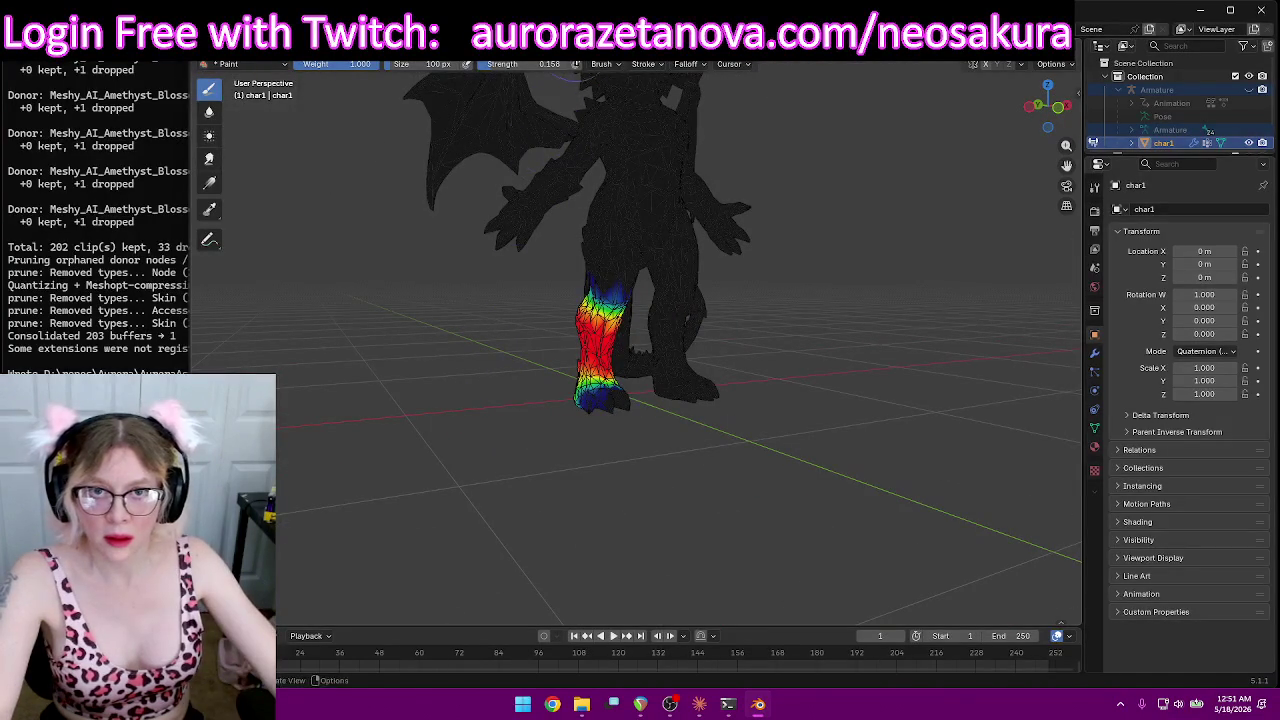
Step: Switch to the RightFoot group and paint the right foot at full weight
click(620, 64)
click(607, 131)
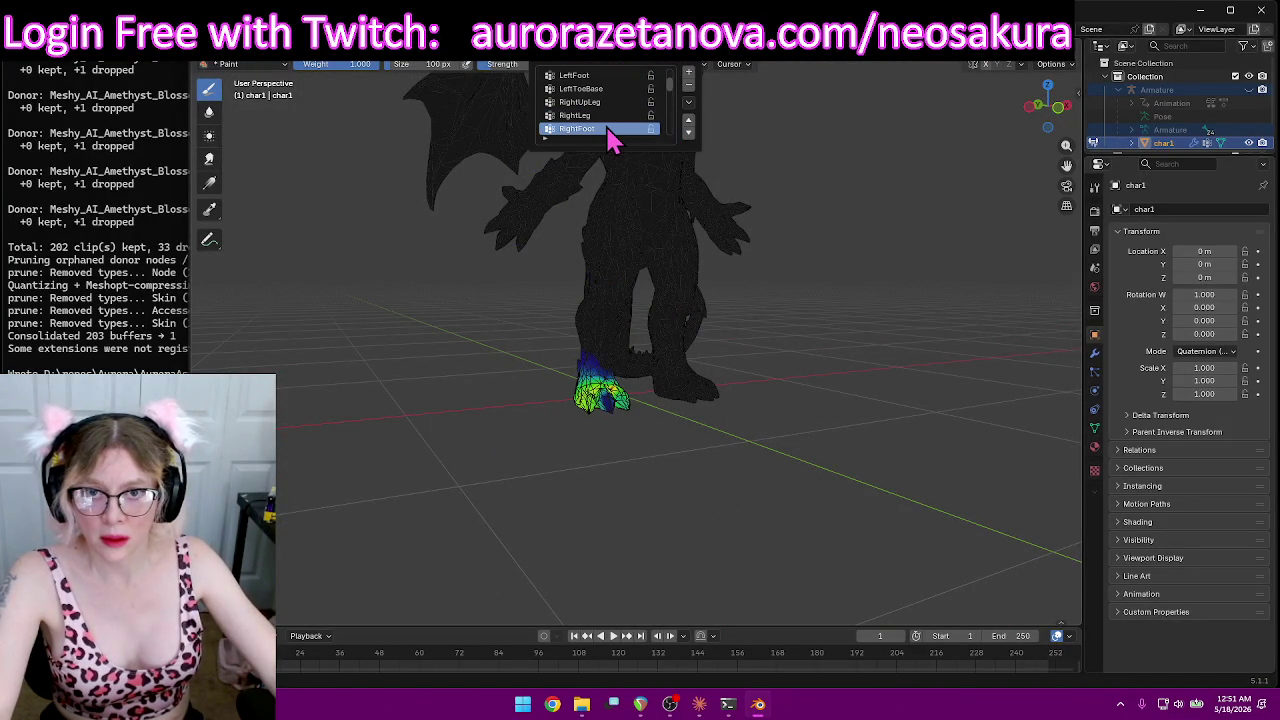
mouse_move(437, 317)
middle_down()
mouse_move(428, 391)
mouse_move(576, 115)
middle_up()
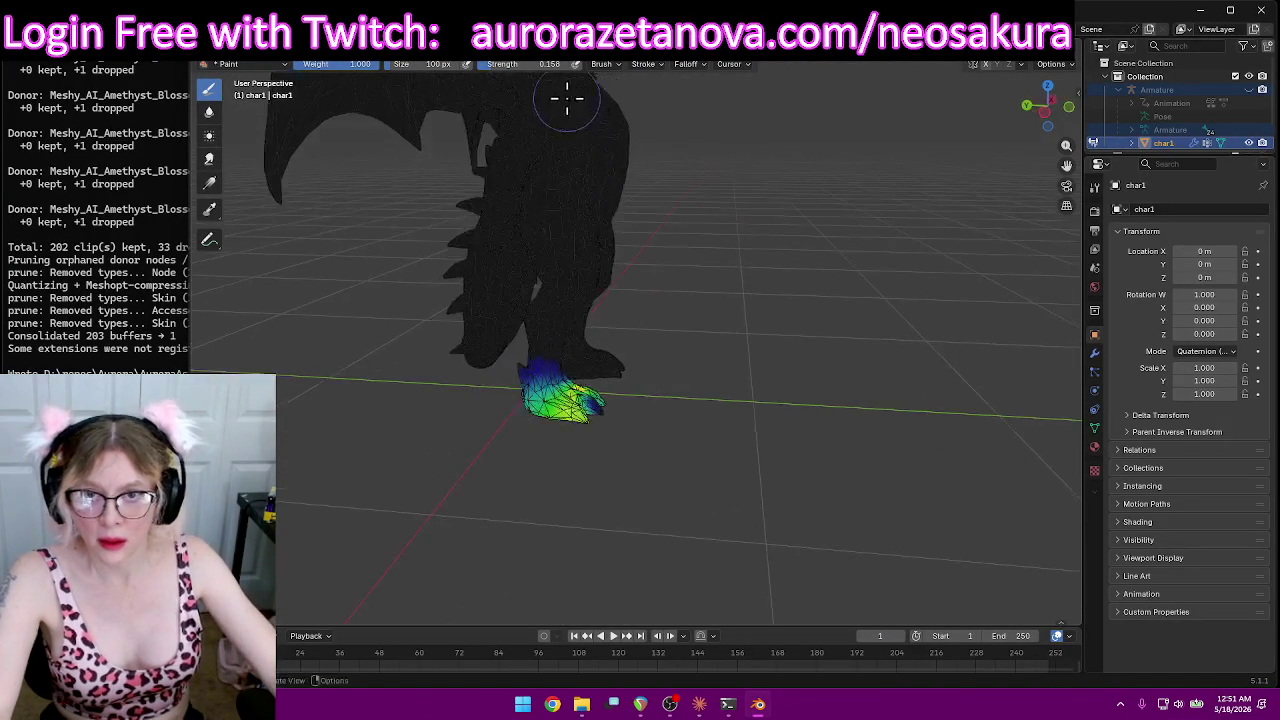
middle_drag(297, 428, 528, 428)
drag(528, 428, 535, 405)
middle_drag(754, 402, 588, 416)
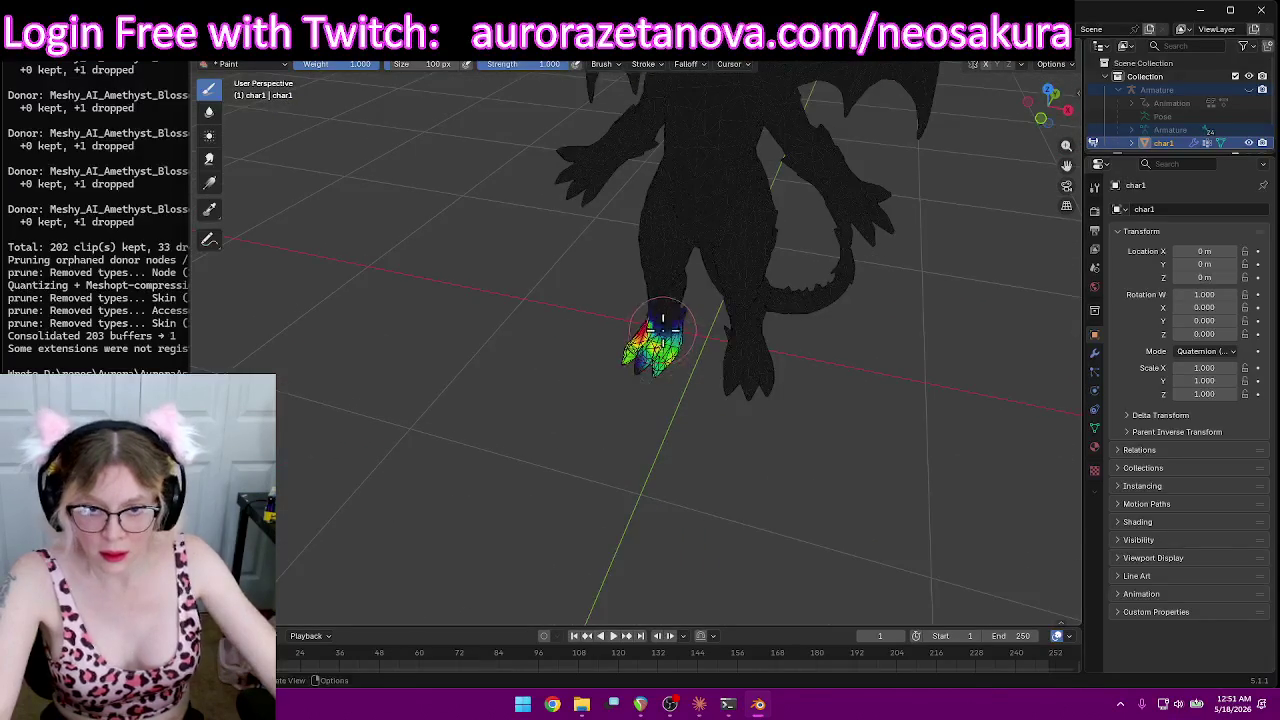
drag(661, 330, 657, 337)
Step: Paint the middle of the right foot to full weight, viewing it from behind and above
mouse_move(657, 337)
middle_down()
mouse_move(537, 337)
mouse_move(491, 293)
mouse_move(641, 367)
middle_up()
mouse_move(900, 449)
middle_down()
mouse_move(786, 509)
mouse_move(809, 557)
mouse_move(713, 527)
middle_up()
mouse_move(670, 485)
middle_down()
mouse_move(614, 457)
mouse_move(582, 530)
mouse_move(600, 443)
mouse_move(586, 466)
middle_up()
scroll(600, 486, up, 3)
drag(676, 521, 636, 484)
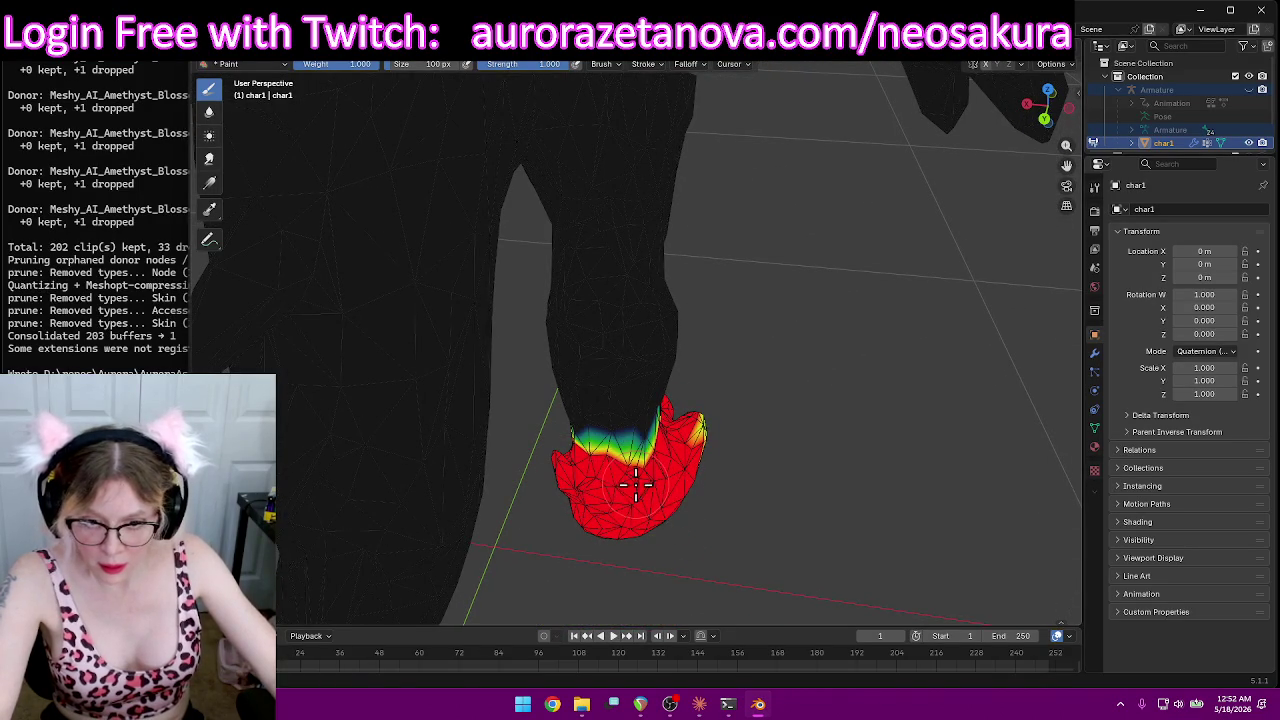
mouse_move(801, 500)
middle_down()
mouse_move(680, 434)
mouse_move(557, 423)
mouse_move(574, 477)
mouse_move(674, 507)
mouse_move(566, 432)
mouse_move(583, 509)
mouse_move(555, 325)
mouse_move(629, 373)
mouse_move(657, 414)
mouse_move(529, 429)
mouse_move(749, 429)
mouse_move(700, 400)
middle_up()
click(603, 64)
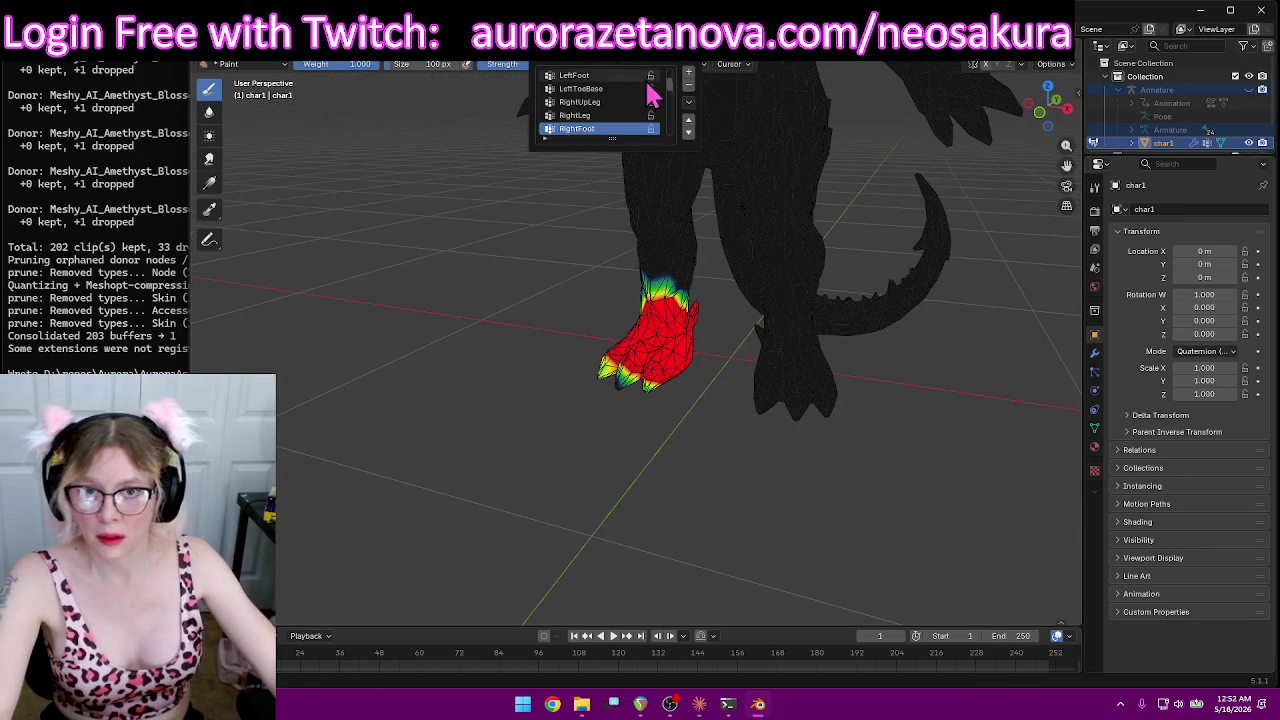
Step: Switch to the next vertex group for the toes, undo a stroke, and rebalance the toe weights
click(586, 118)
mouse_move(481, 324)
middle_down()
mouse_move(494, 409)
mouse_move(500, 380)
middle_up()
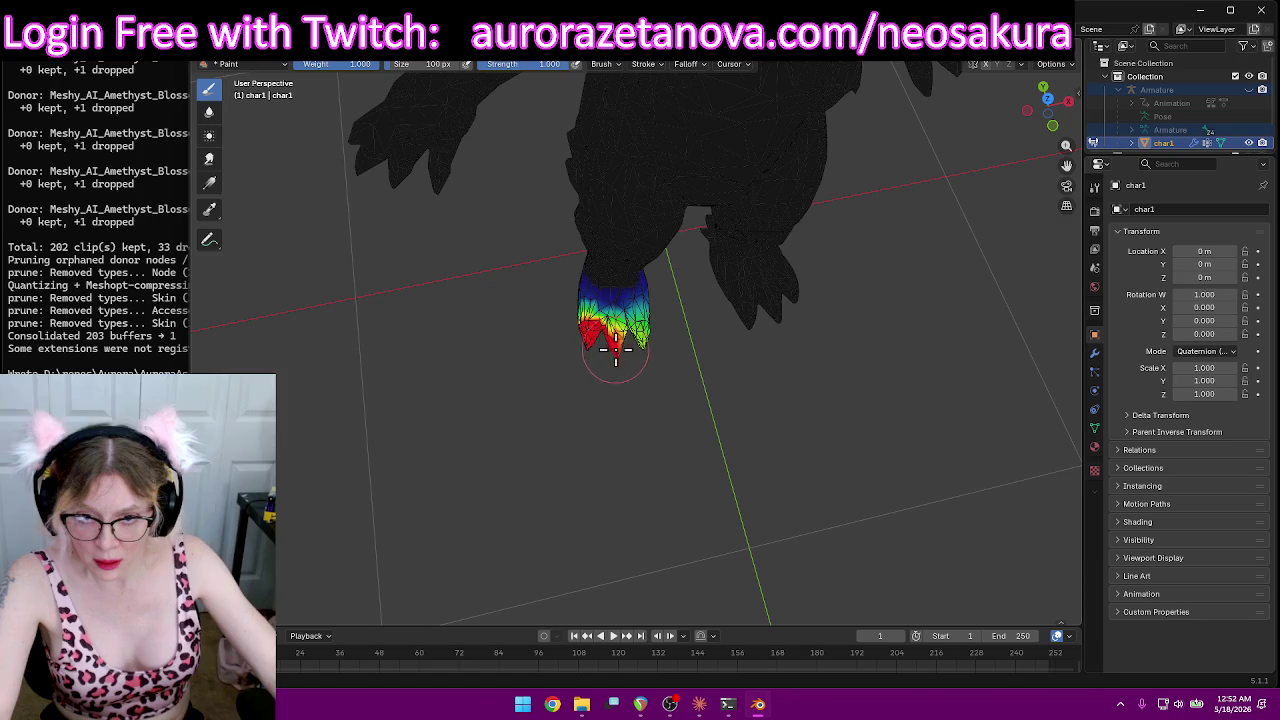
mouse_move(563, 352)
middle_down()
mouse_move(700, 349)
mouse_move(663, 337)
mouse_move(737, 414)
mouse_move(730, 404)
middle_up()
scroll(730, 404, up, 4)
key(ctrl+z)
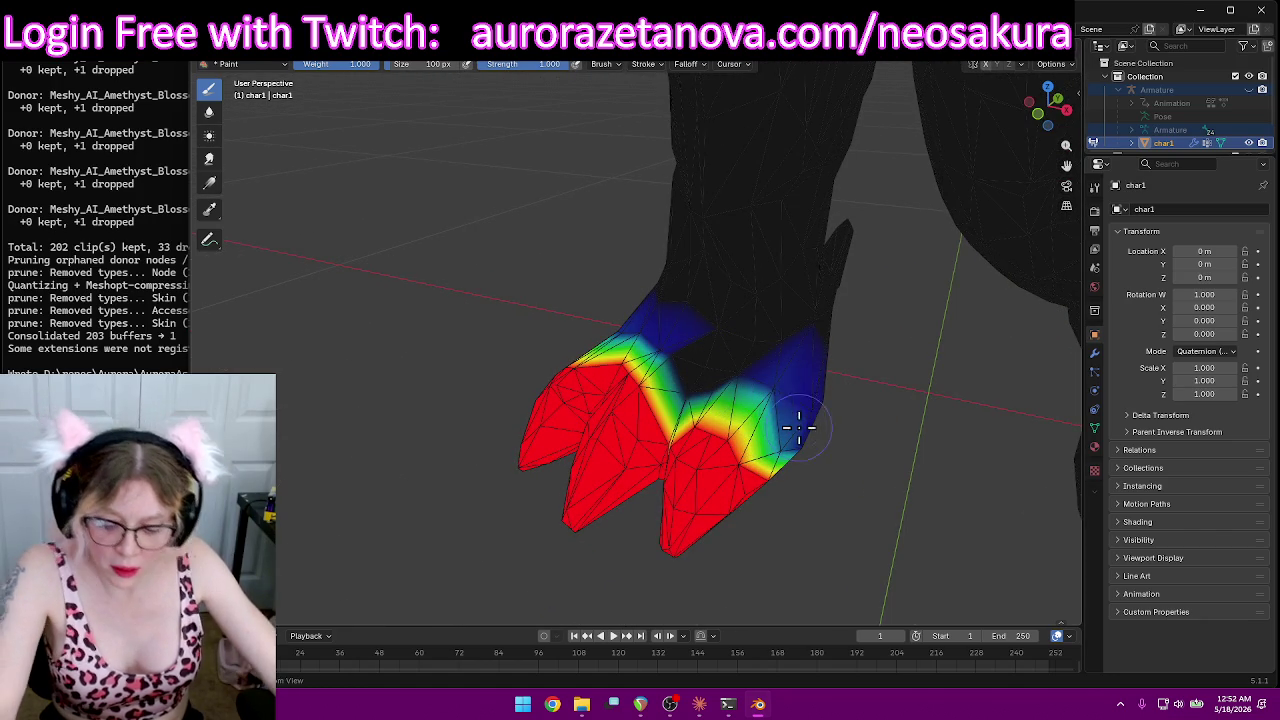
drag(690, 400, 760, 420)
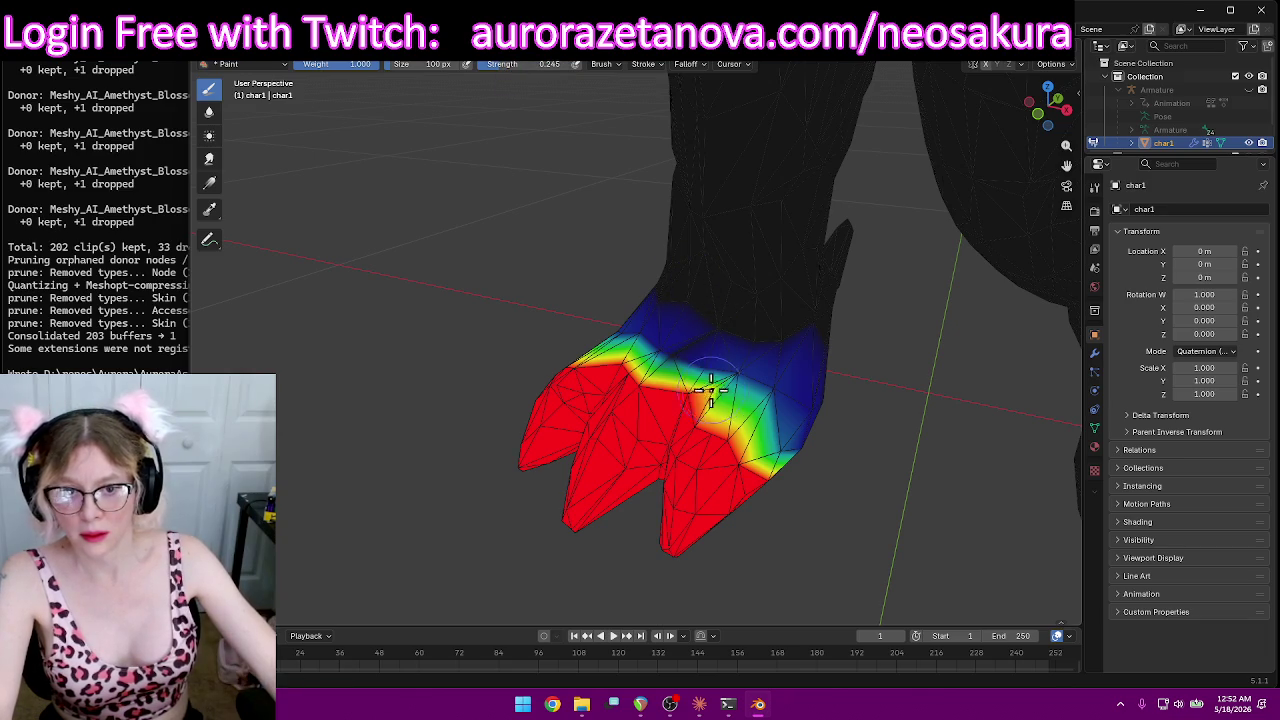
Step: Paint more weight across the right foot from a low side view
scroll(957, 394, down, 2)
scroll(866, 394, down, 2)
scroll(890, 402, down, 2)
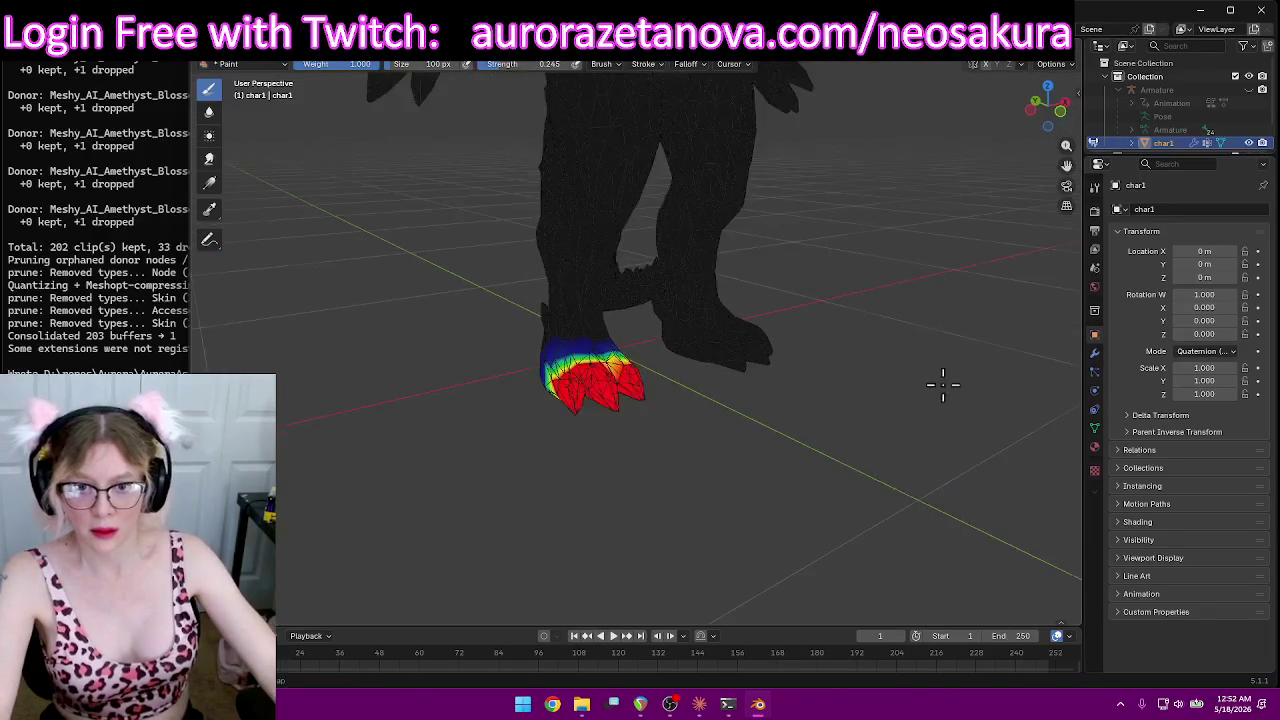
middle_drag(894, 405, 243, 217)
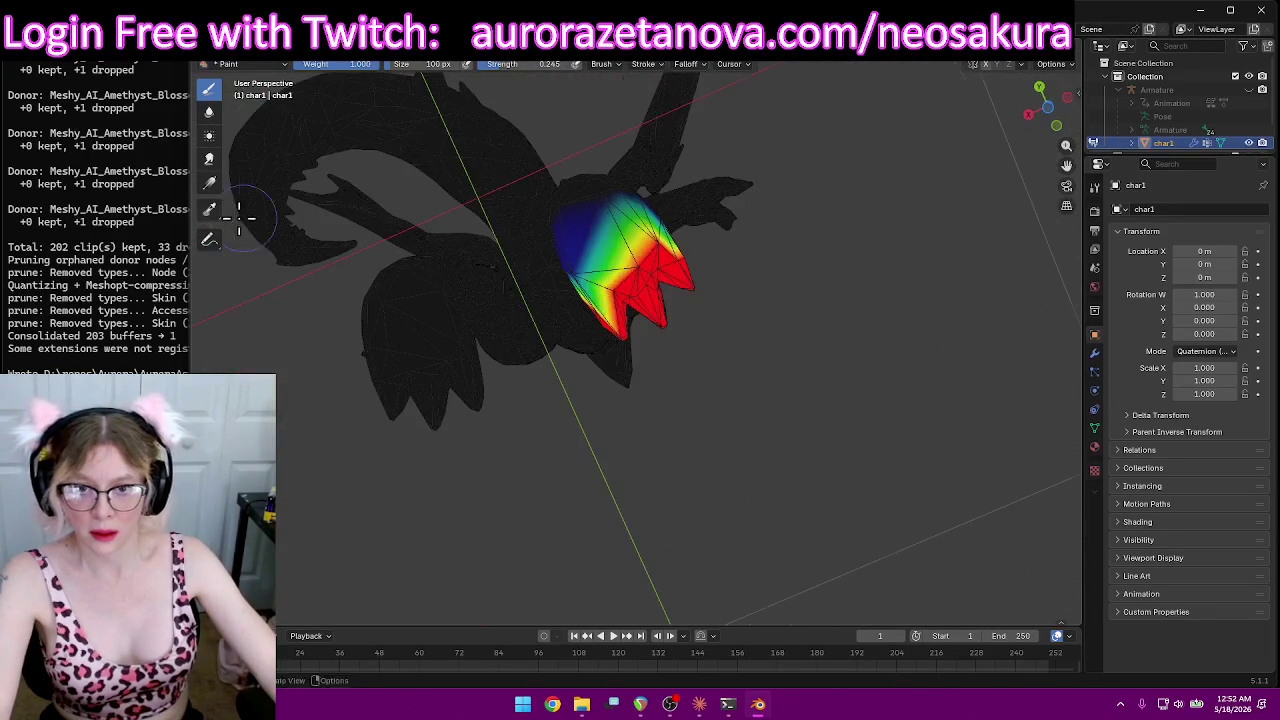
mouse_move(421, 268)
middle_down()
mouse_move(551, 277)
mouse_move(571, 351)
mouse_move(560, 371)
mouse_move(585, 388)
middle_up()
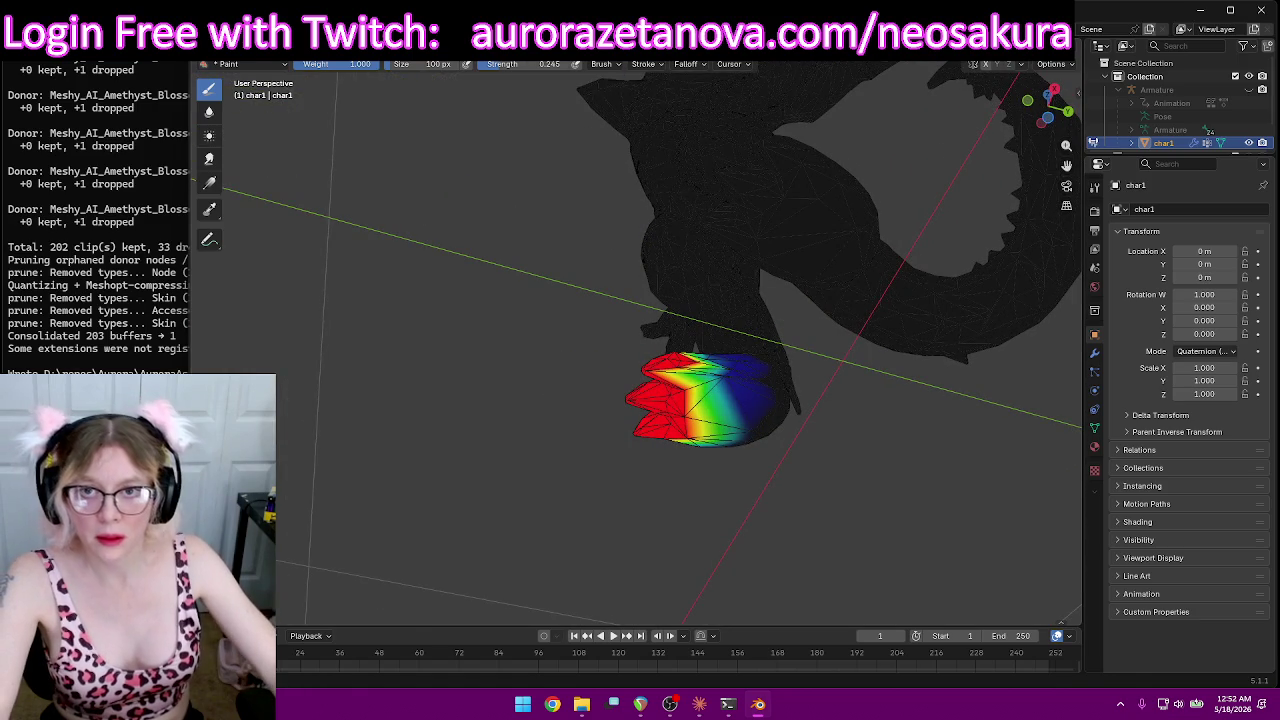
drag(717, 375, 810, 416)
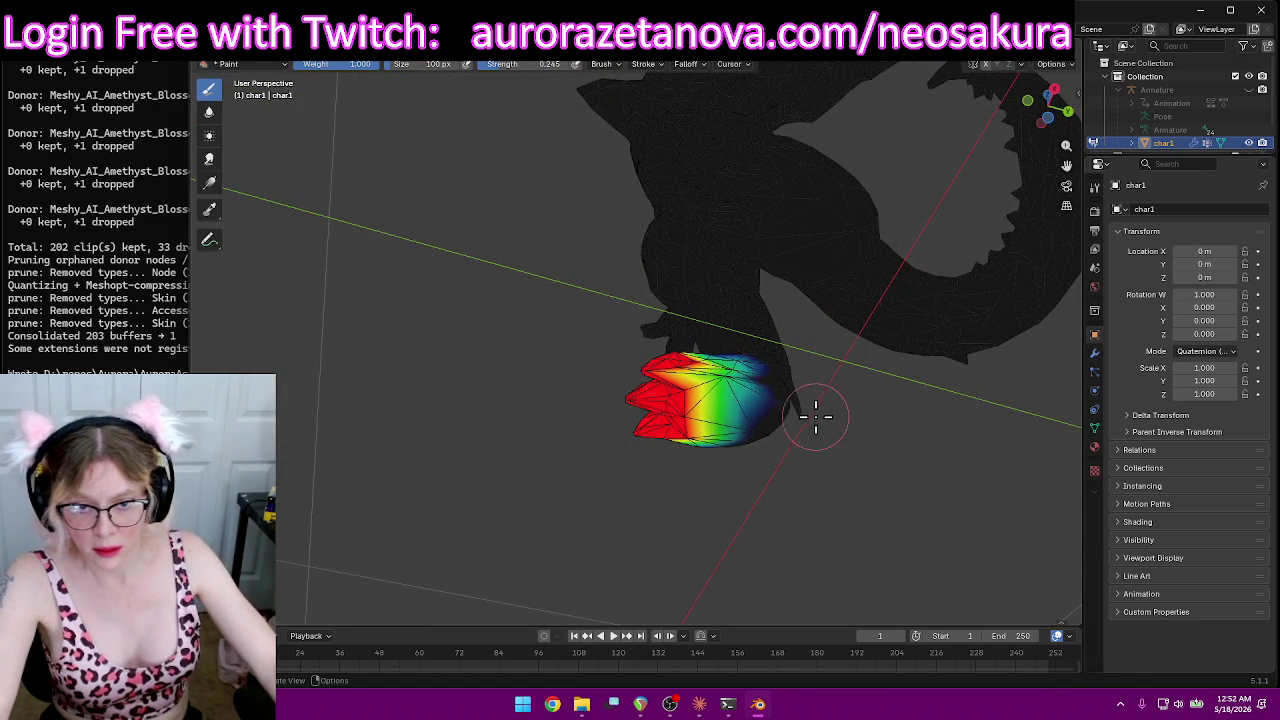
mouse_move(724, 372)
middle_down()
mouse_move(617, 591)
mouse_move(737, 443)
mouse_move(583, 85)
middle_up()
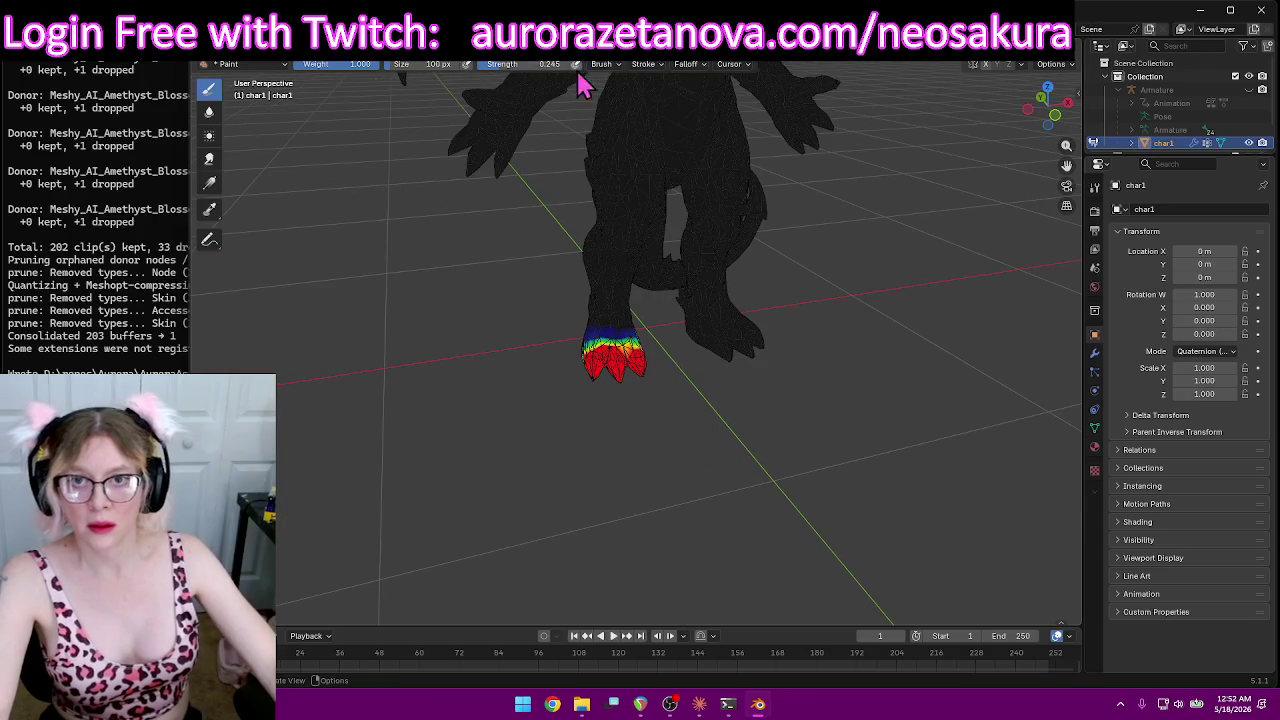
Step: Make Spine02 the active vertex group and orbit to the front of the torso
click(635, 67)
click(575, 129)
mouse_move(680, 186)
middle_down()
mouse_move(977, 200)
mouse_move(931, 186)
mouse_move(907, 207)
mouse_move(880, 429)
middle_up()
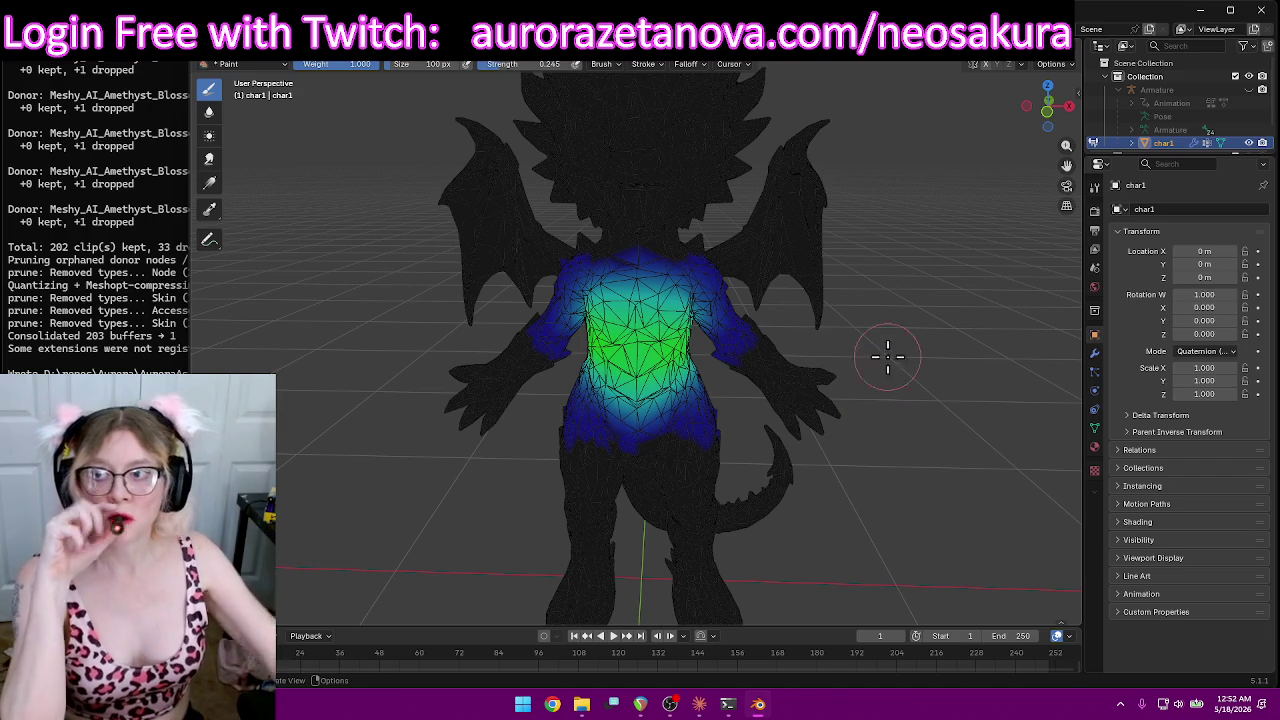
Step: Open File Explorer and select all the exported folders and Base.glb
key(alt+Tab)
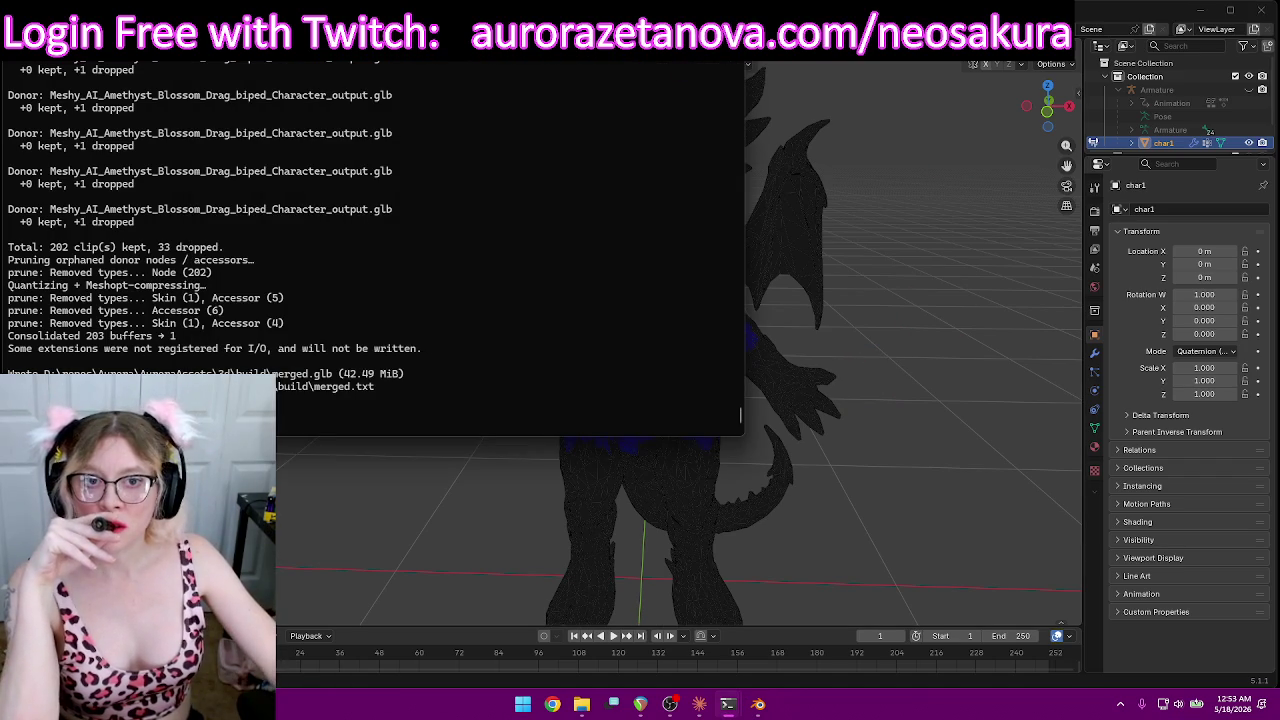
key(alt+Tab)
key(alt+Tab)
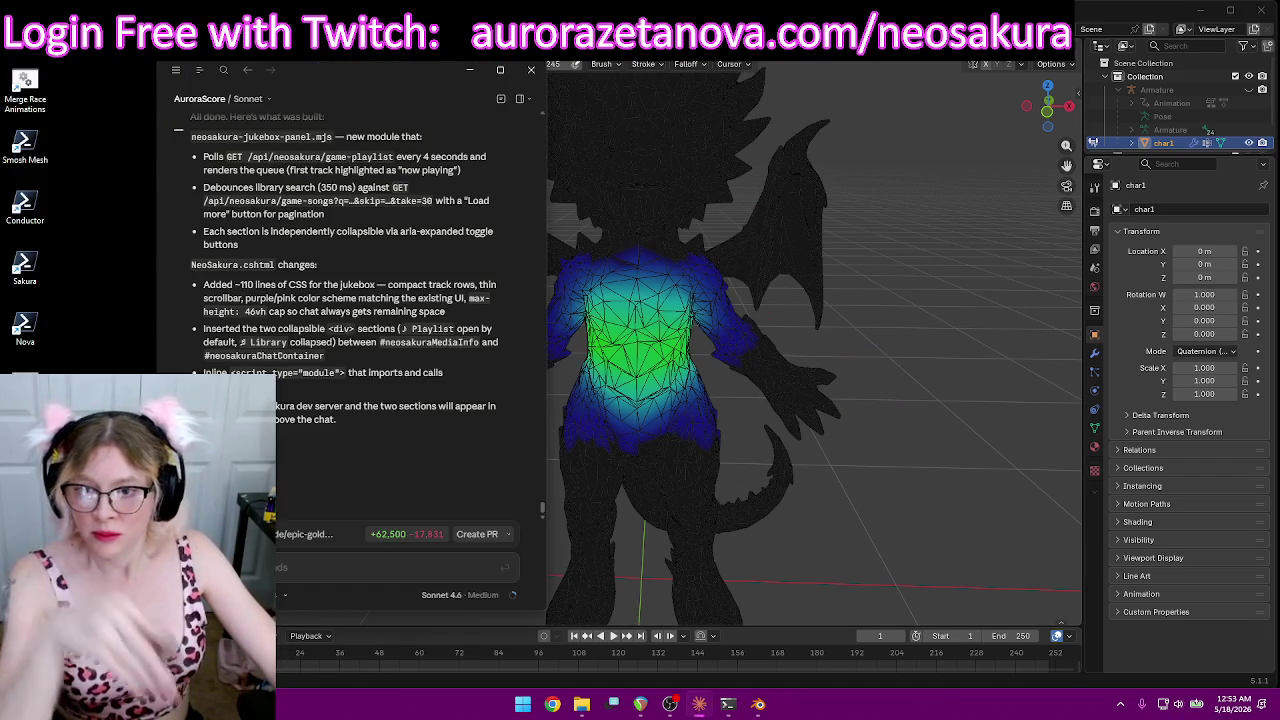
click(470, 69)
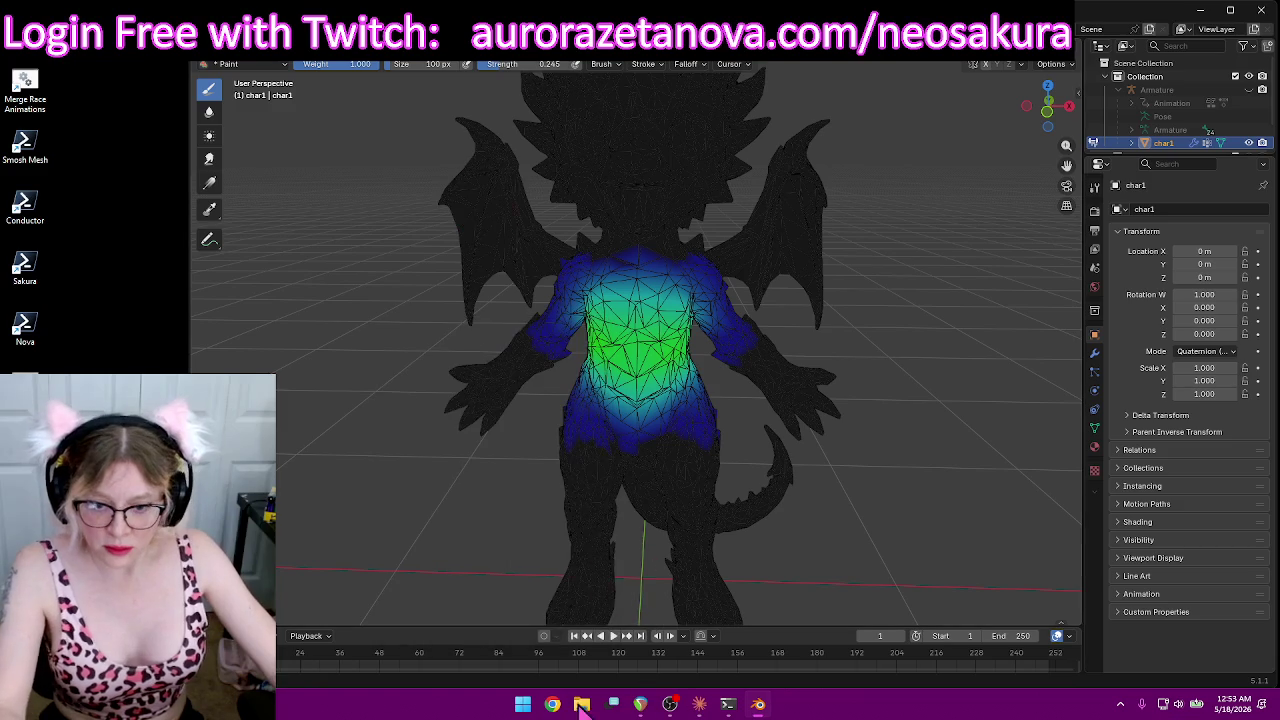
click(581, 706)
mouse_move(710, 447)
mouse_down()
mouse_move(548, 285)
mouse_move(560, 196)
mouse_up()
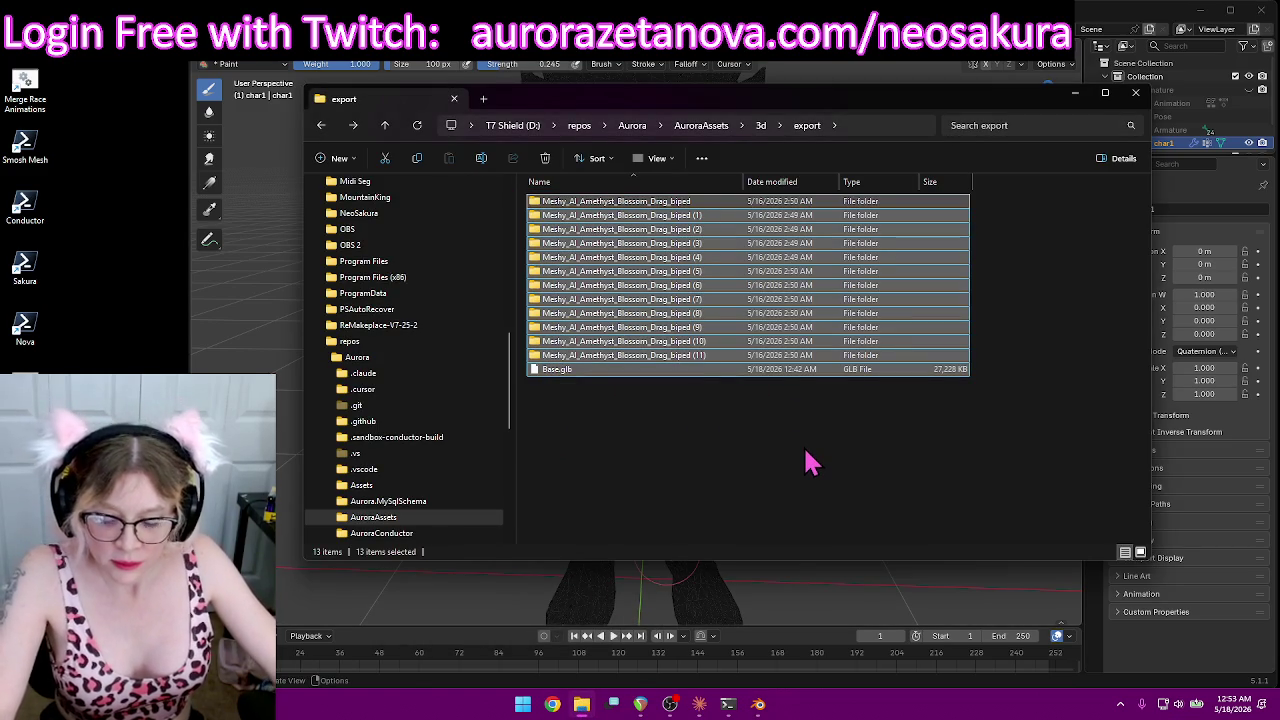
Step: Create a new folder named Sakura inside NeoSakura\Races and open it
mouse_move(358, 213)
click(317, 214)
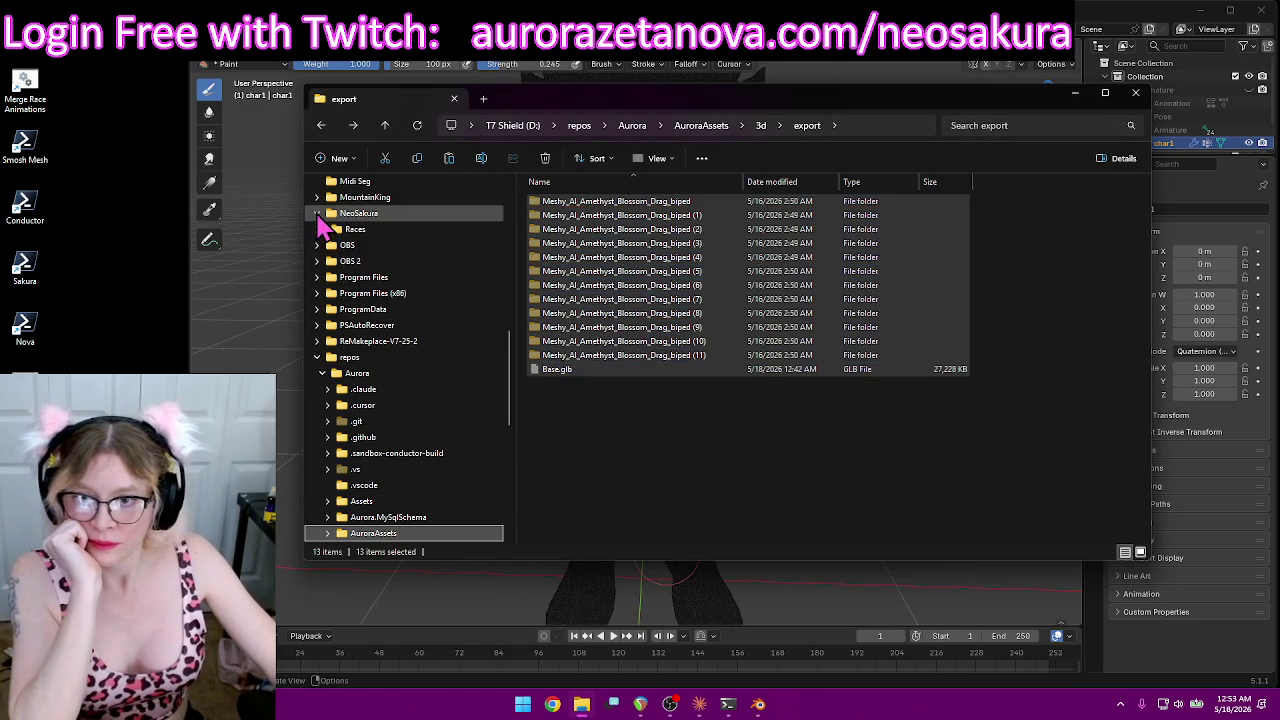
click(322, 229)
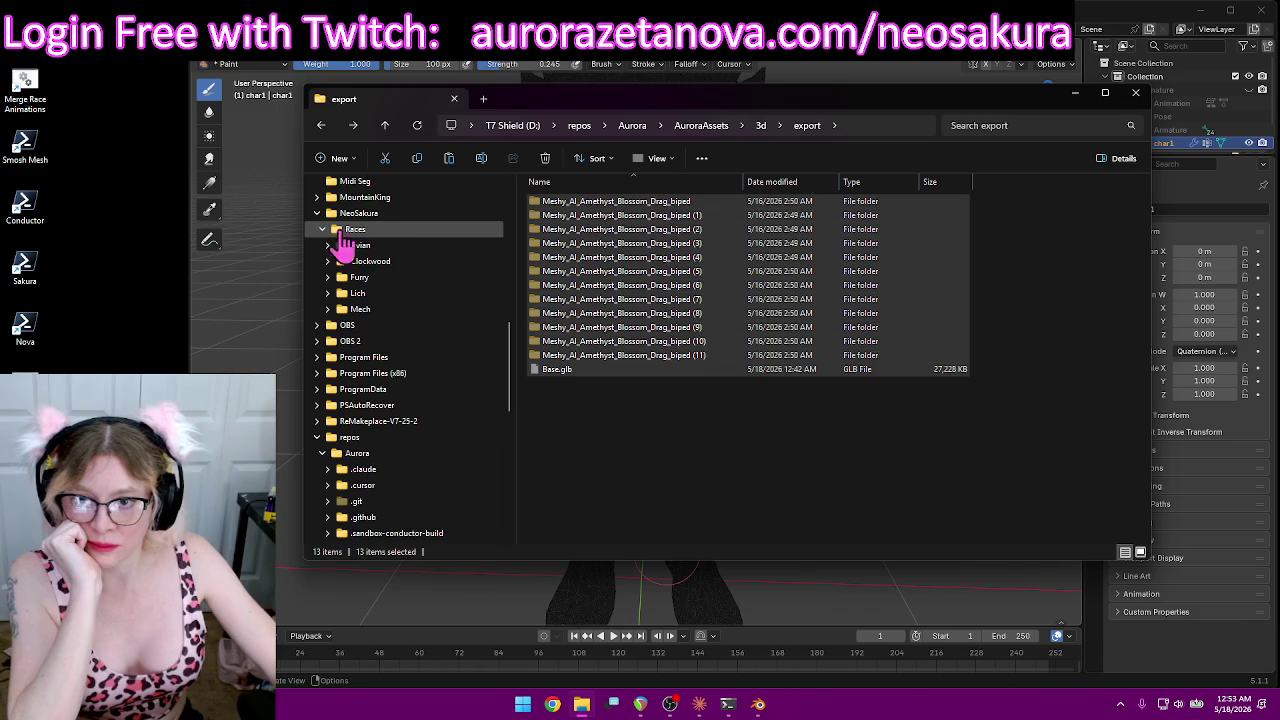
click(394, 232)
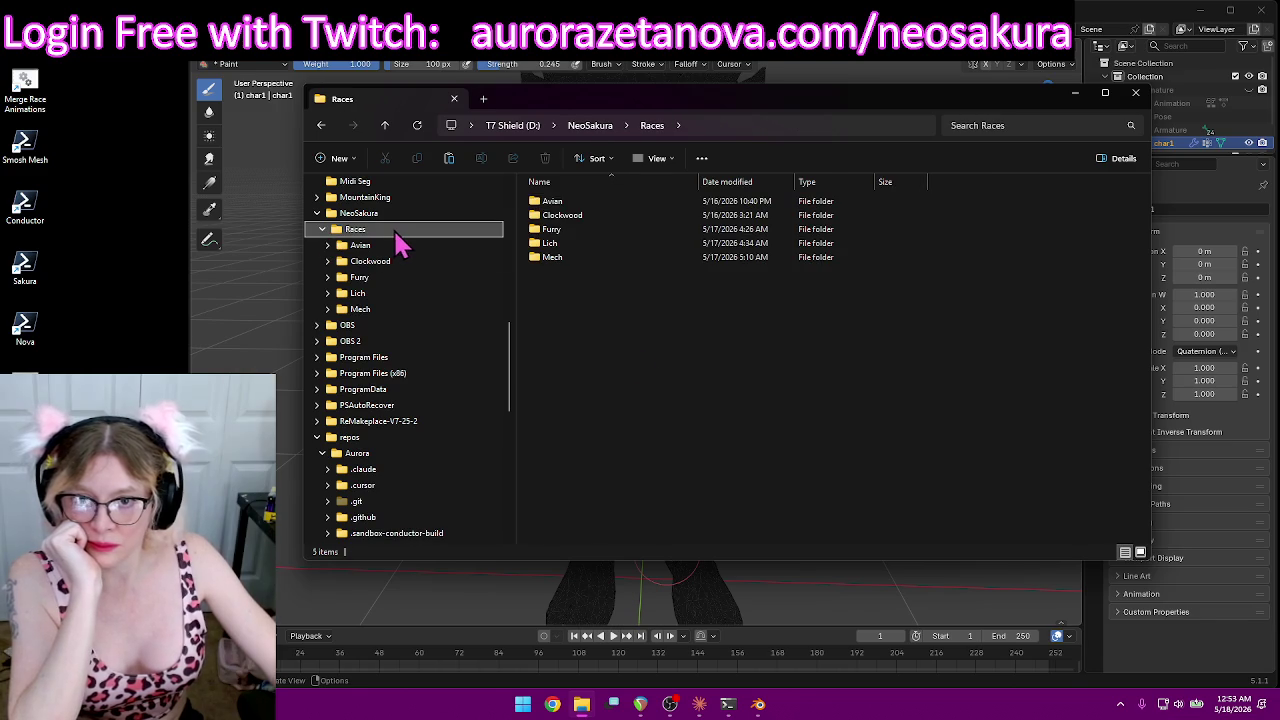
click(341, 158)
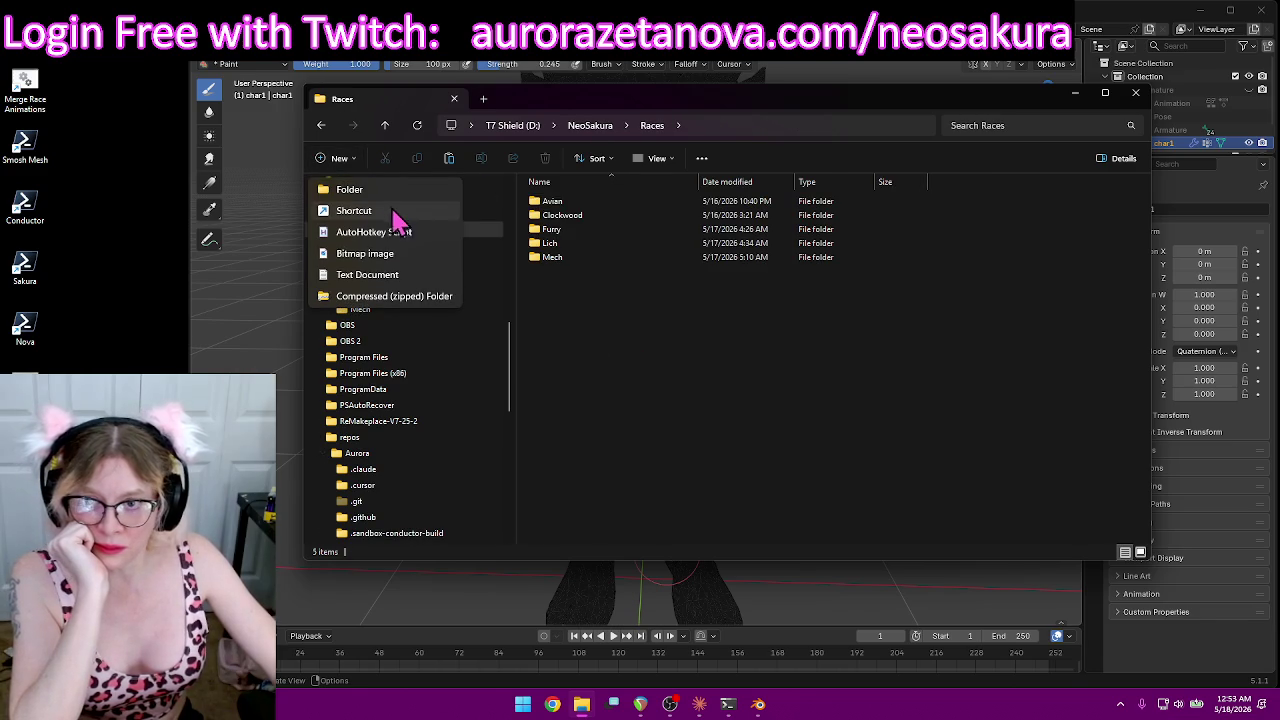
click(348, 192)
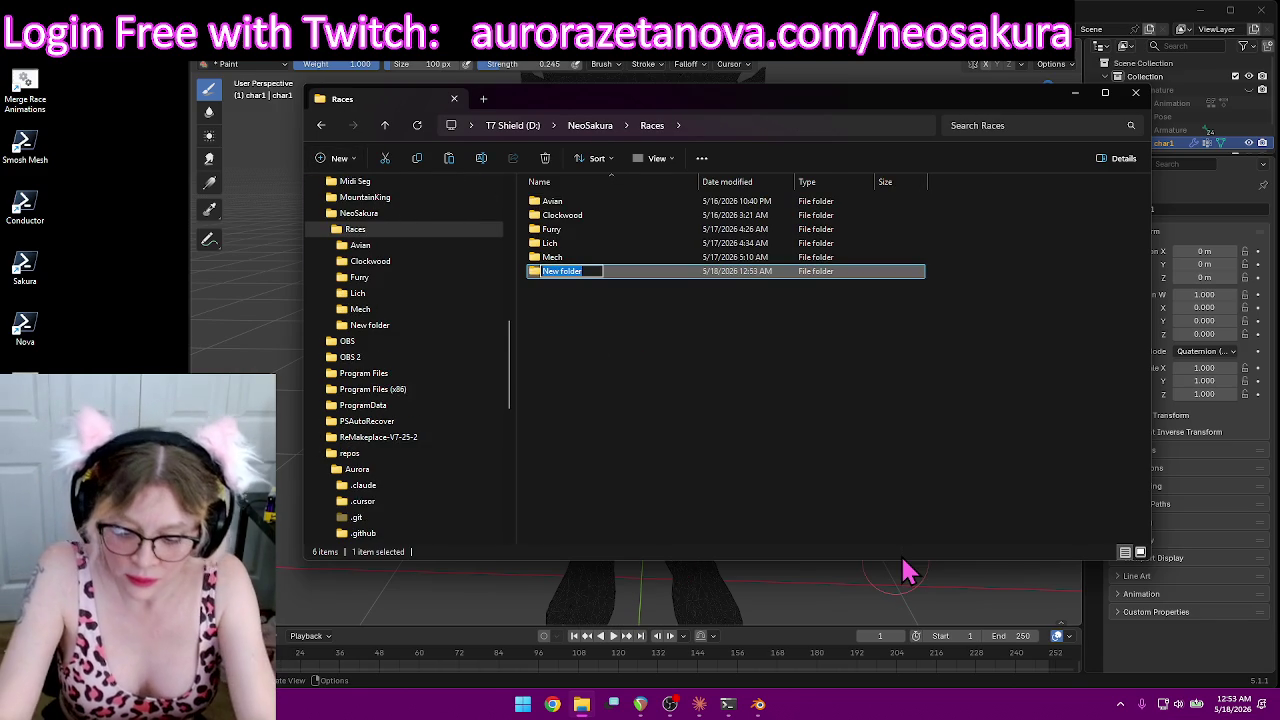
text(Sakura)
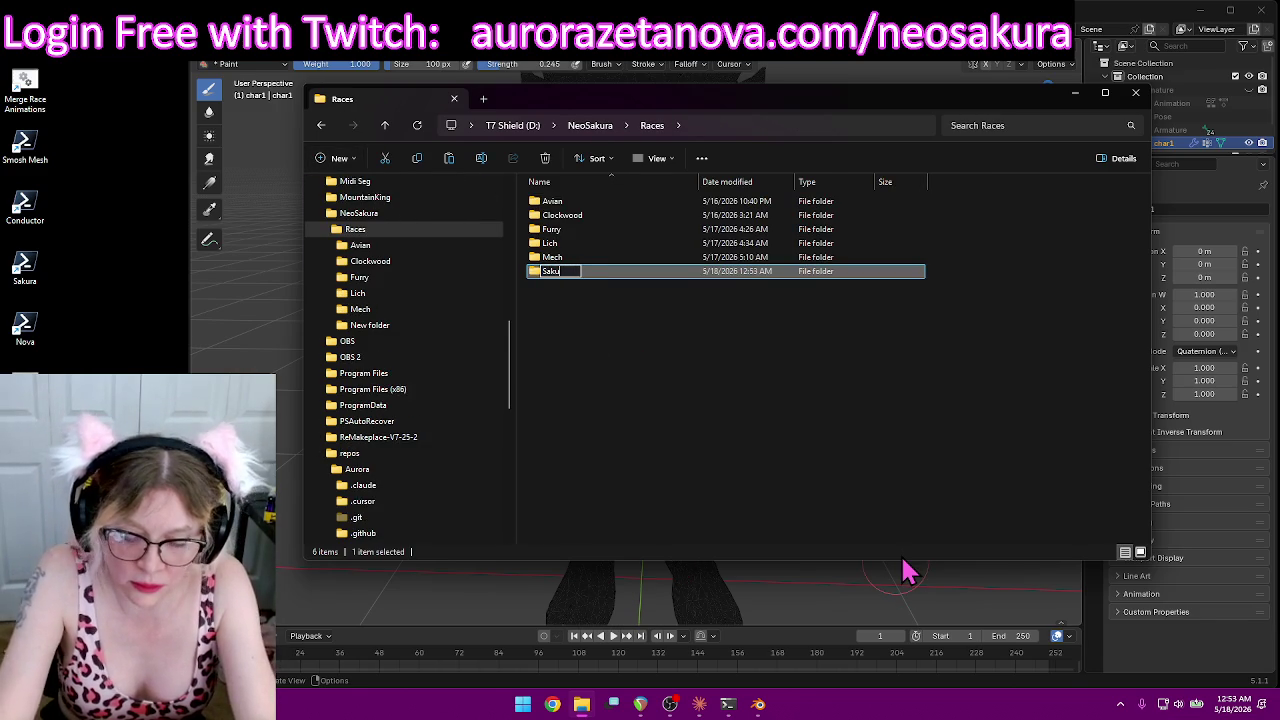
key(Return)
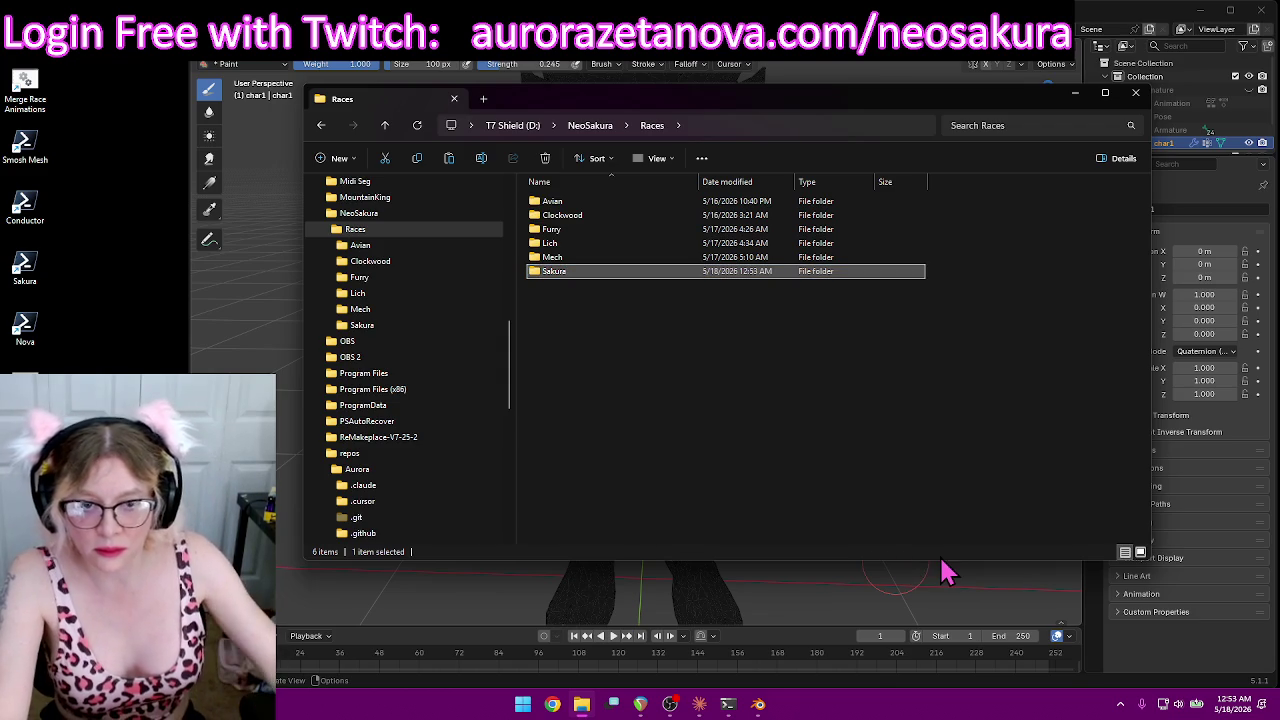
key(Return)
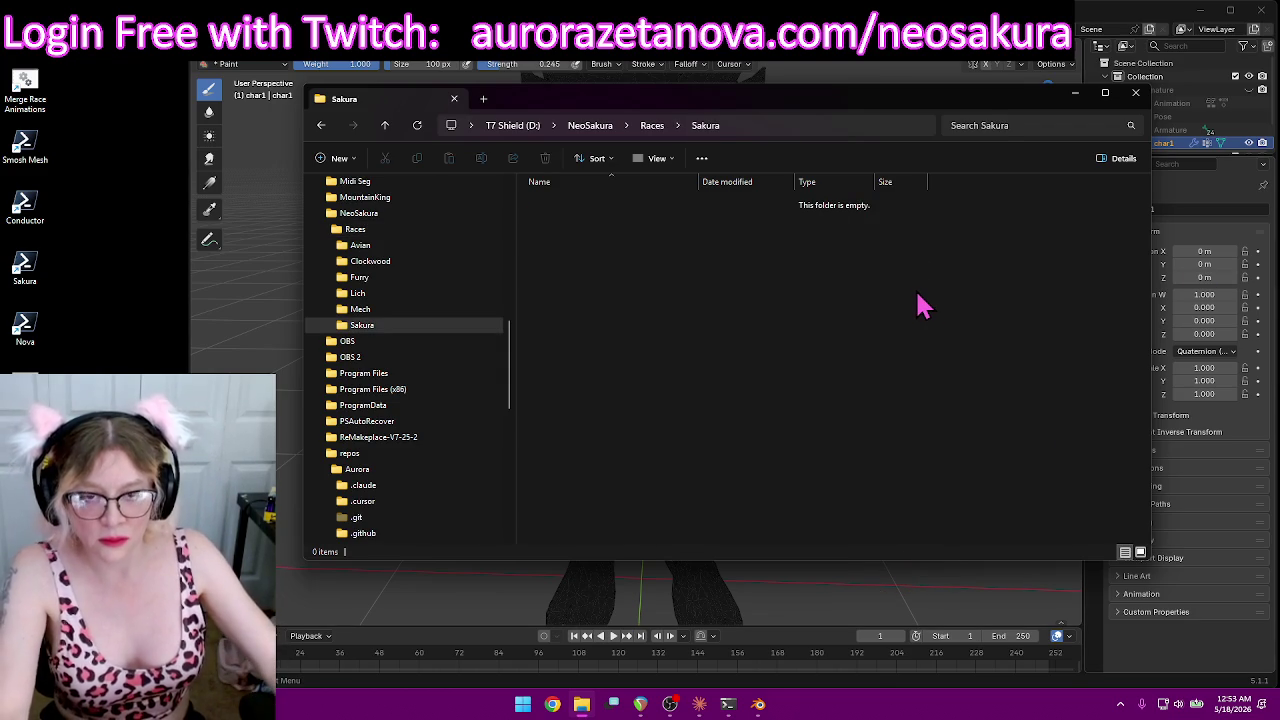
Step: Paste the 13 selected items into Sakura, then return to the emptied export folder
key(ctrl+v)
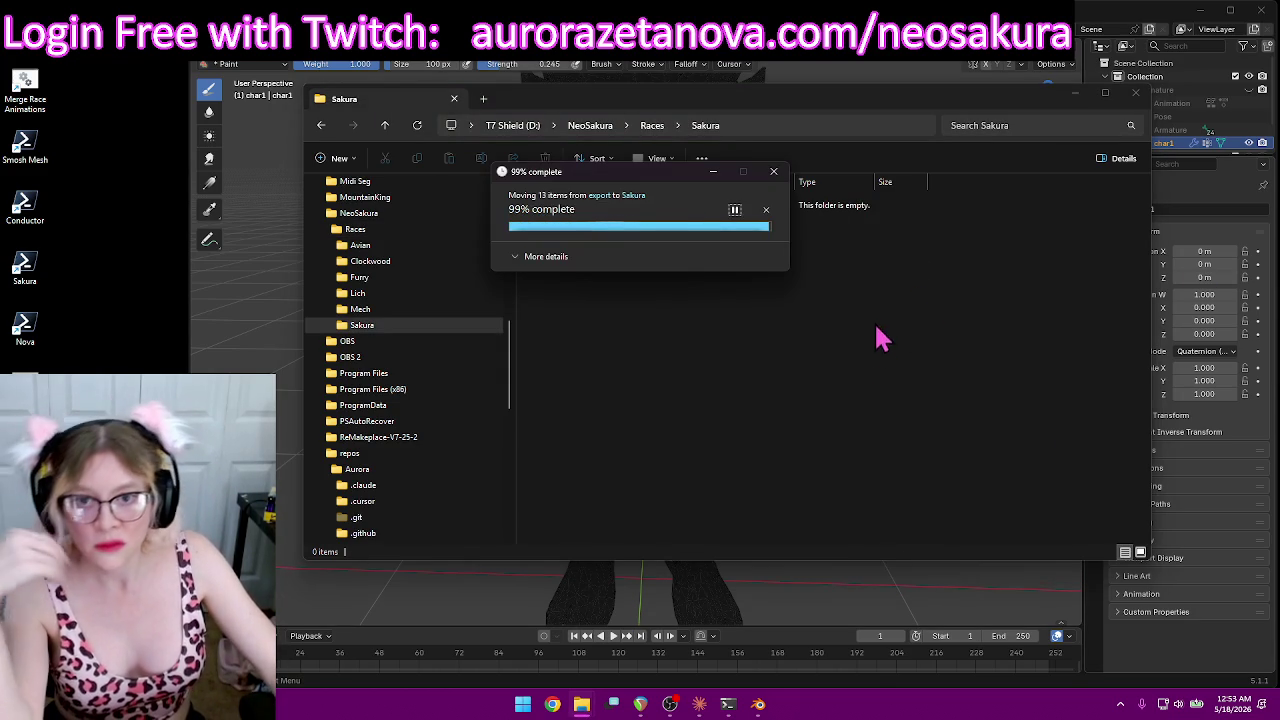
scroll(478, 392, down, 4)
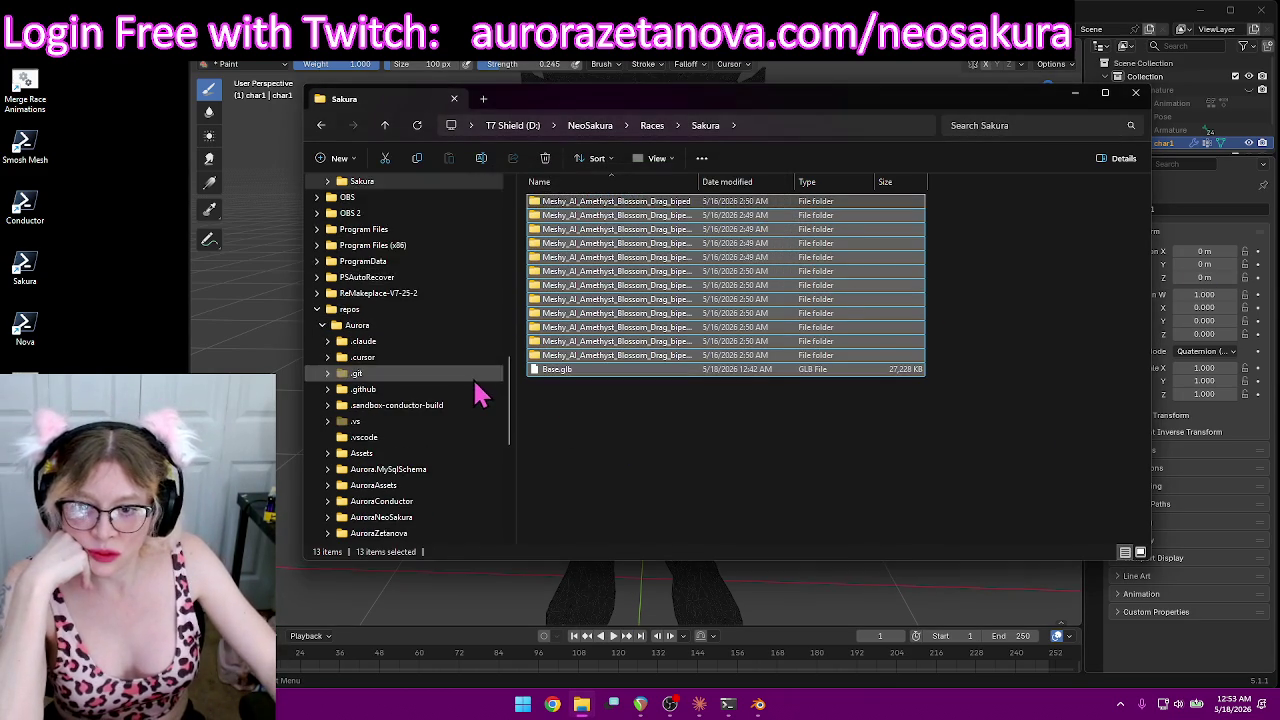
click(321, 127)
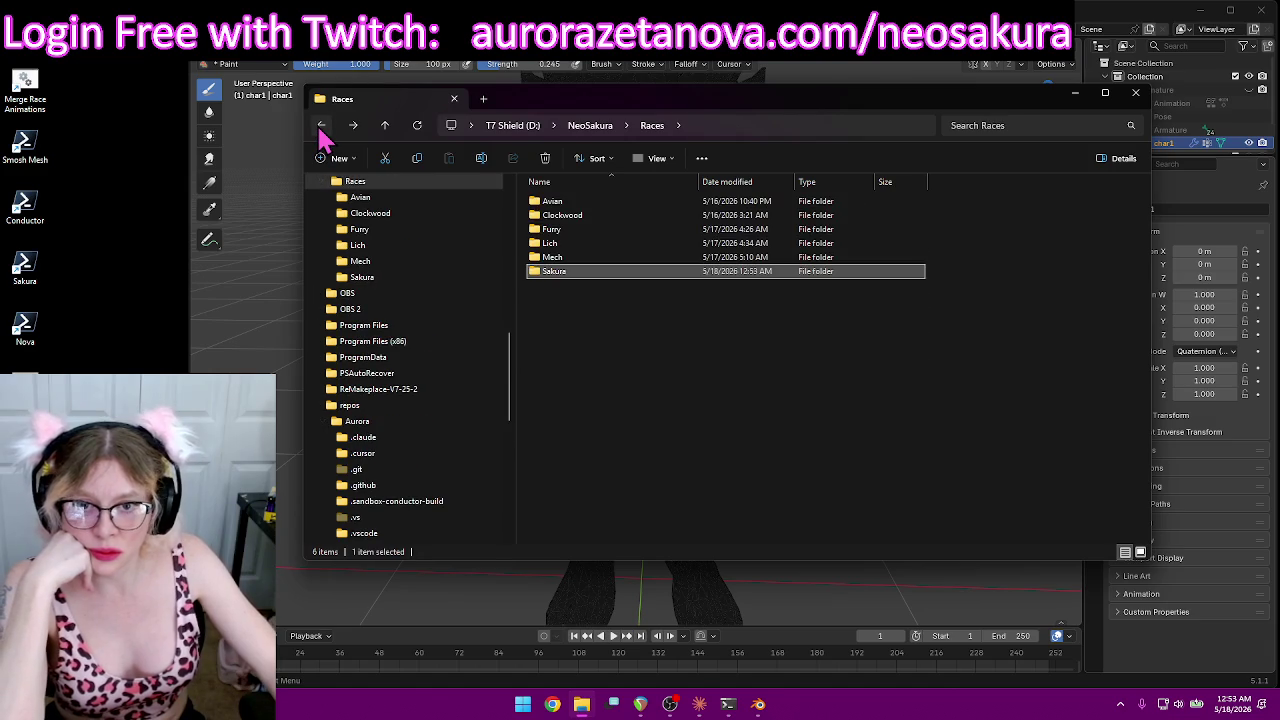
click(321, 127)
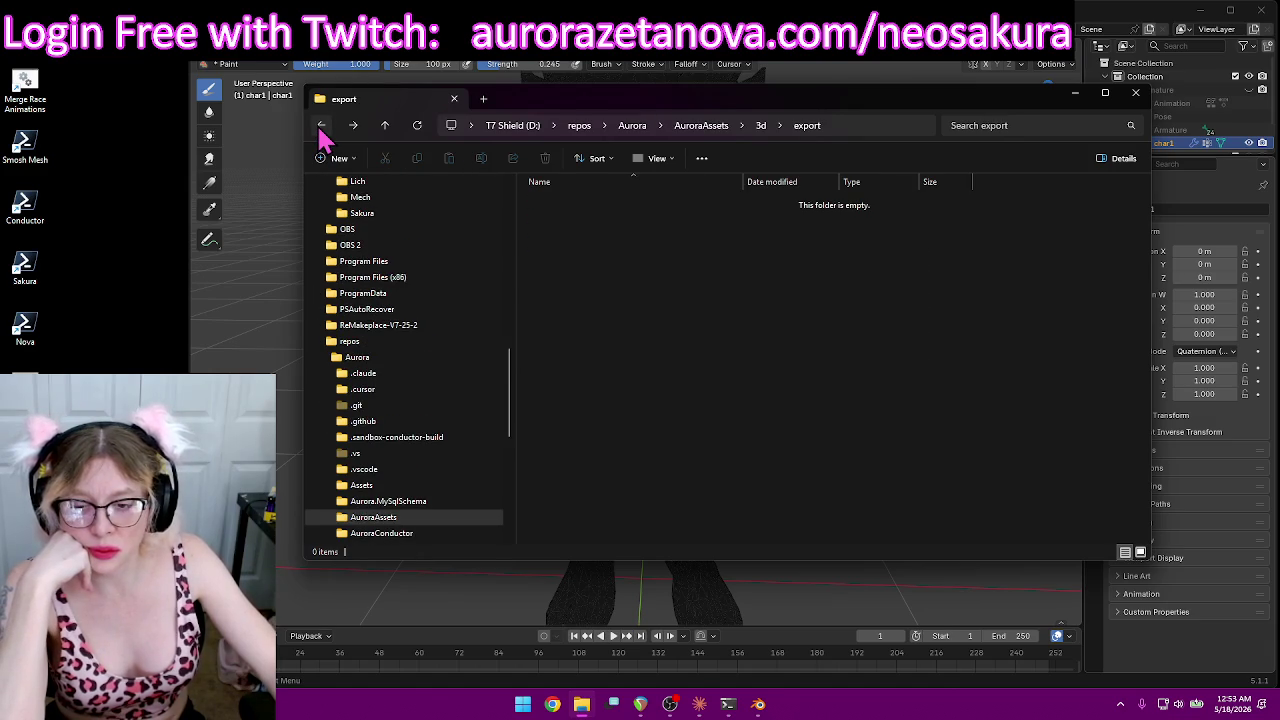
Step: In AuroraAssets' build folder, rename merged.glb to Sakura.glb
scroll(450, 480, down, 2)
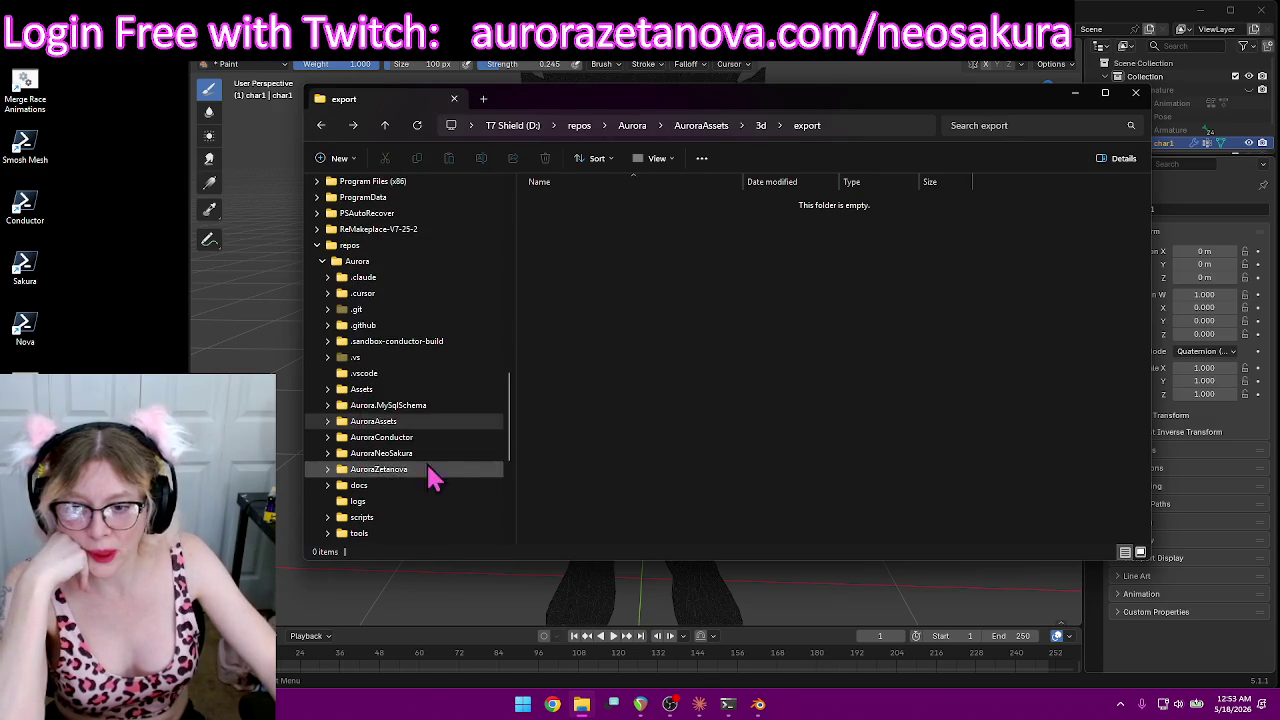
click(329, 422)
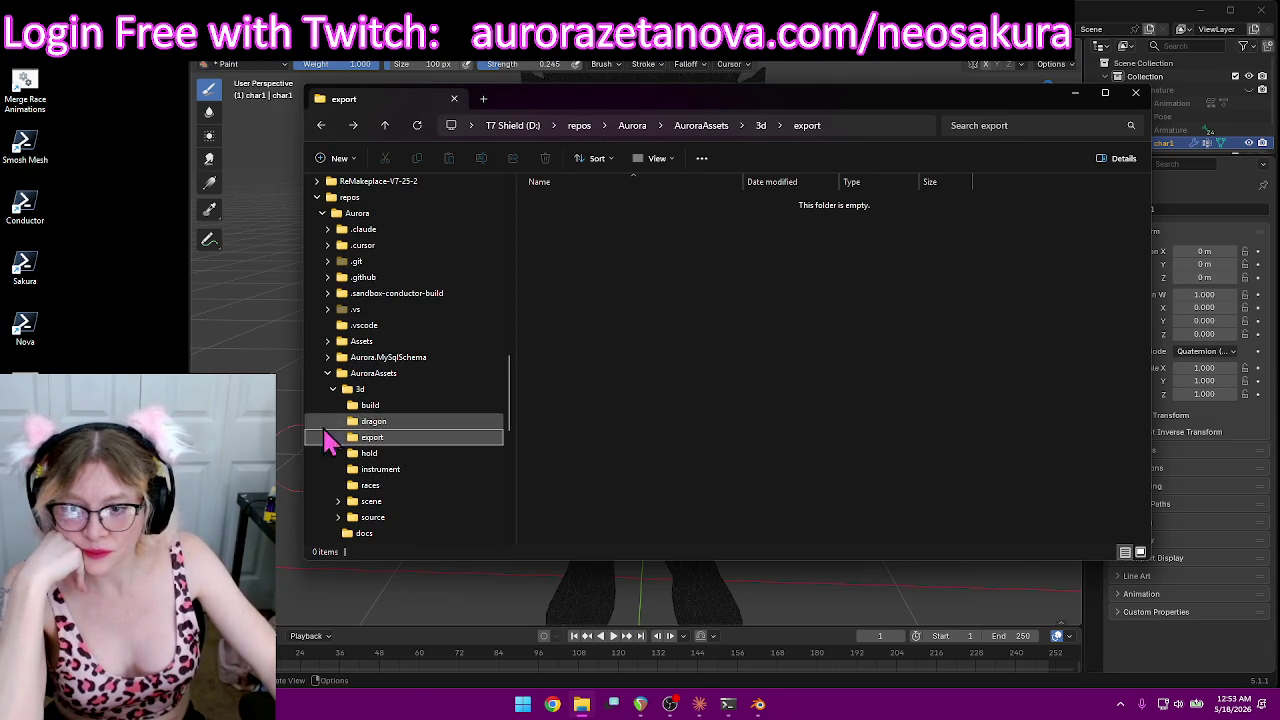
click(370, 406)
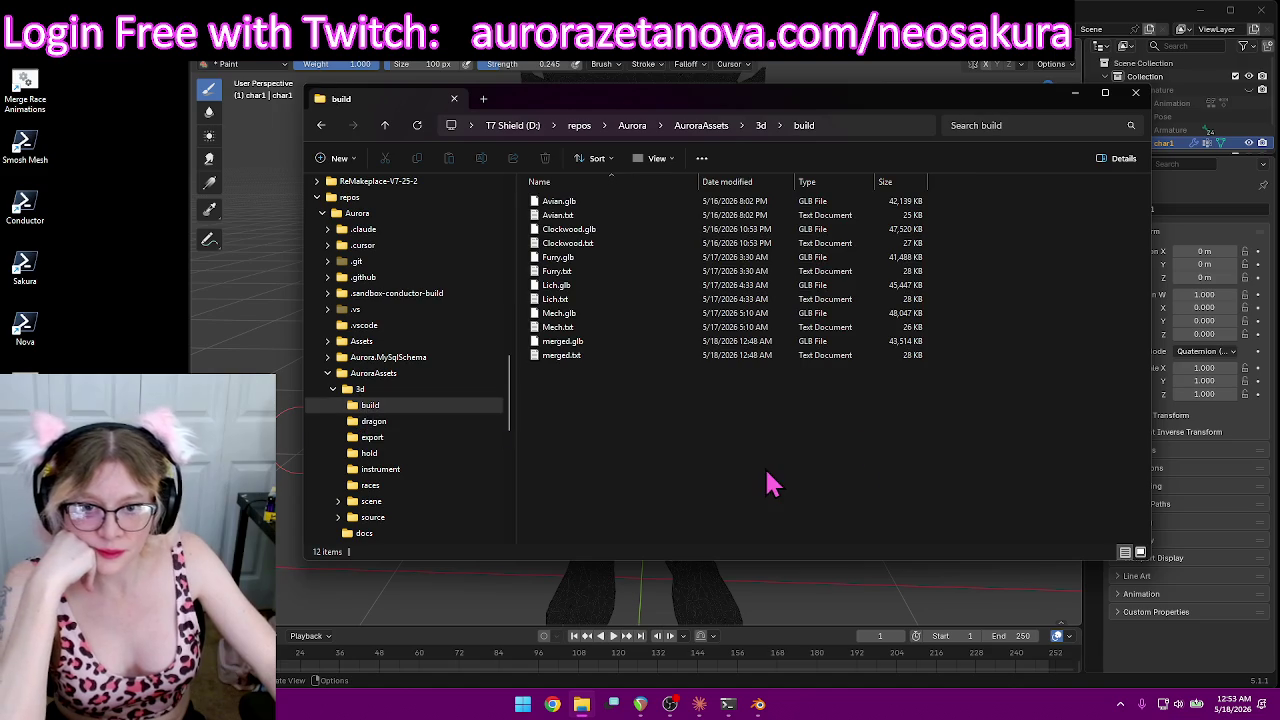
click(585, 342)
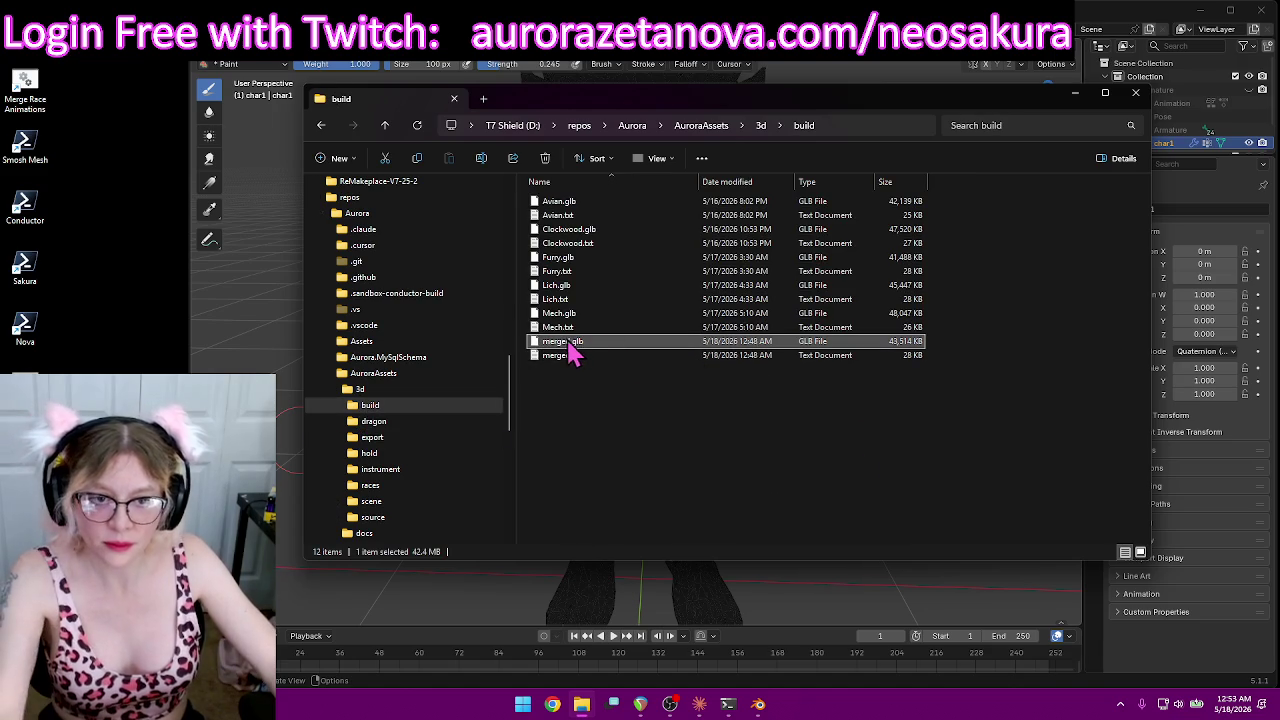
key(F2)
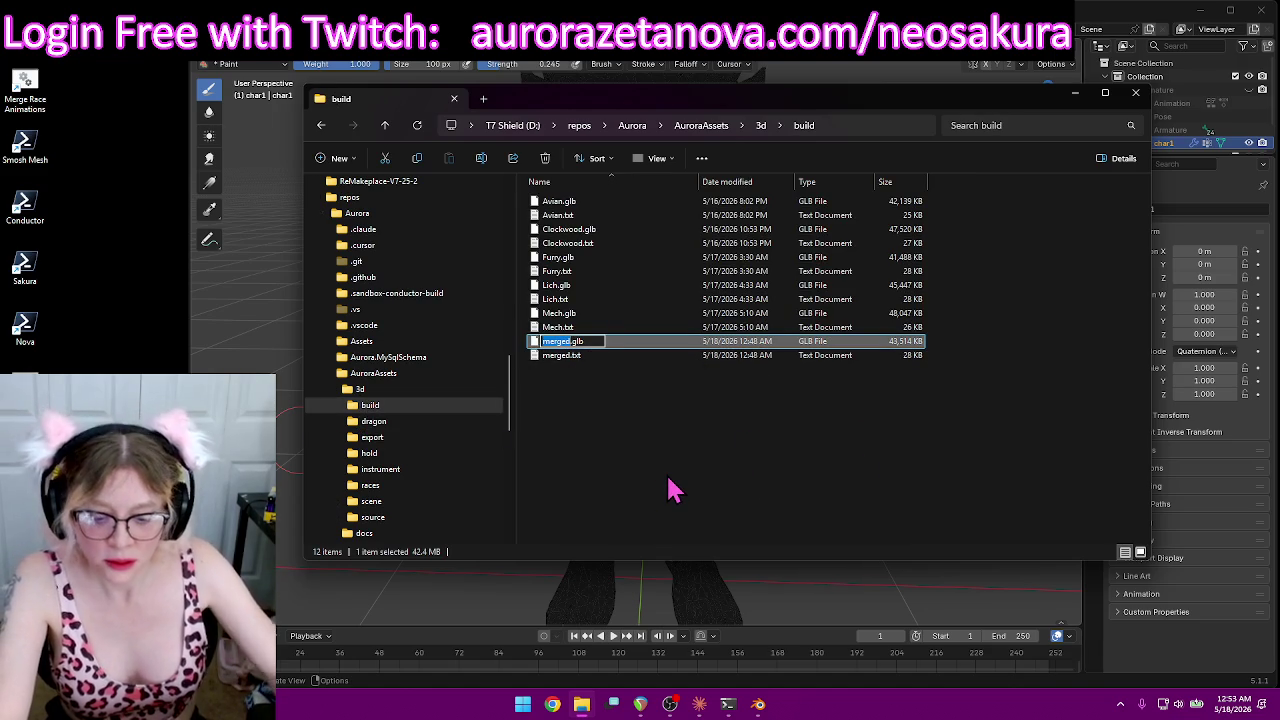
text(Sakura)
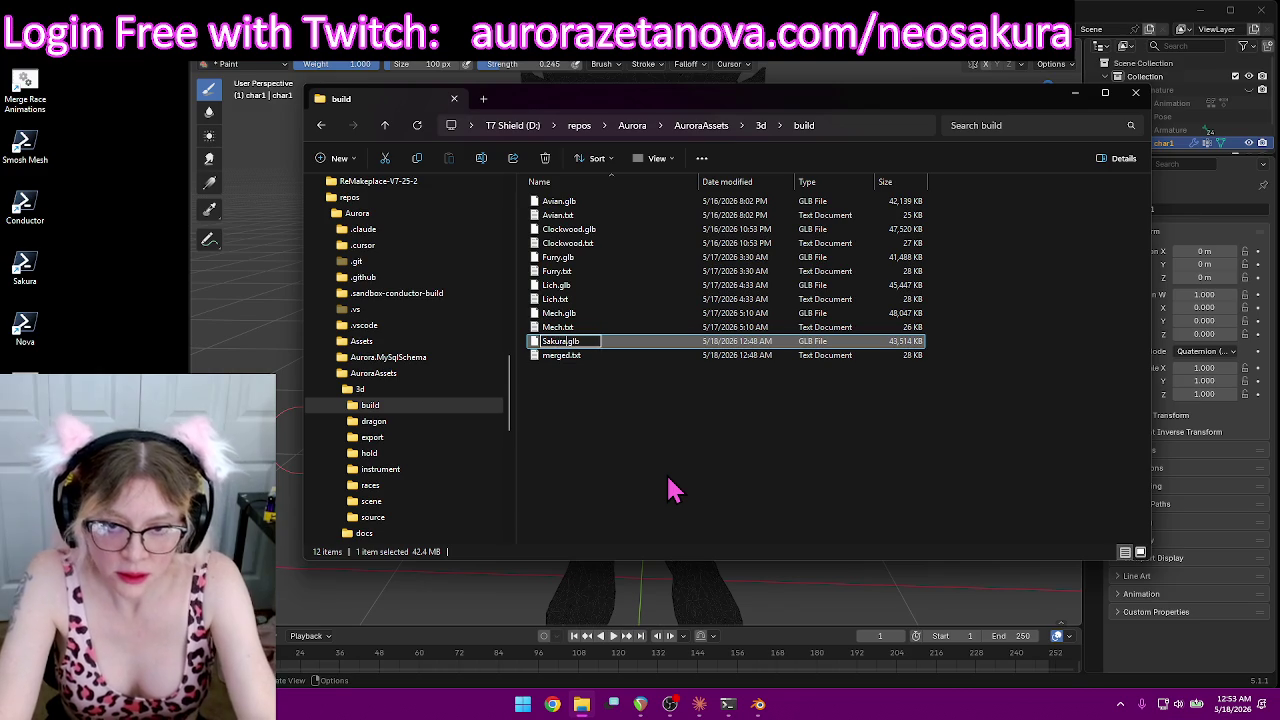
key(Return)
Step: Rename merged.txt to Sakura.txt and minimize the window to return to Blender
click(562, 360)
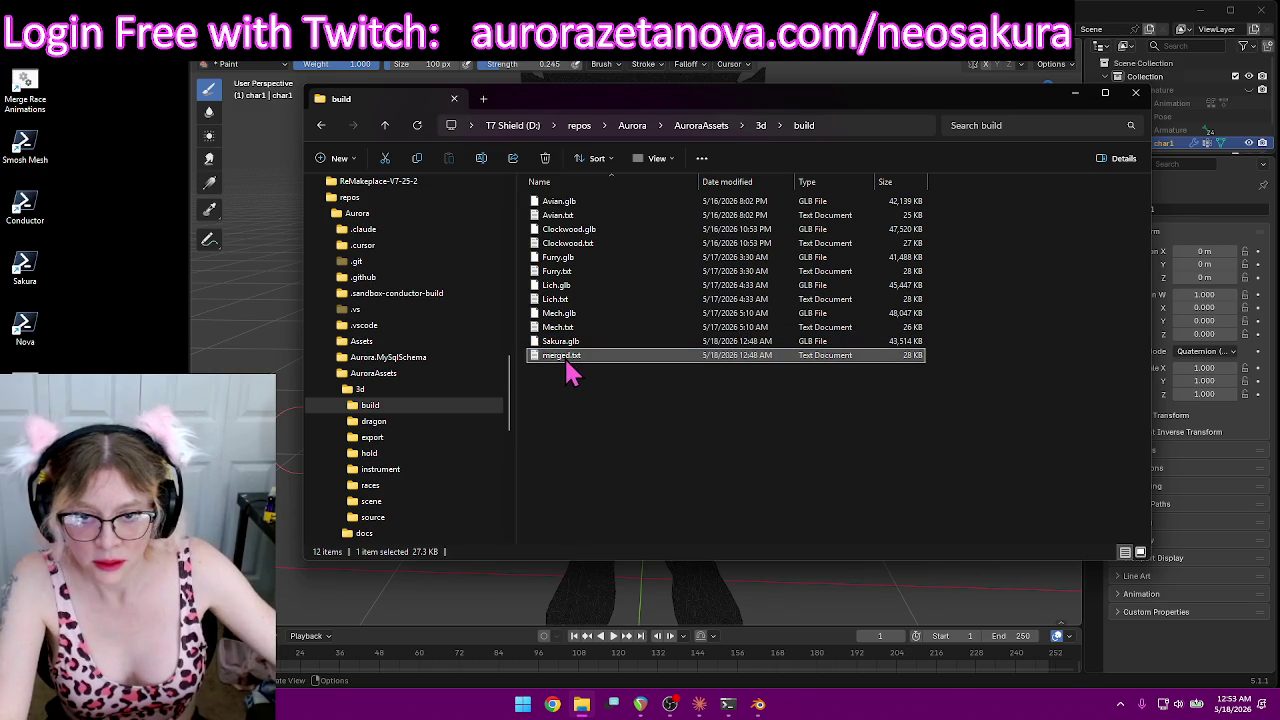
key(F2)
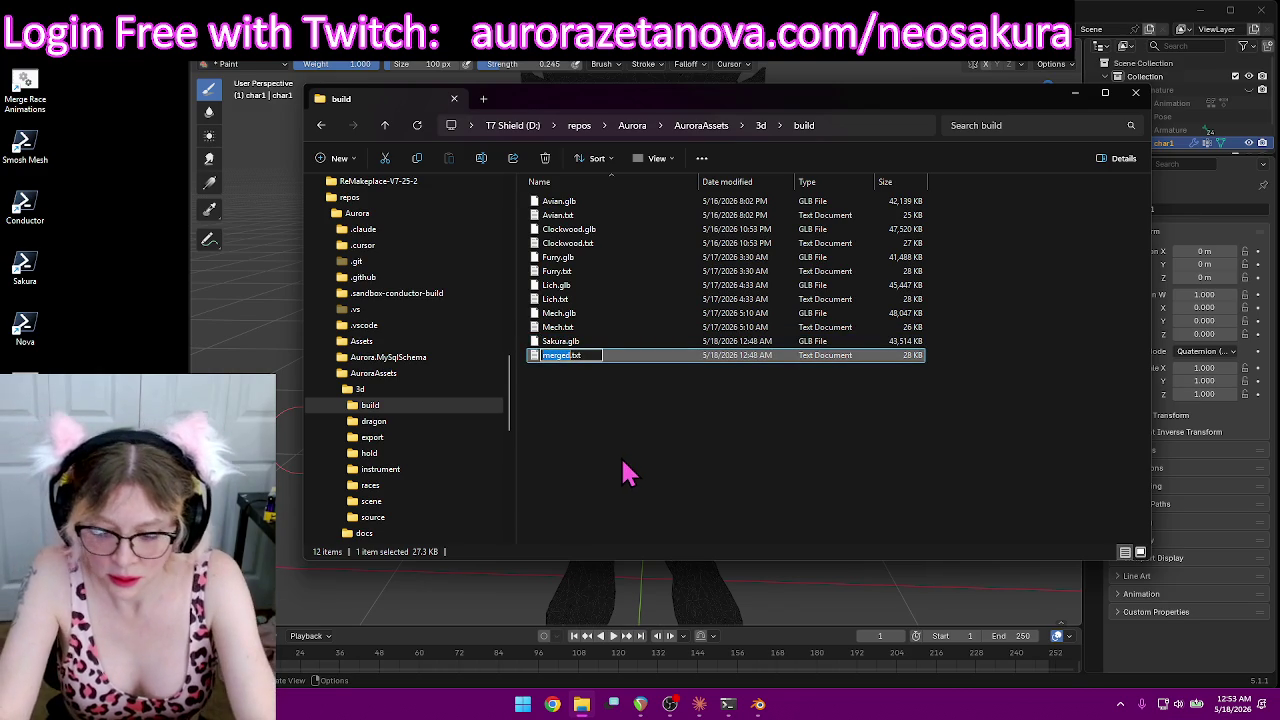
text(Sakura)
key(Return)
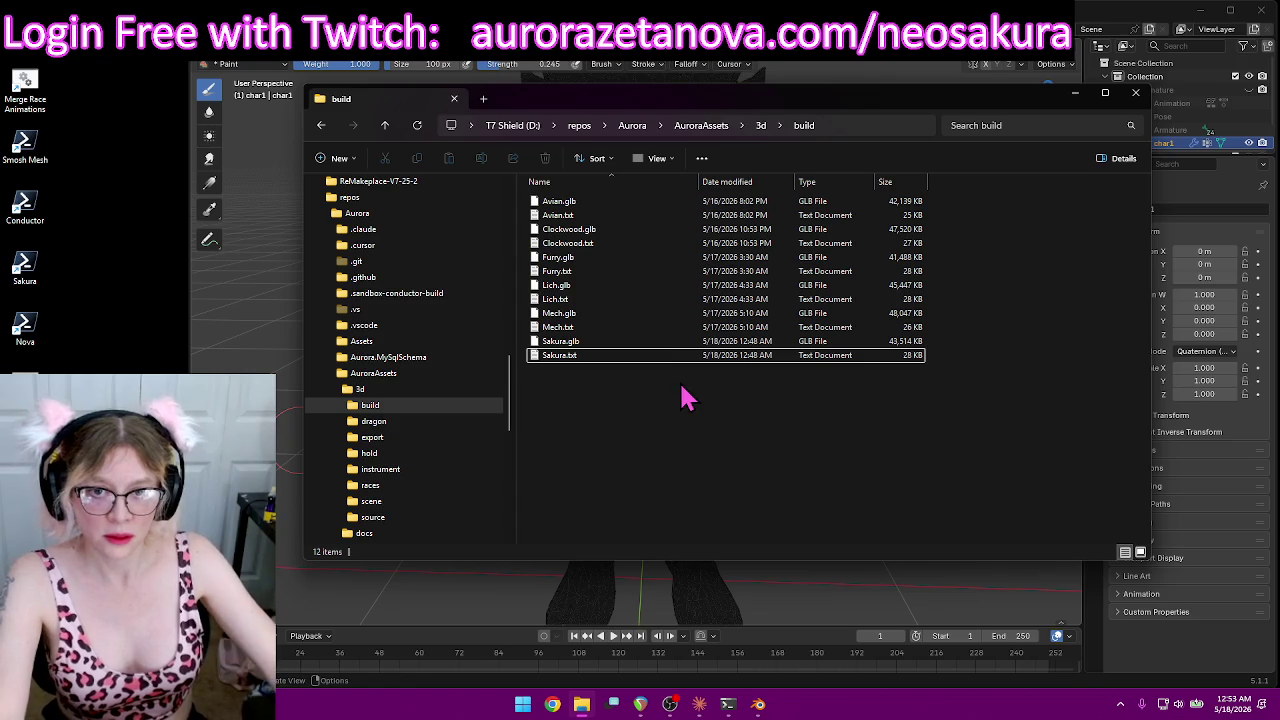
click(1074, 94)
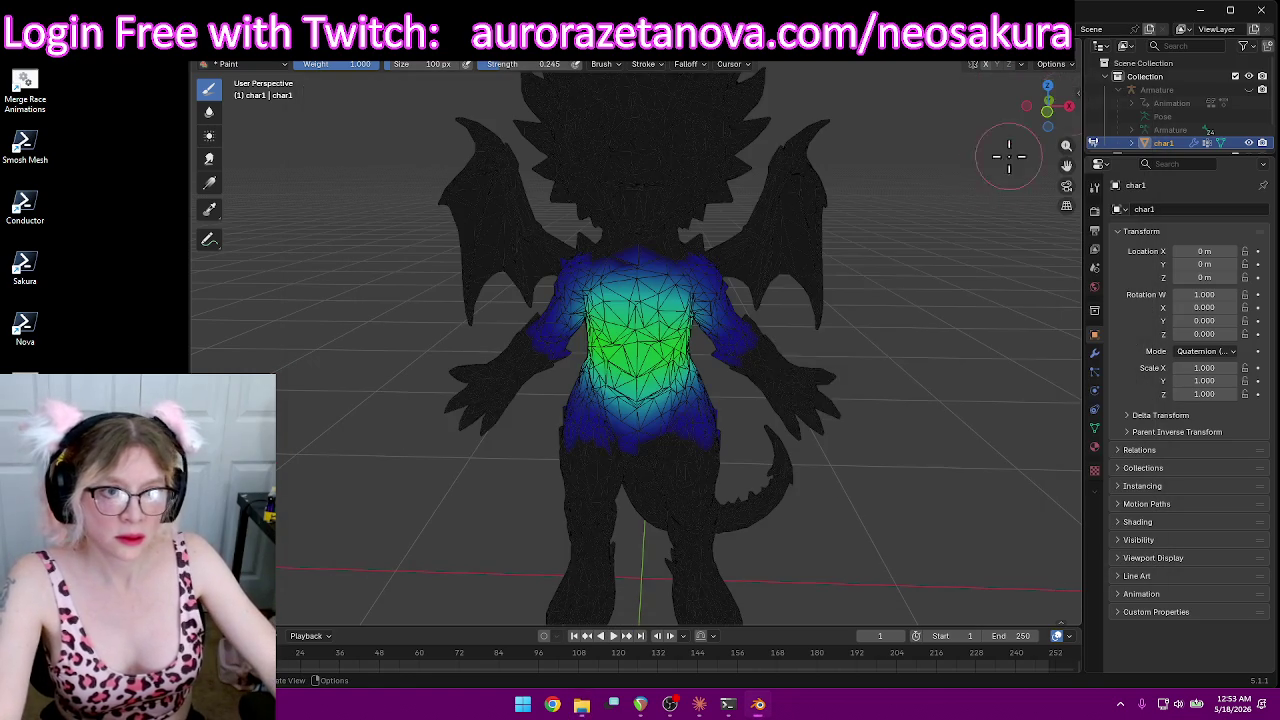
Step: Paint weight 1.0 over the dragon's belly, orbiting to check coverage from several angles
middle_drag(891, 361, 916, 363)
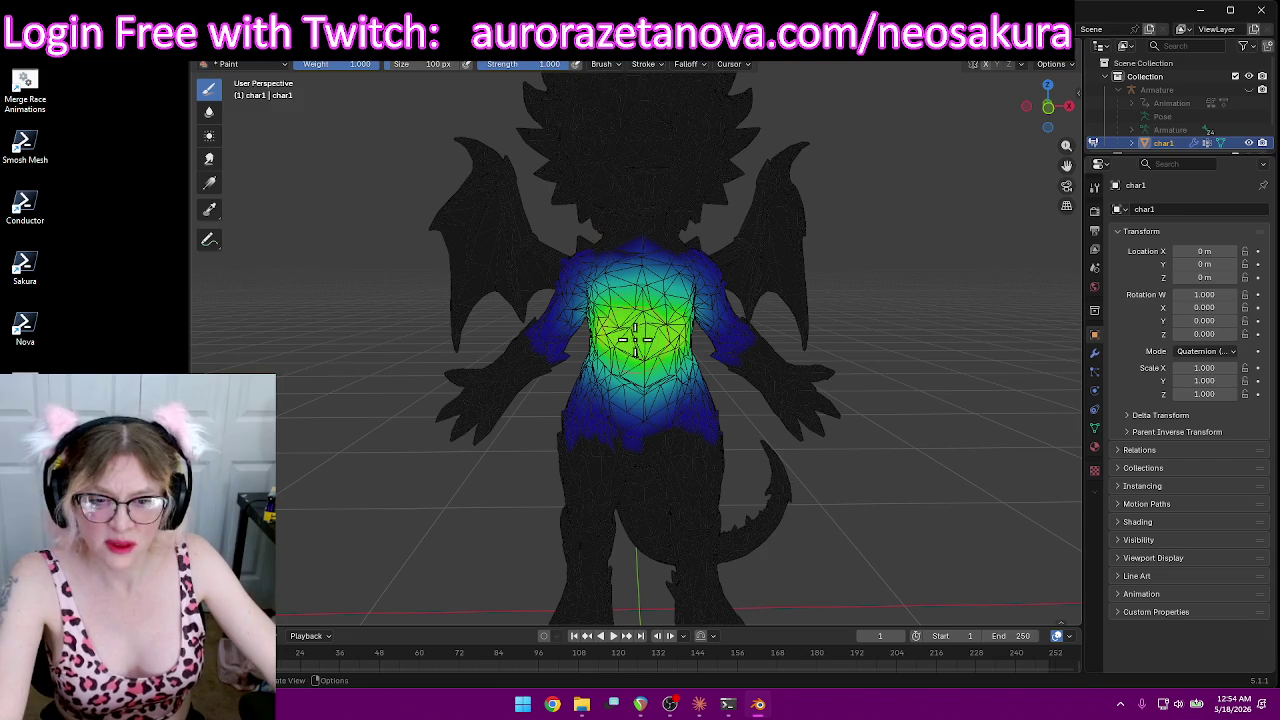
drag(627, 328, 652, 366)
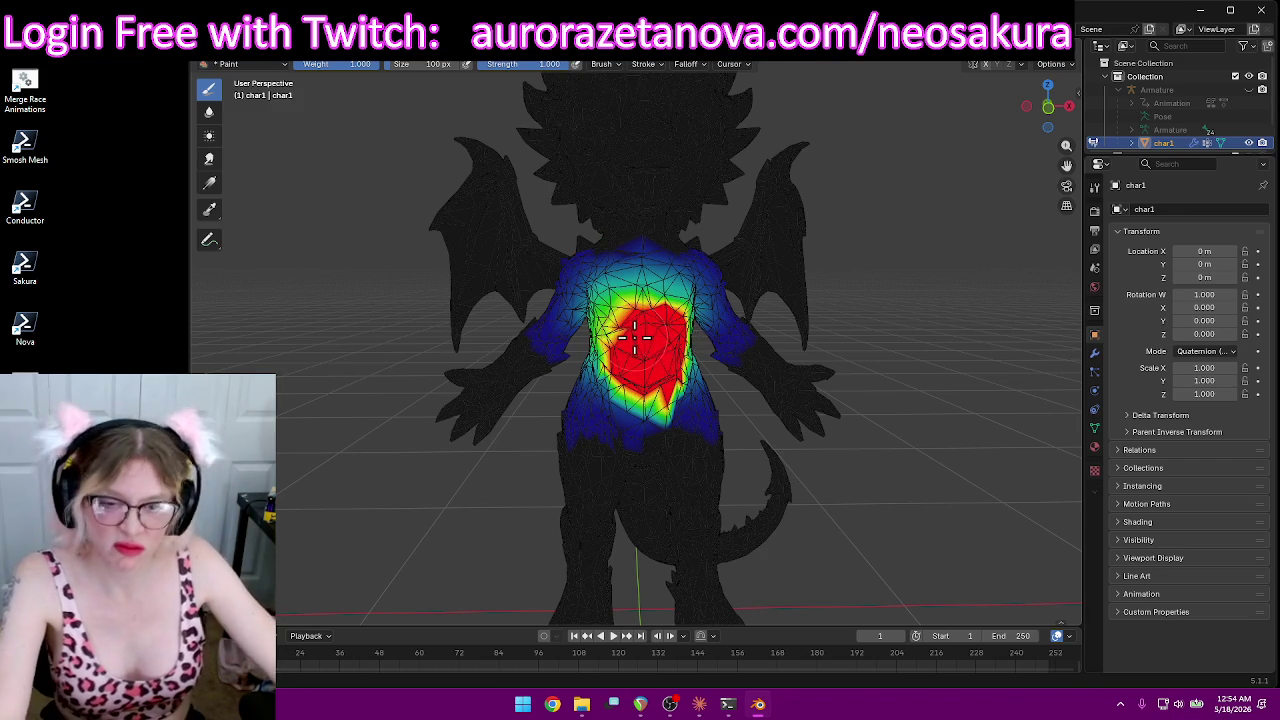
mouse_move(620, 328)
middle_down()
mouse_move(679, 385)
mouse_move(720, 394)
mouse_move(692, 383)
mouse_move(720, 366)
mouse_move(708, 365)
middle_up()
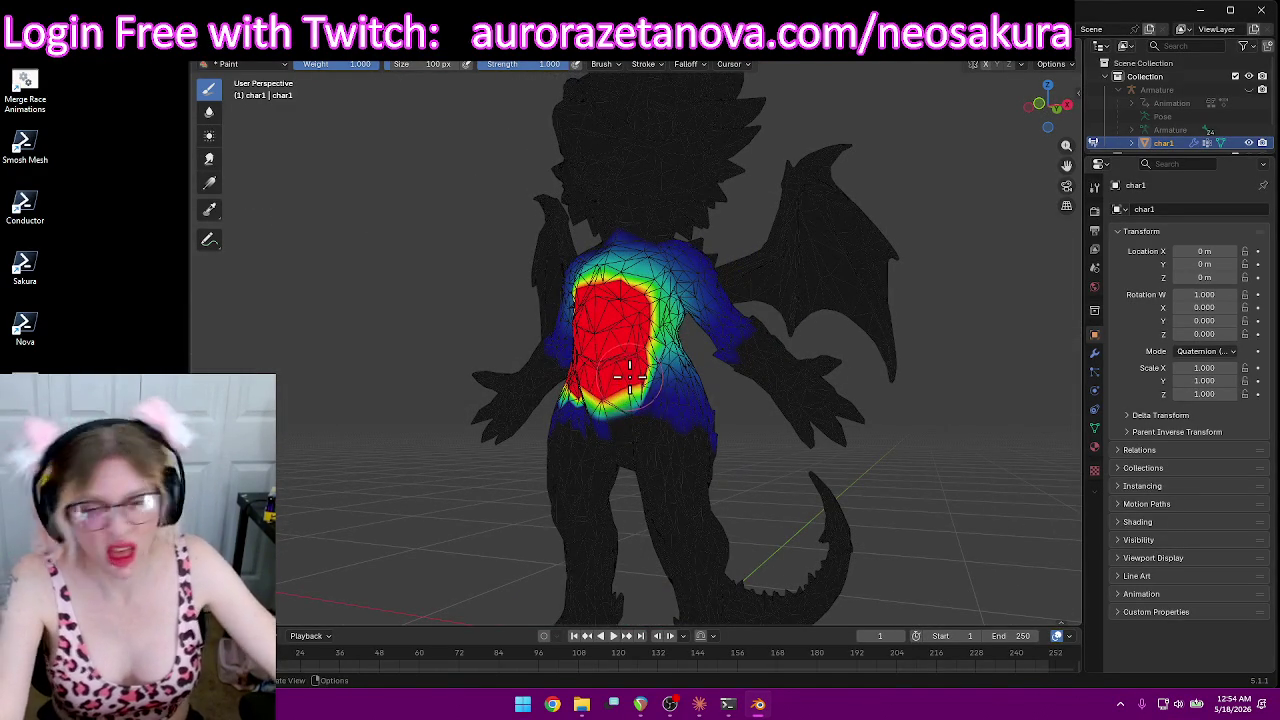
mouse_move(630, 378)
middle_down()
mouse_move(605, 338)
mouse_move(560, 355)
mouse_move(486, 343)
mouse_move(490, 362)
middle_up()
mouse_move(656, 344)
middle_down()
mouse_move(640, 340)
mouse_move(668, 350)
mouse_move(625, 365)
mouse_move(650, 390)
mouse_move(645, 380)
mouse_move(695, 378)
middle_up()
scroll(612, 352, down, 2)
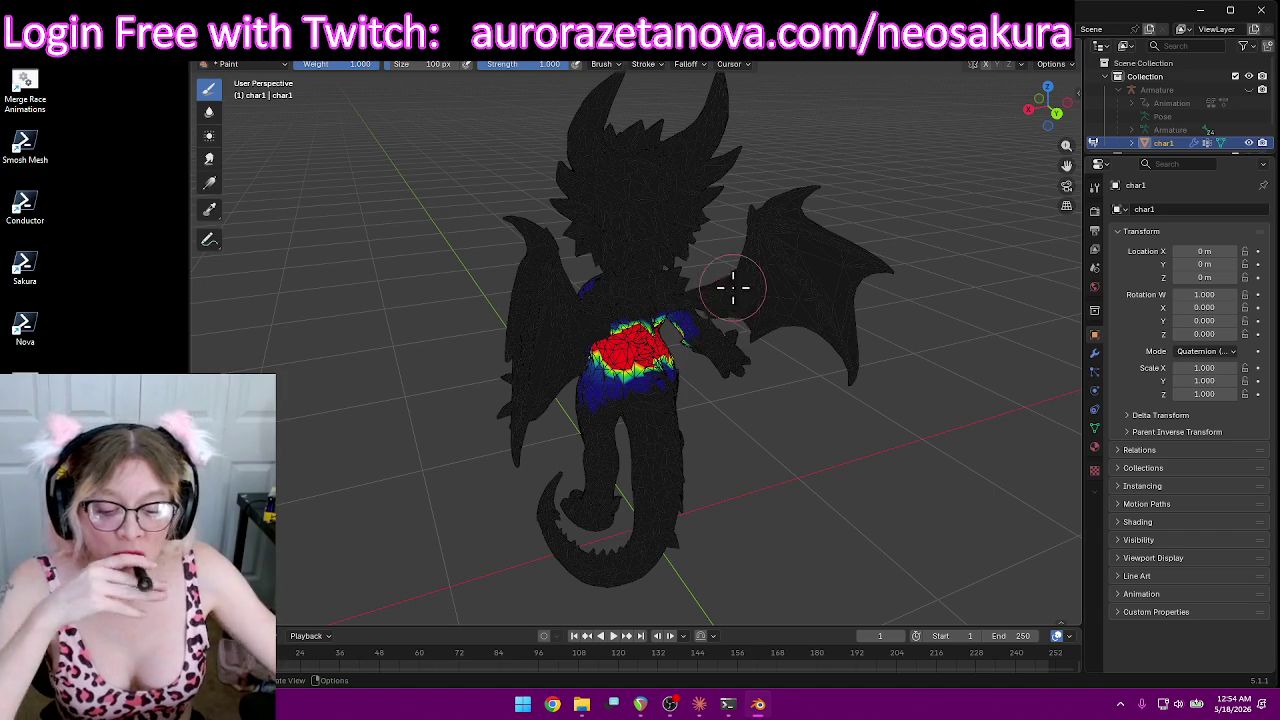
mouse_move(711, 551)
middle_down()
mouse_move(817, 466)
mouse_move(808, 519)
middle_up()
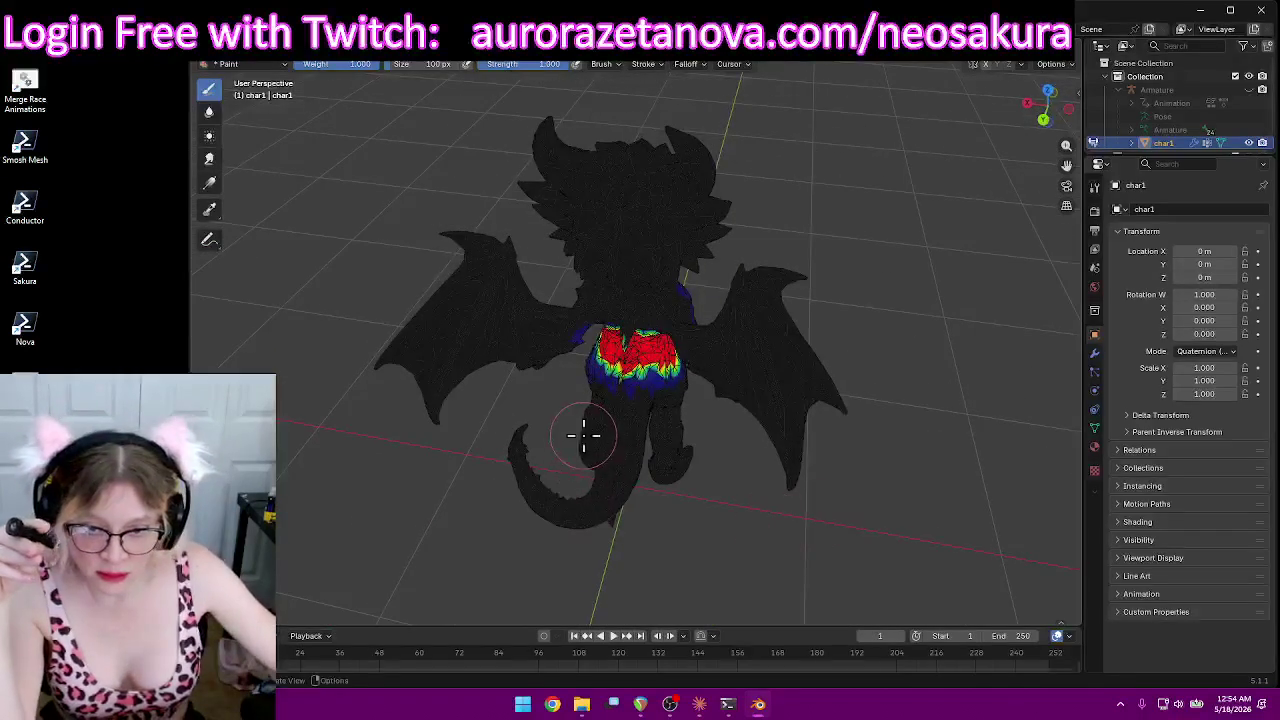
Step: Extend the red torso weight further down the dragon's back
middle_drag(614, 491, 646, 488)
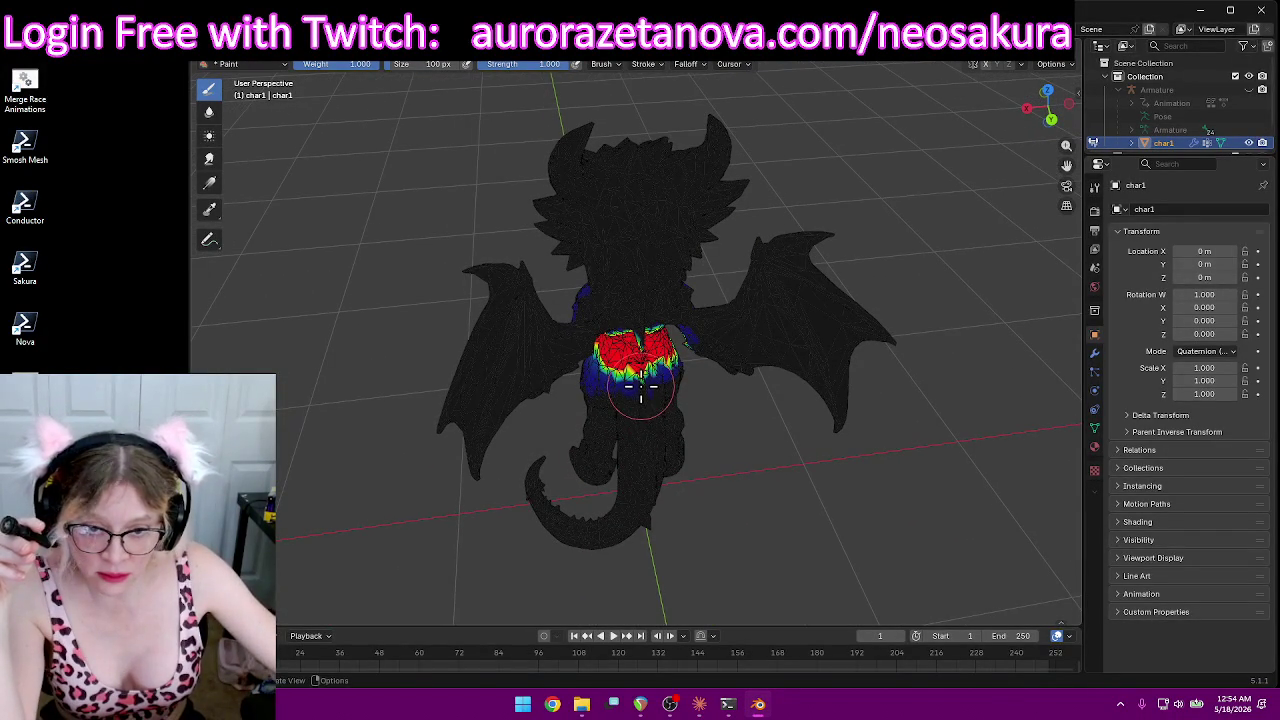
drag(641, 395, 648, 418)
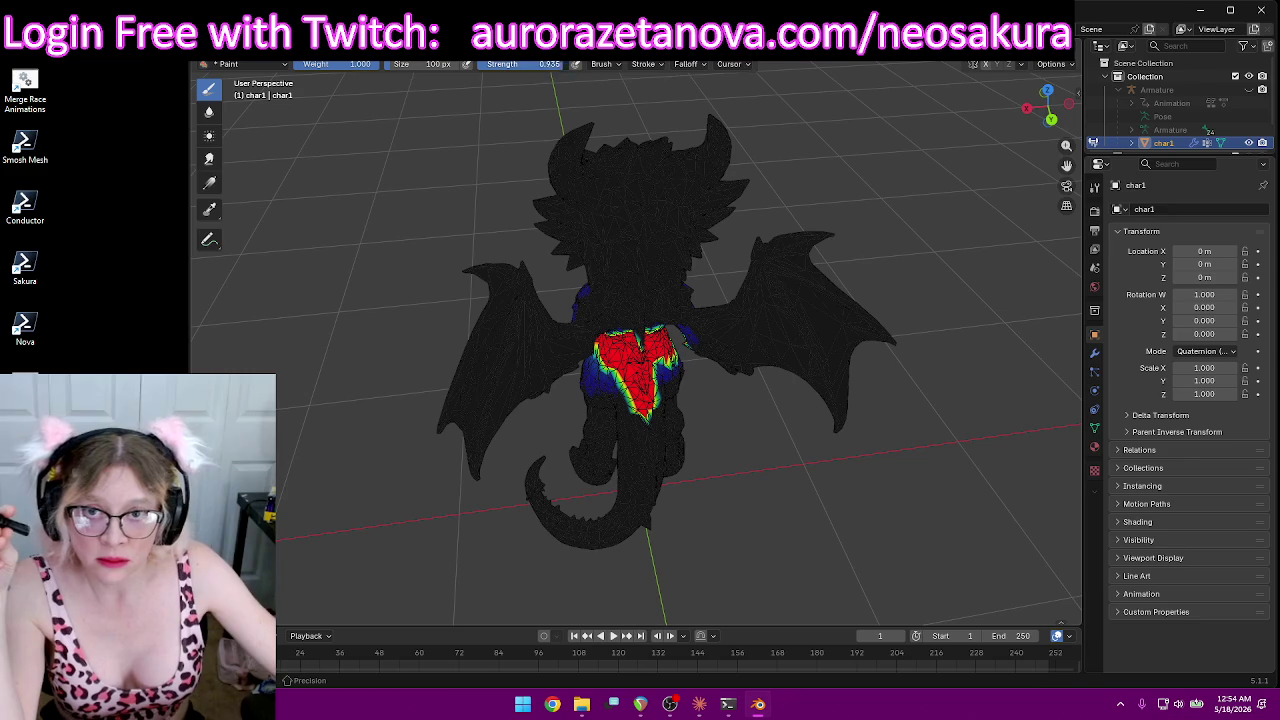
mouse_move(530, 140)
middle_down()
mouse_move(551, 206)
mouse_move(611, 171)
mouse_move(893, 318)
mouse_move(814, 391)
middle_up()
Step: Paint green weight along the tail from its base, strengthening it to brighter green
mouse_move(694, 394)
mouse_down()
mouse_move(718, 565)
mouse_move(703, 512)
mouse_up()
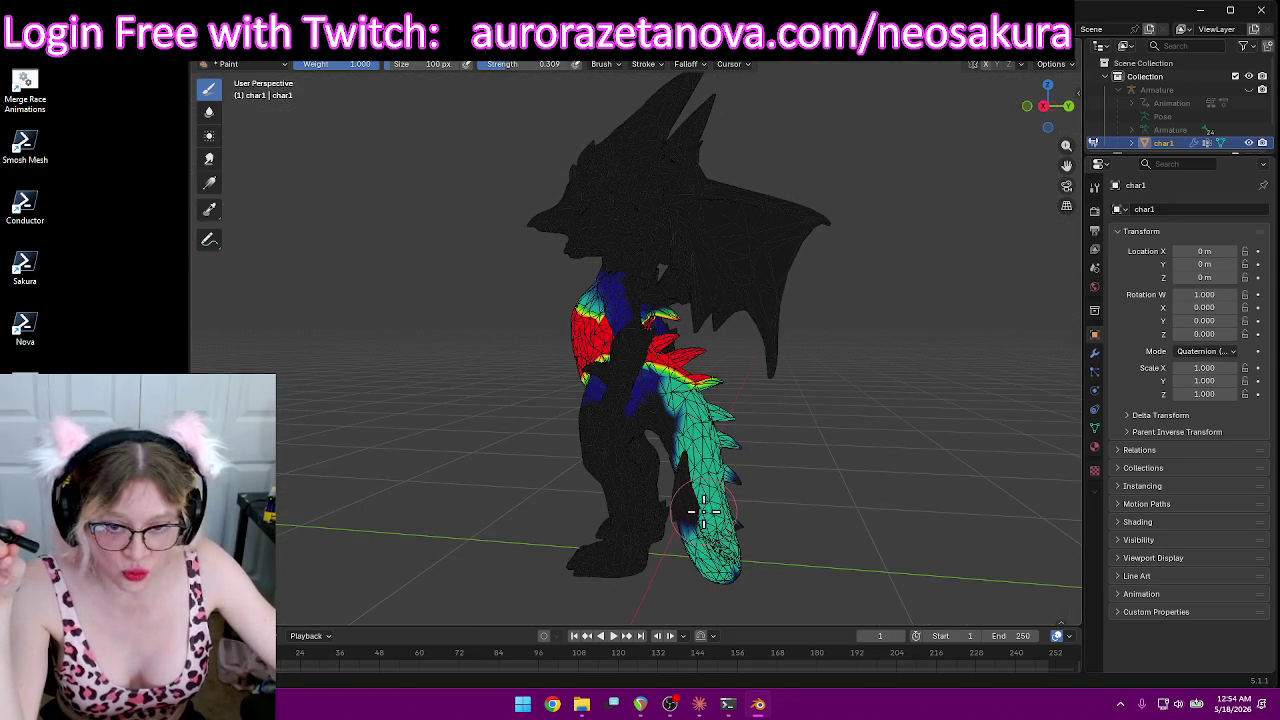
drag(693, 468, 700, 500)
middle_drag(700, 500, 803, 457)
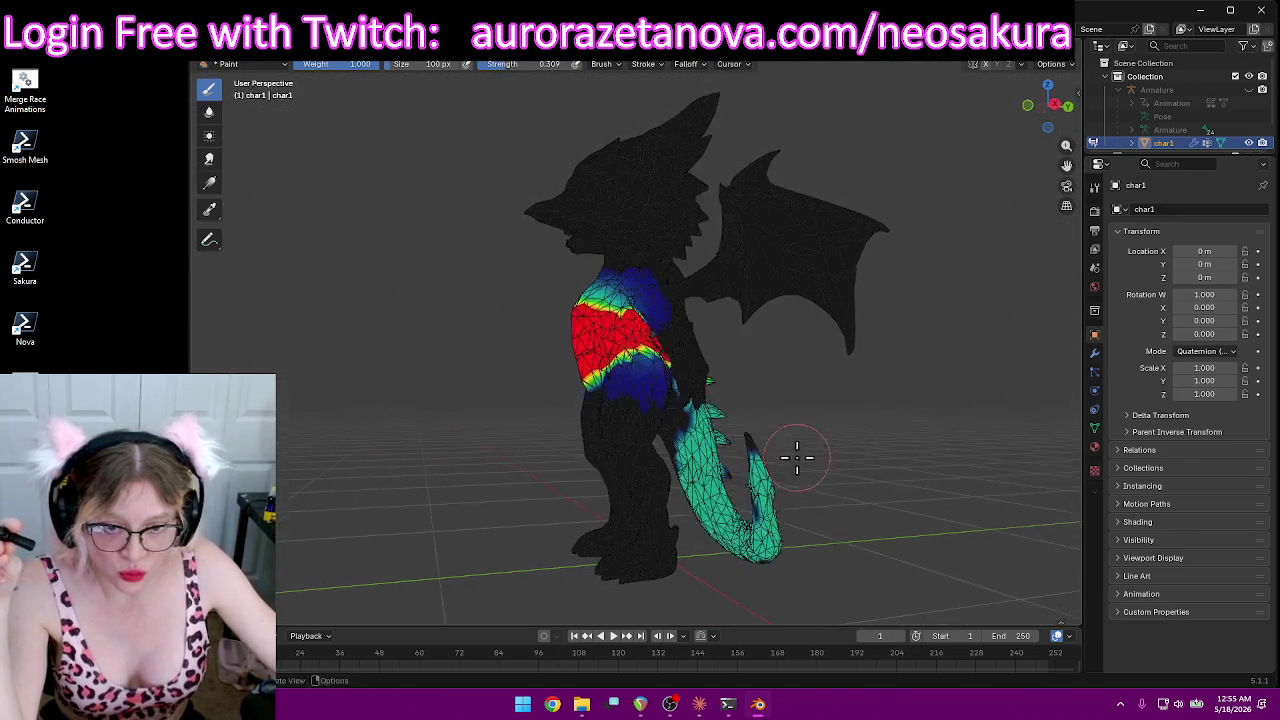
mouse_move(724, 474)
mouse_down()
mouse_move(695, 466)
mouse_move(777, 553)
mouse_up()
mouse_move(770, 460)
middle_down()
mouse_move(757, 428)
mouse_move(496, 395)
middle_up()
mouse_move(496, 395)
mouse_down()
mouse_move(568, 435)
mouse_move(562, 510)
mouse_move(534, 570)
mouse_up()
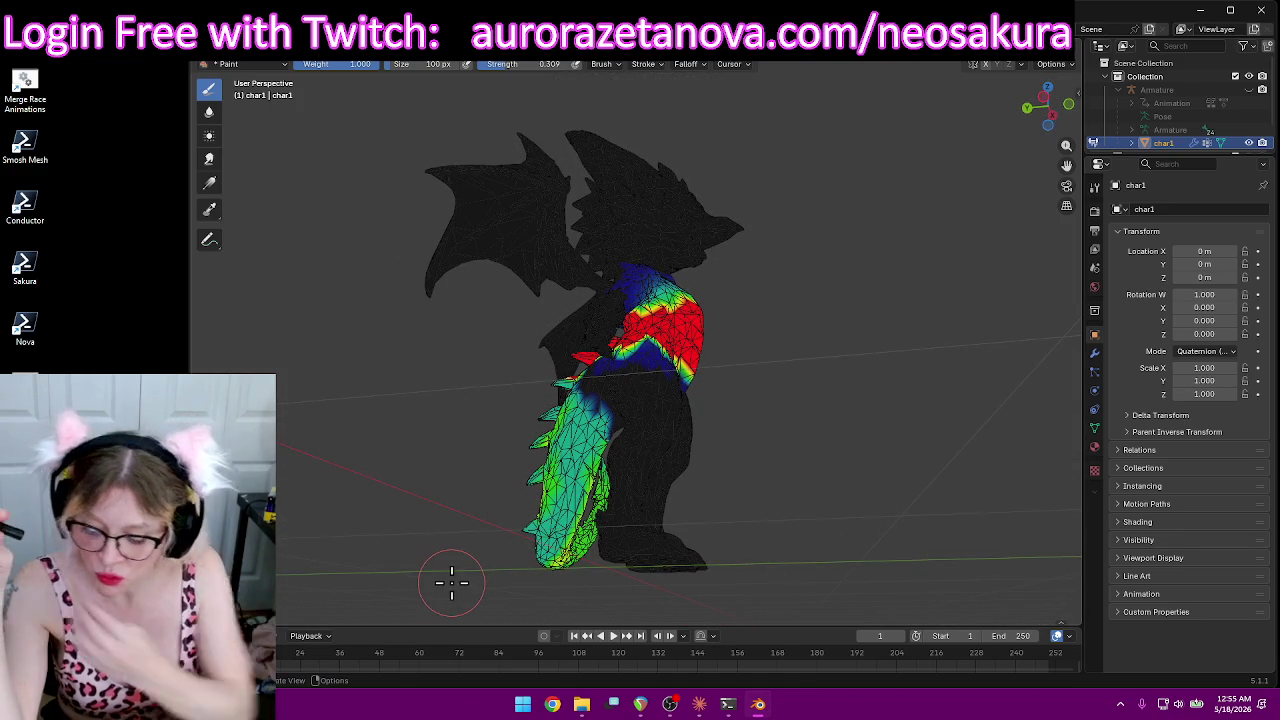
Step: Brighten the weight down to the tail tip, then check it from above and behind
scroll(512, 518, up, 3)
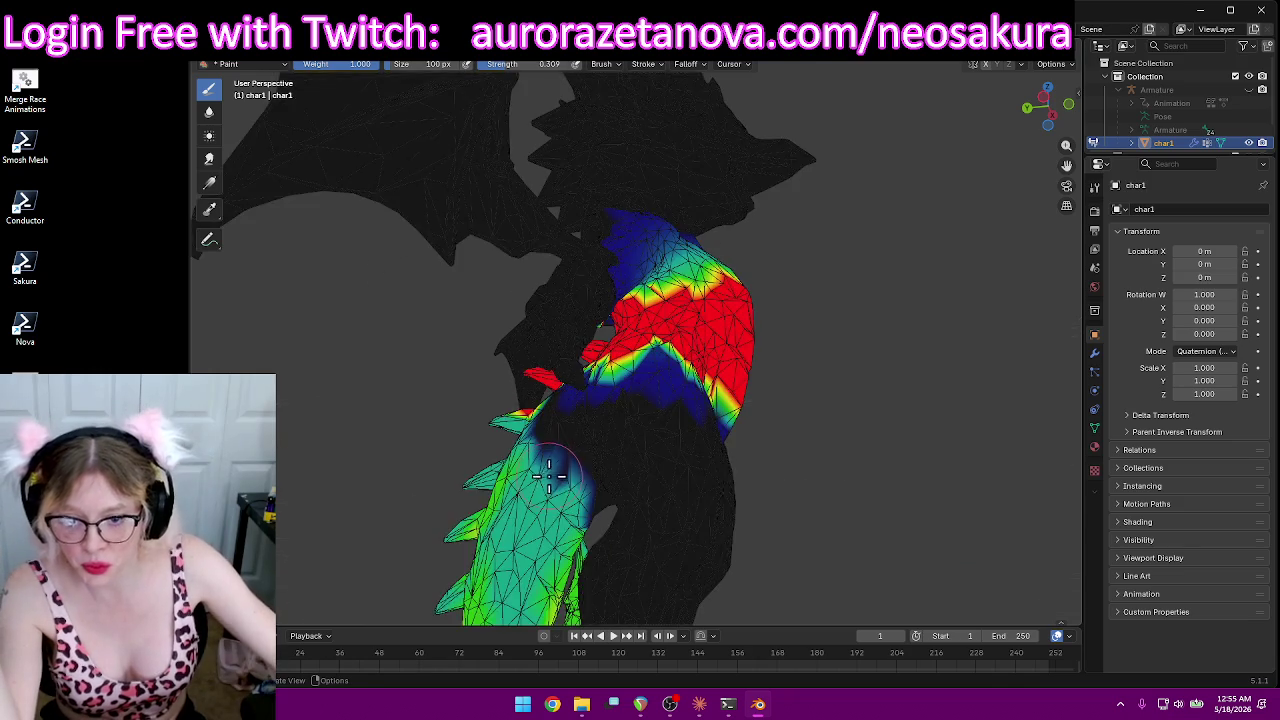
scroll(560, 495, up, 2)
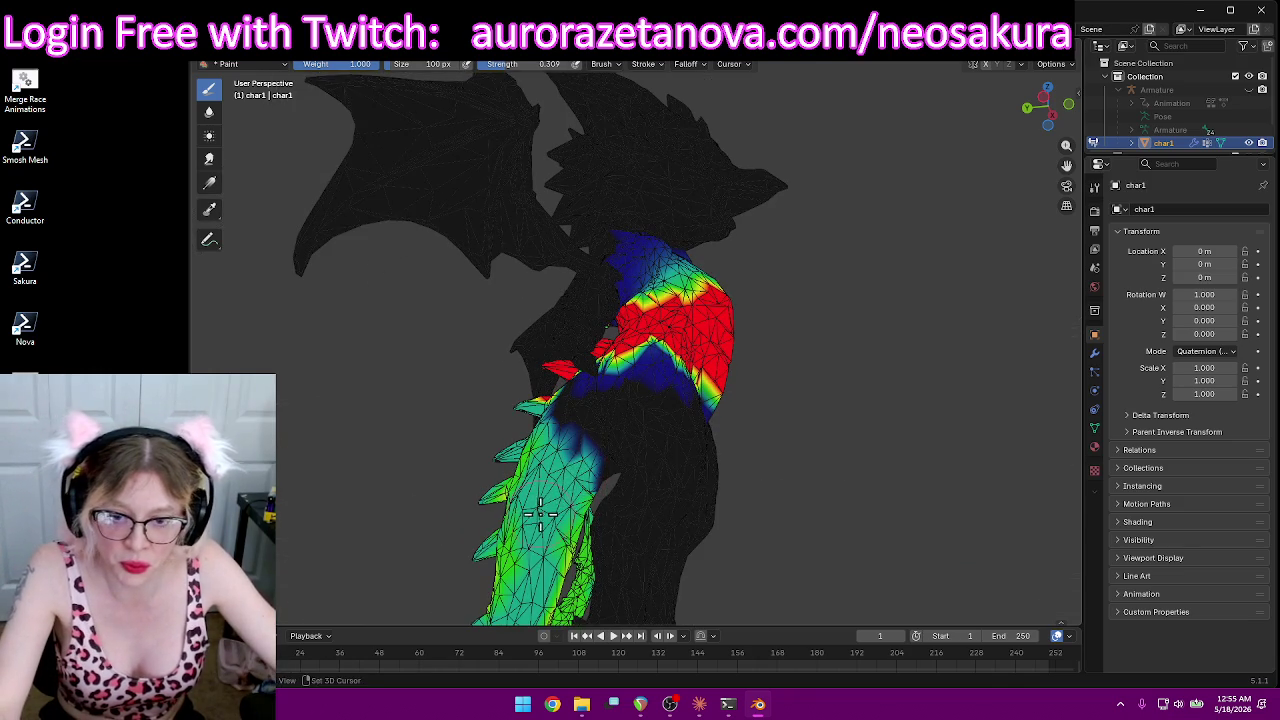
middle_drag(571, 494, 682, 308)
drag(682, 308, 600, 510)
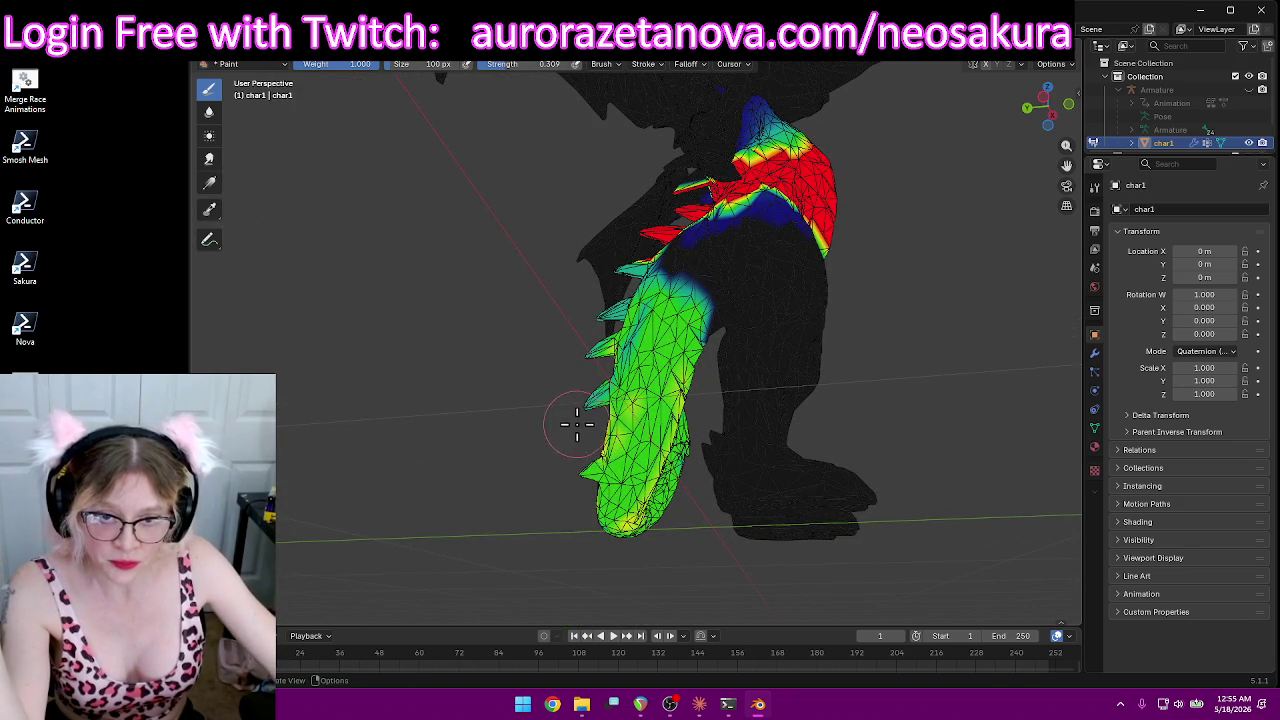
middle_drag(575, 425, 712, 318)
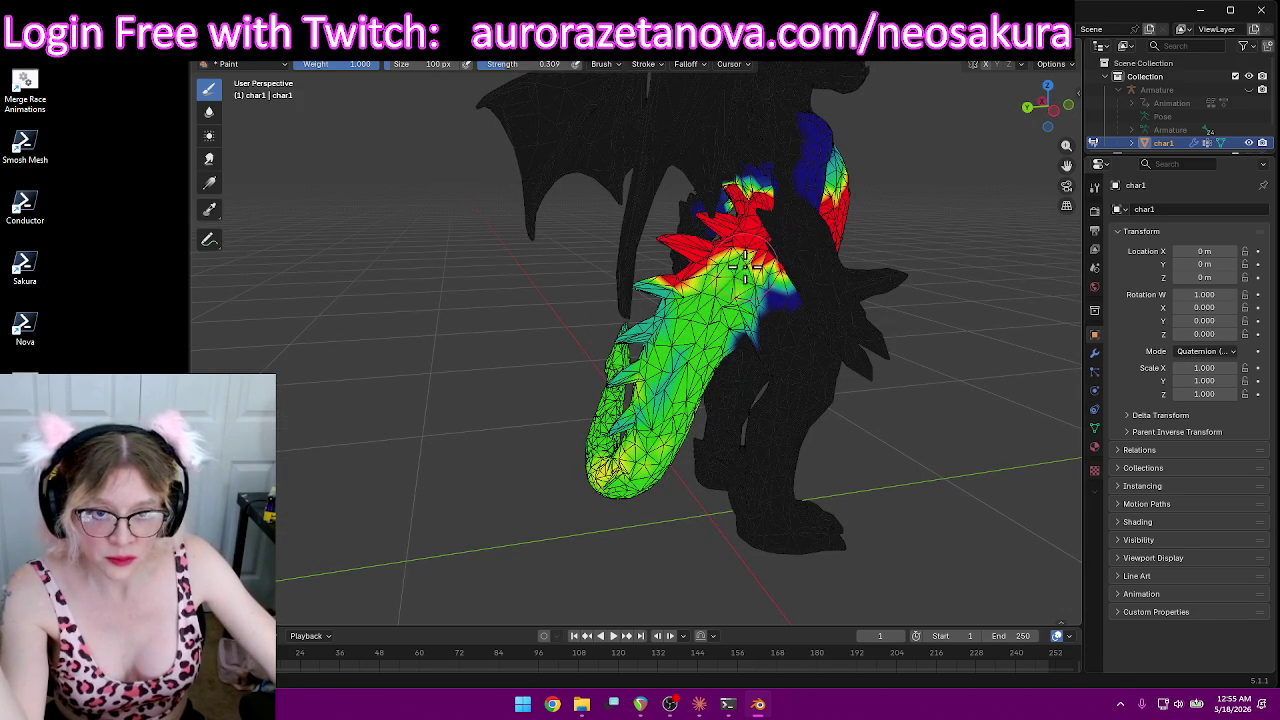
mouse_move(742, 262)
middle_down()
mouse_move(801, 313)
mouse_move(746, 337)
mouse_move(597, 280)
mouse_move(575, 320)
mouse_move(616, 255)
middle_up()
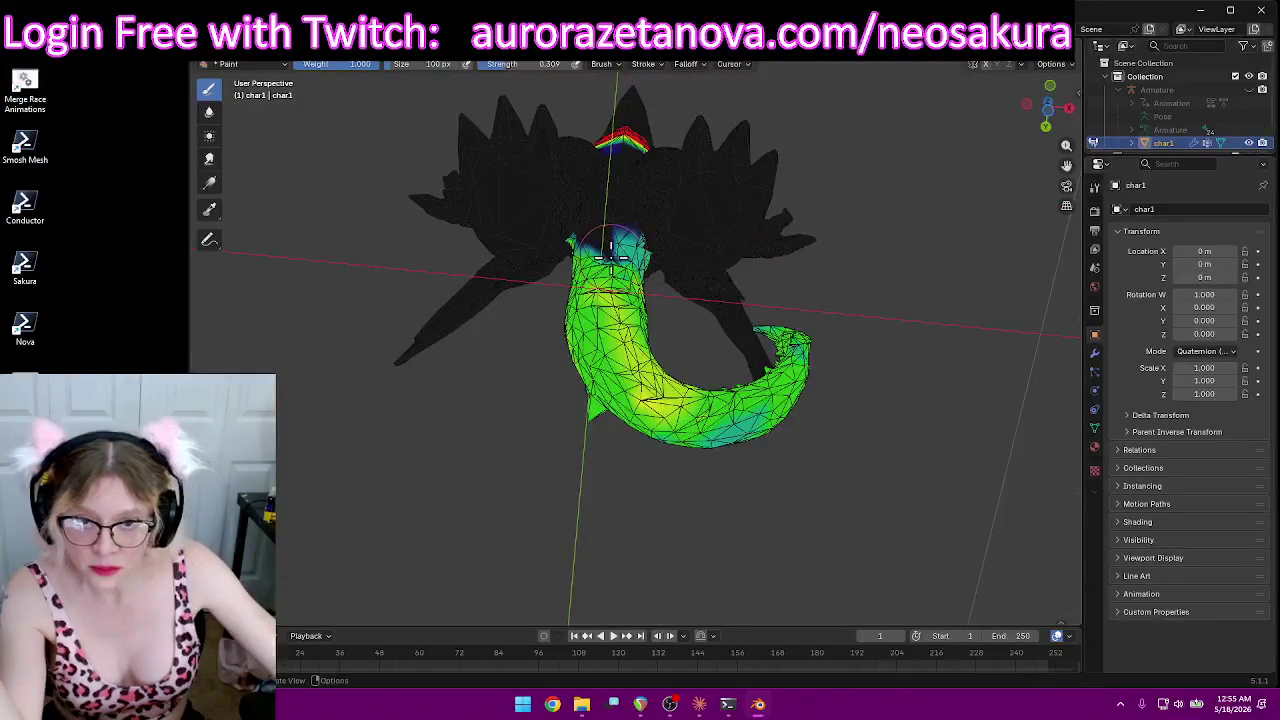
mouse_move(603, 255)
middle_down()
mouse_move(632, 252)
mouse_move(341, 498)
mouse_move(329, 471)
middle_up()
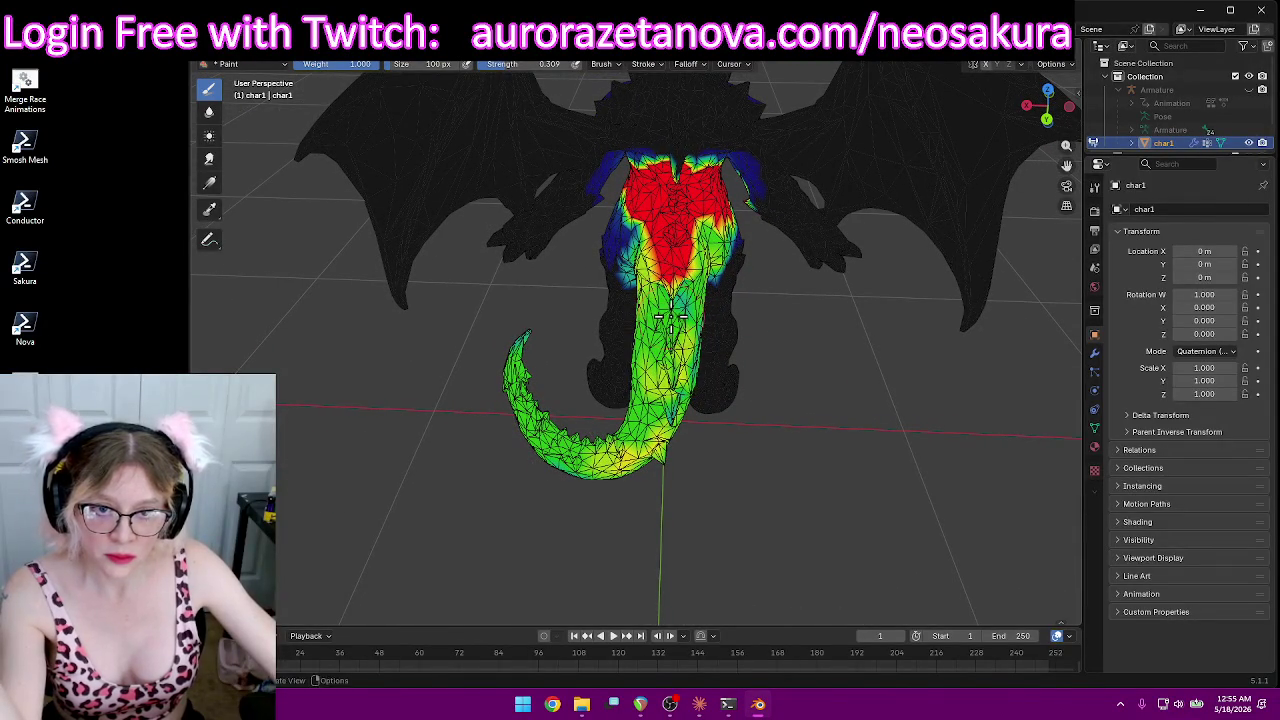
Step: Orbit around the tail from rear, side and front views to inspect its orange-to-green gradient
mouse_move(719, 344)
middle_down()
mouse_move(679, 290)
mouse_move(668, 338)
mouse_move(723, 386)
mouse_move(751, 363)
mouse_move(692, 325)
middle_up()
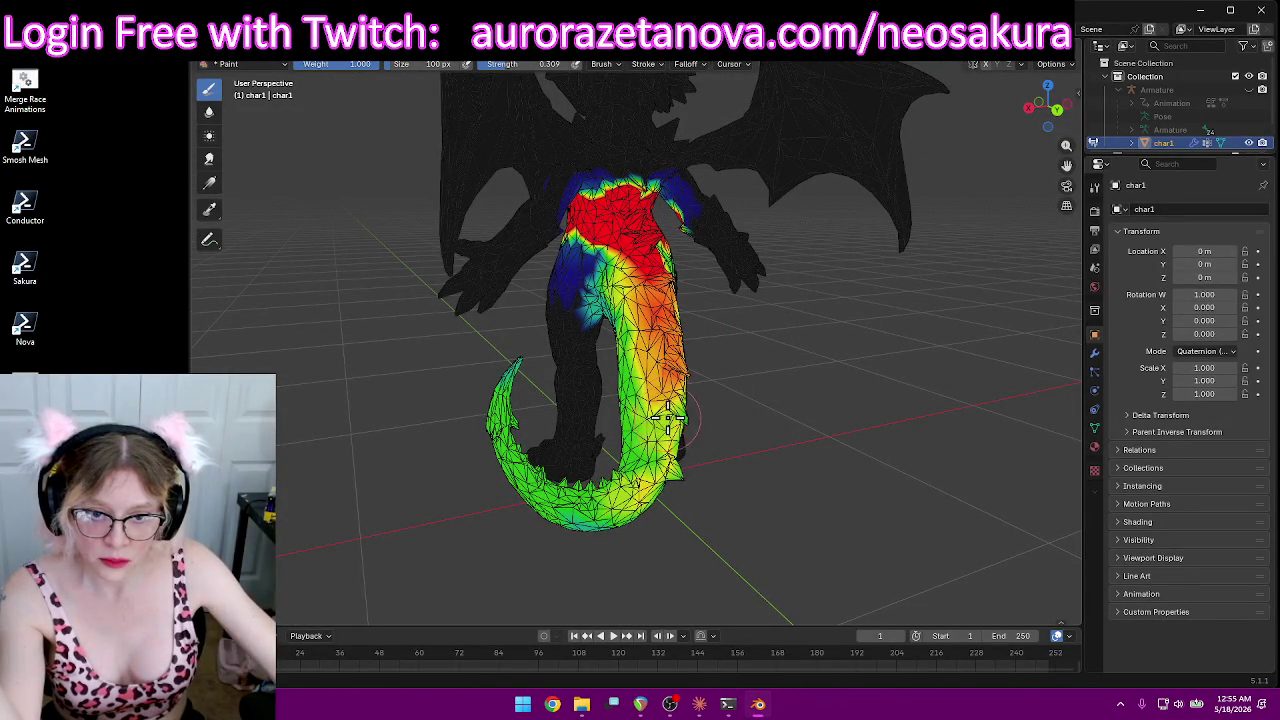
middle_drag(650, 485, 668, 420)
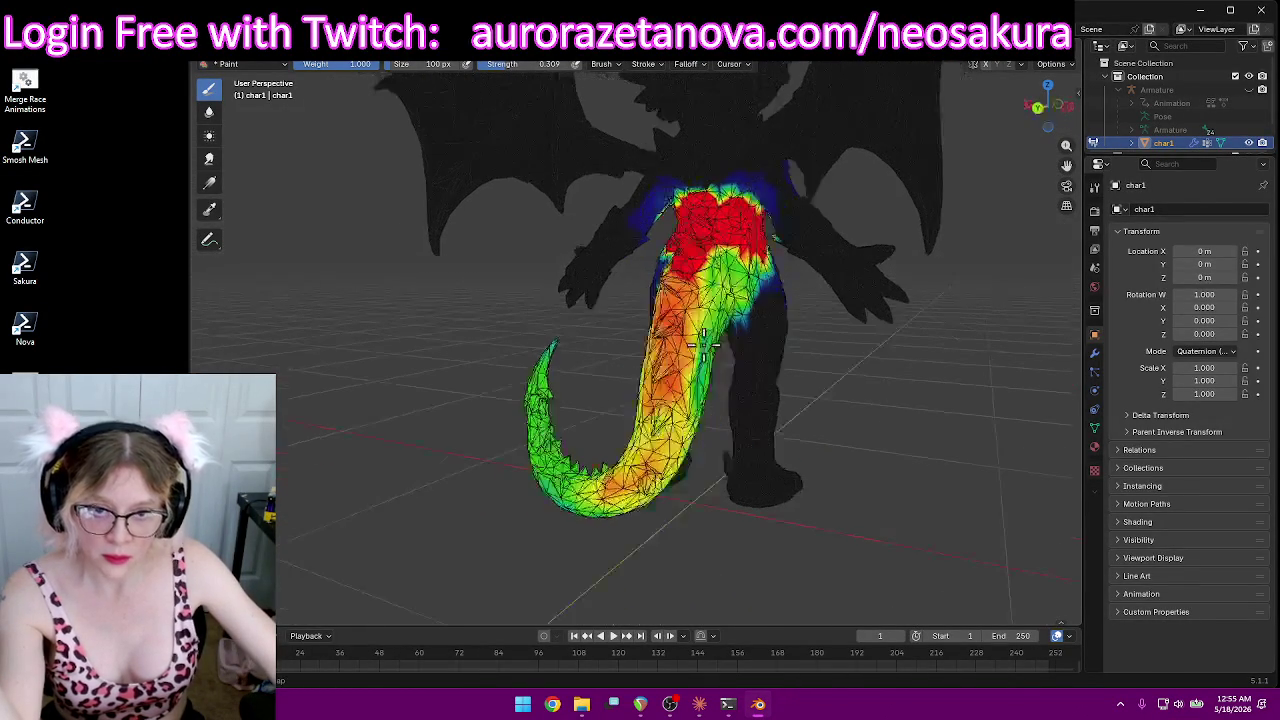
mouse_move(857, 429)
middle_down()
mouse_move(620, 405)
mouse_move(749, 434)
mouse_move(823, 474)
mouse_move(780, 495)
mouse_move(720, 470)
mouse_move(743, 509)
middle_up()
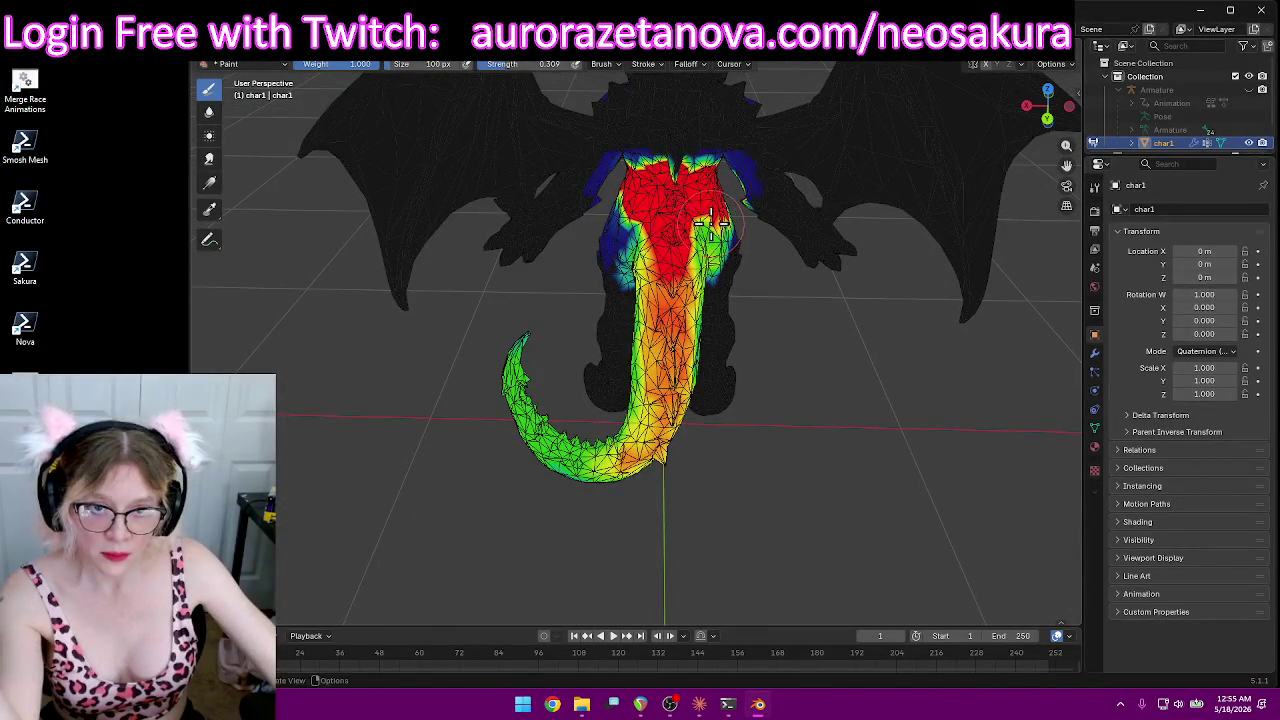
mouse_move(624, 234)
middle_down()
mouse_move(926, 177)
mouse_move(836, 194)
mouse_move(758, 176)
middle_up()
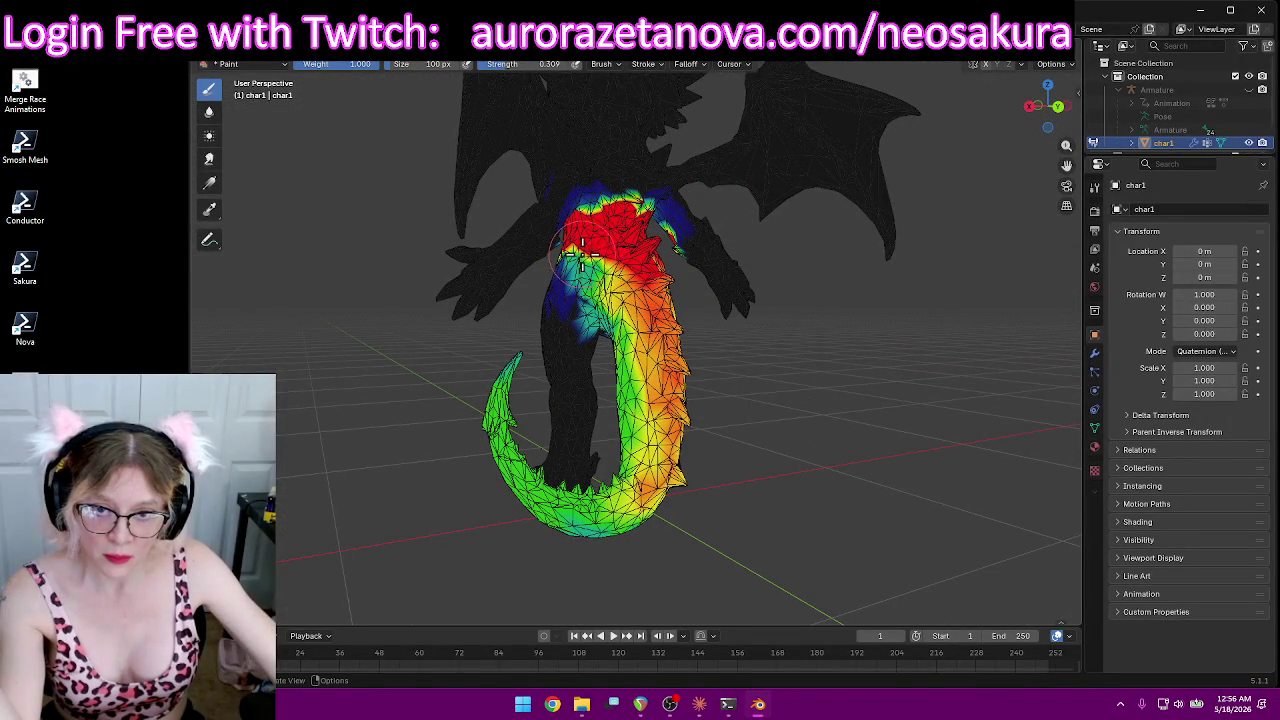
mouse_move(603, 275)
middle_down()
mouse_move(784, 280)
mouse_move(549, 249)
mouse_move(529, 268)
mouse_move(549, 249)
middle_up()
scroll(549, 249, up, 2)
middle_drag(751, 249, 643, 252)
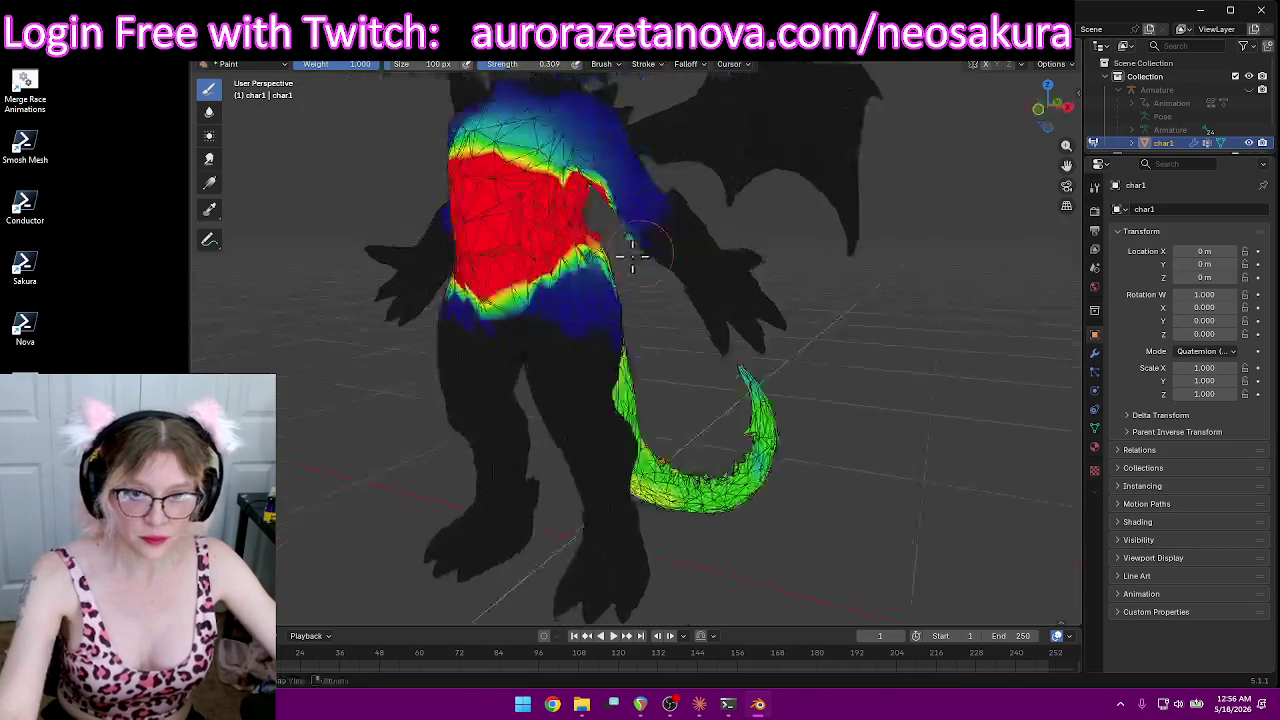
Step: Orbit and zoom around the torso, tail and spiky back to inspect the Spine02 weights
middle_drag(558, 270, 673, 260)
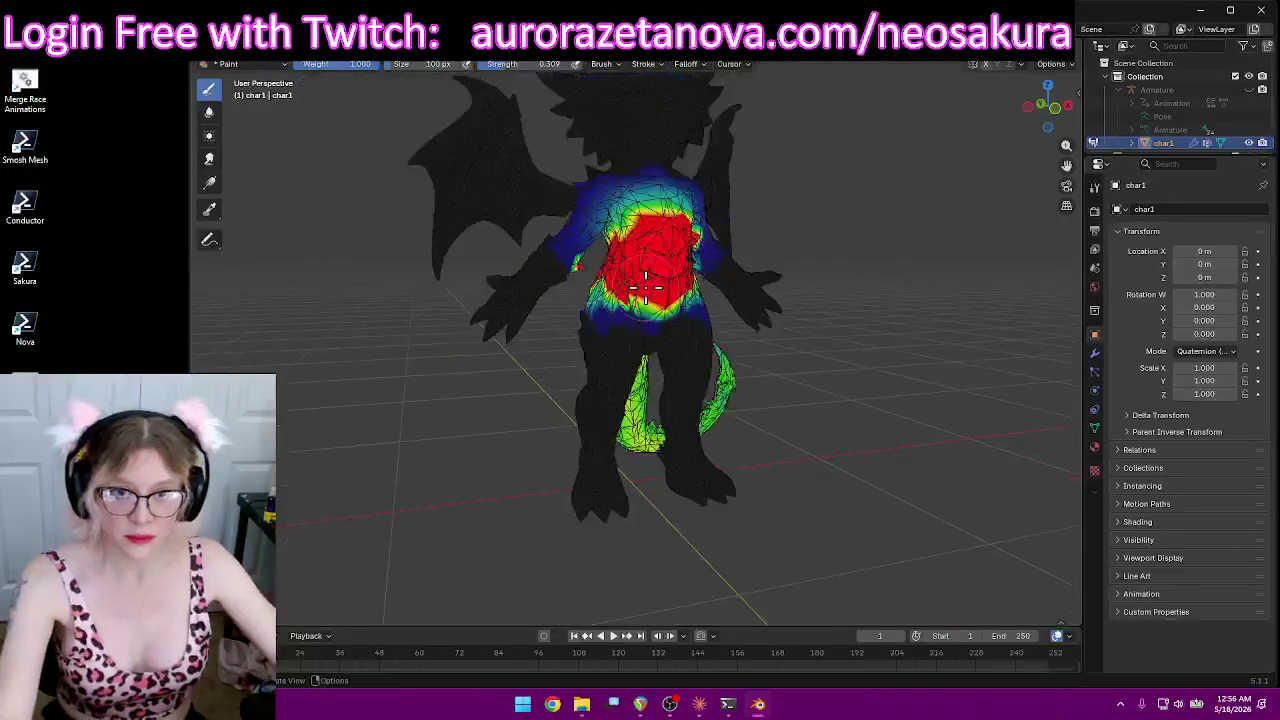
middle_drag(766, 271, 729, 277)
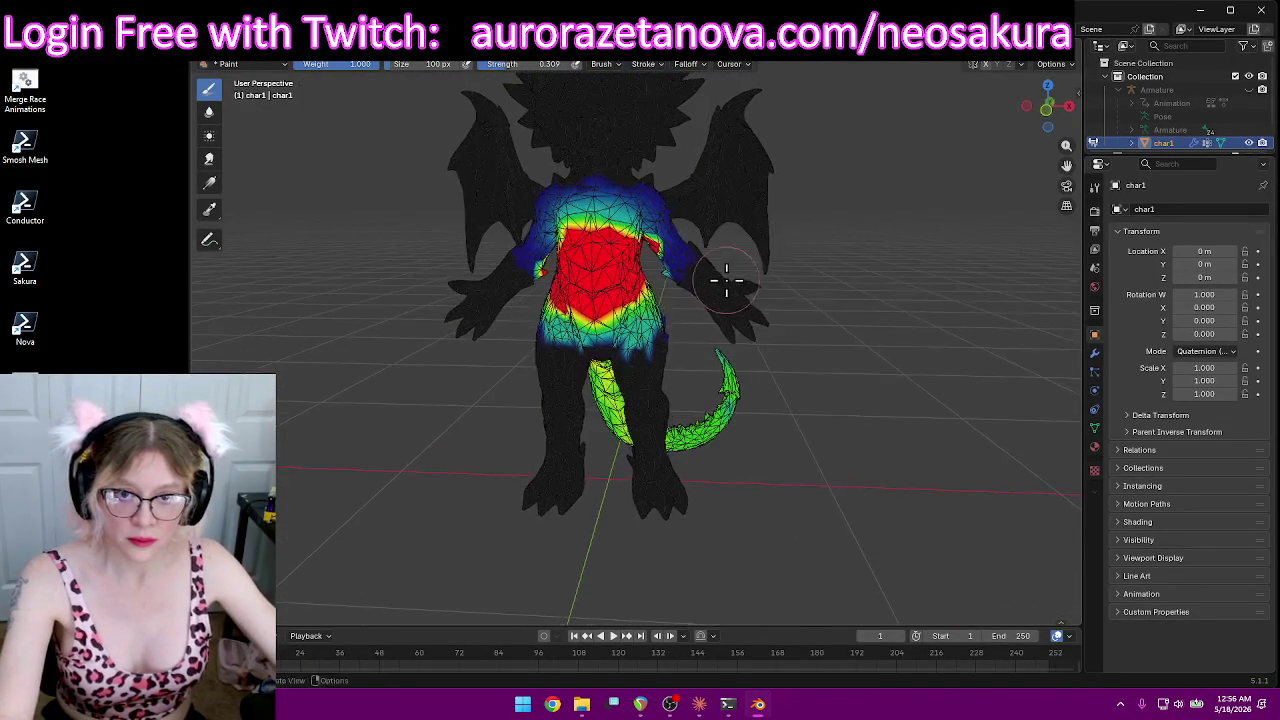
scroll(673, 277, up, 2)
scroll(690, 300, up, 2)
scroll(628, 335, up, 1)
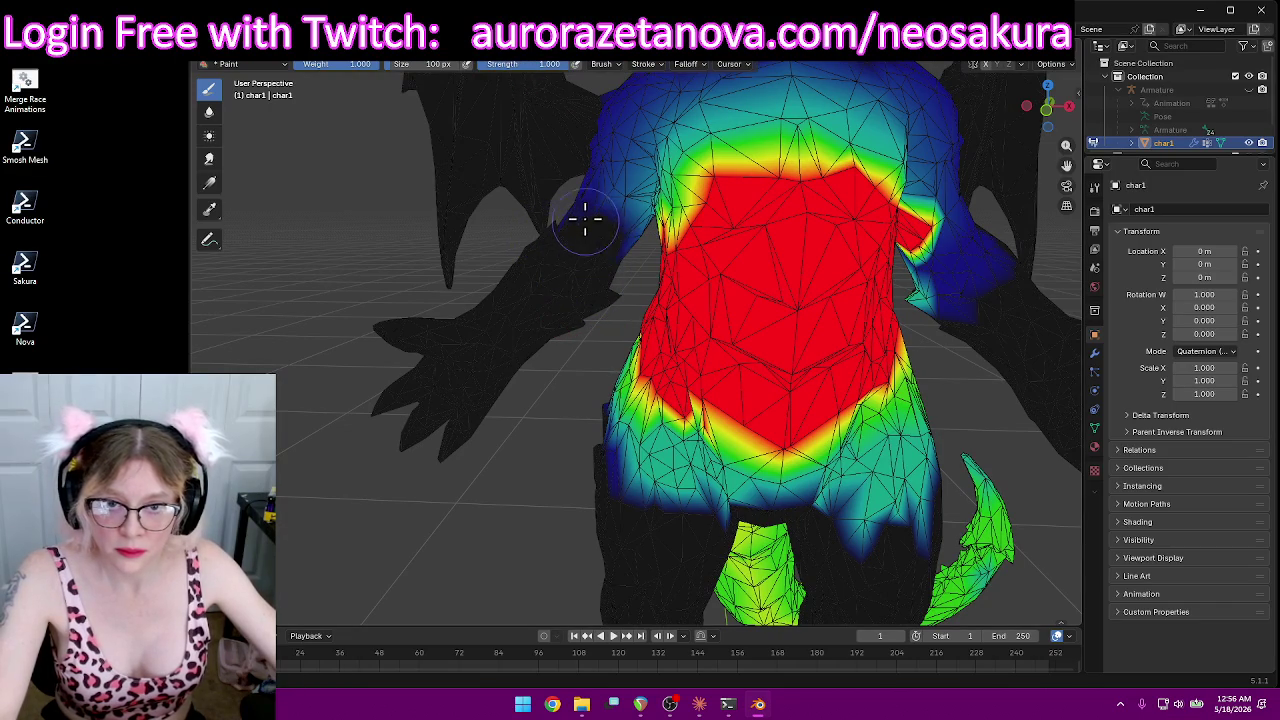
mouse_move(571, 206)
middle_down()
mouse_move(606, 194)
mouse_move(733, 213)
mouse_move(823, 170)
middle_up()
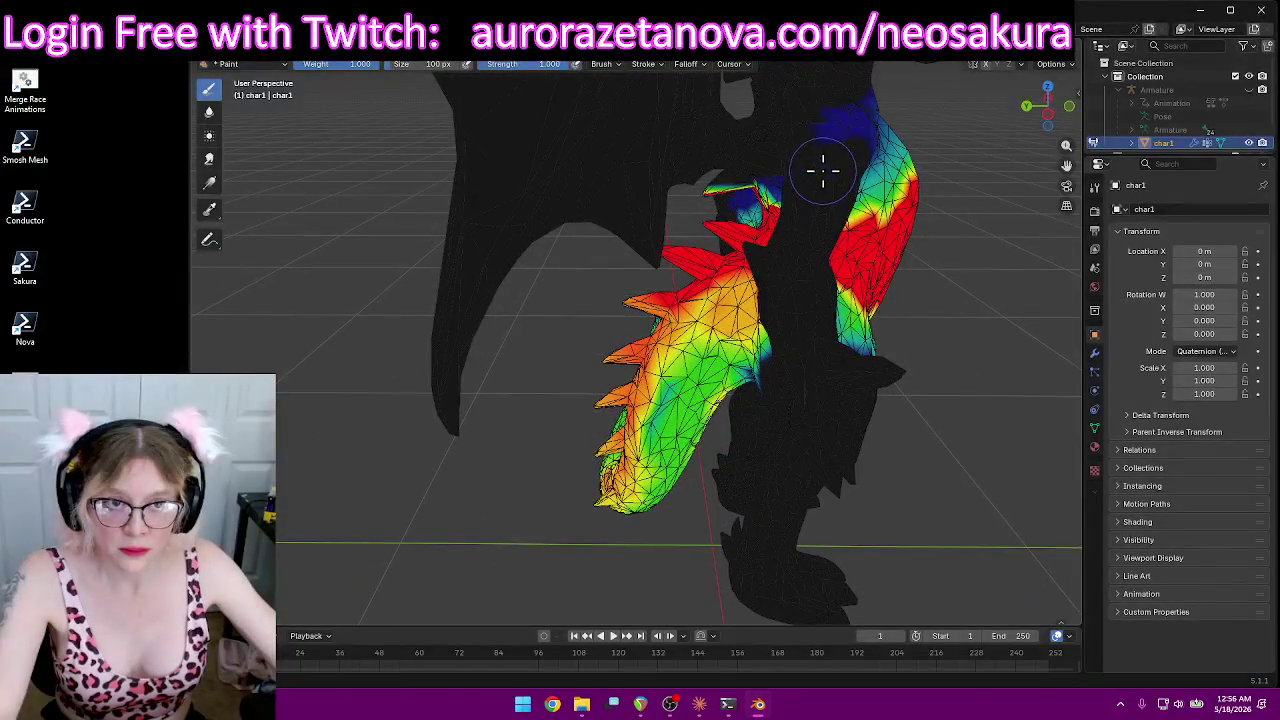
middle_drag(868, 115, 686, 194)
scroll(851, 131, up, 2)
mouse_move(737, 149)
middle_down()
mouse_move(705, 195)
mouse_move(769, 109)
mouse_move(787, 190)
mouse_move(871, 157)
mouse_move(980, 234)
mouse_move(746, 306)
middle_up()
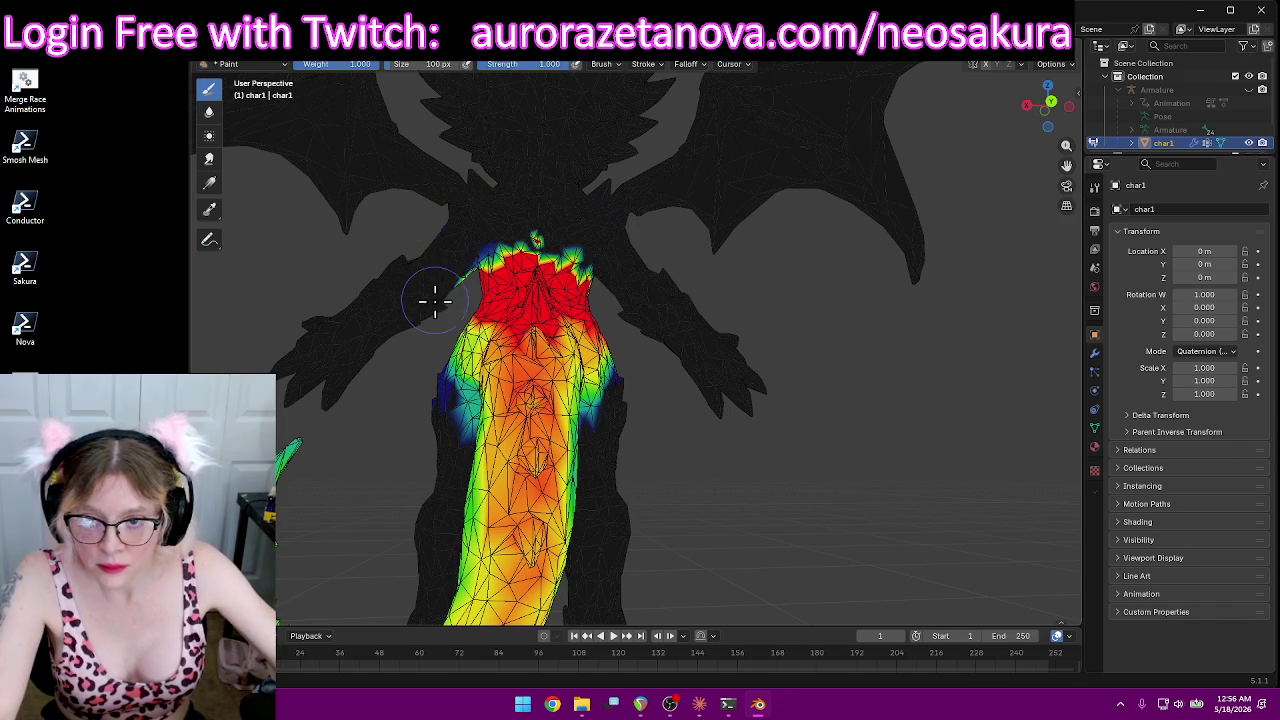
mouse_move(376, 285)
middle_down()
mouse_move(603, 206)
mouse_move(624, 241)
middle_up()
mouse_move(557, 177)
middle_down()
mouse_move(600, 134)
mouse_move(549, 131)
mouse_move(611, 186)
mouse_move(763, 223)
middle_up()
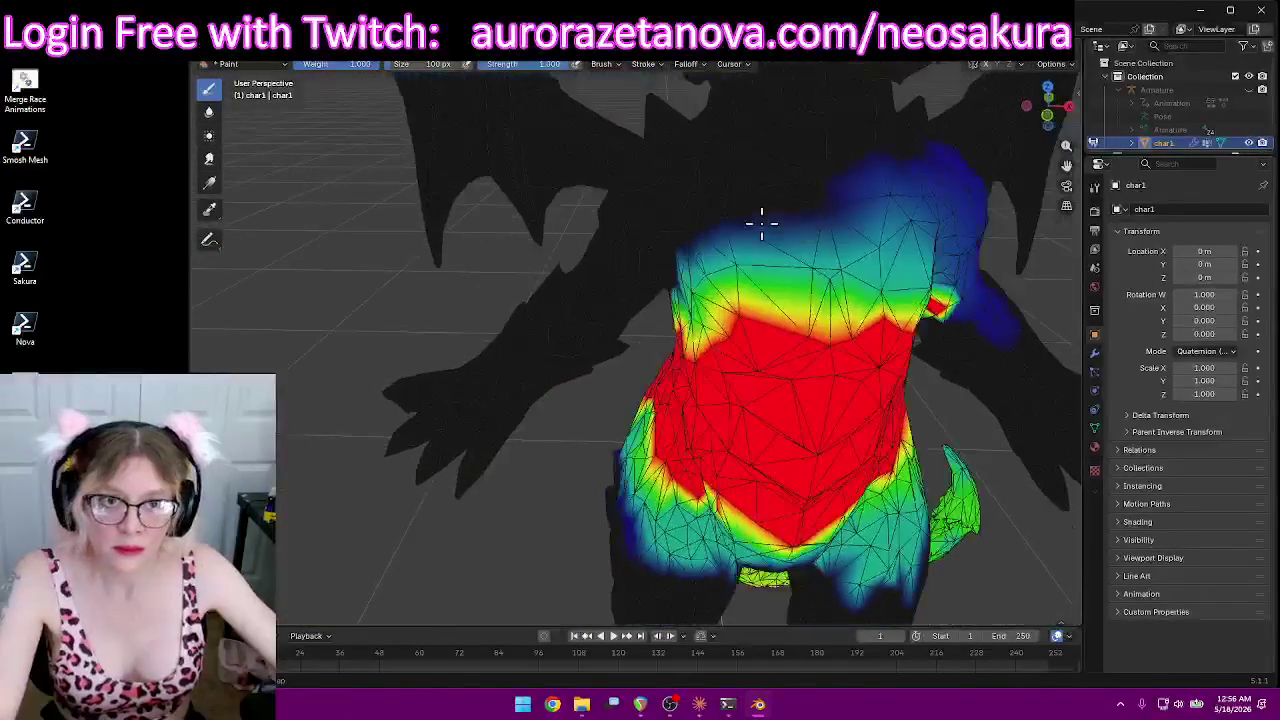
Step: Erase the stray weight on the upper right shoulder and along the top edge
mouse_move(895, 190)
mouse_down()
mouse_move(951, 177)
mouse_move(985, 218)
mouse_up()
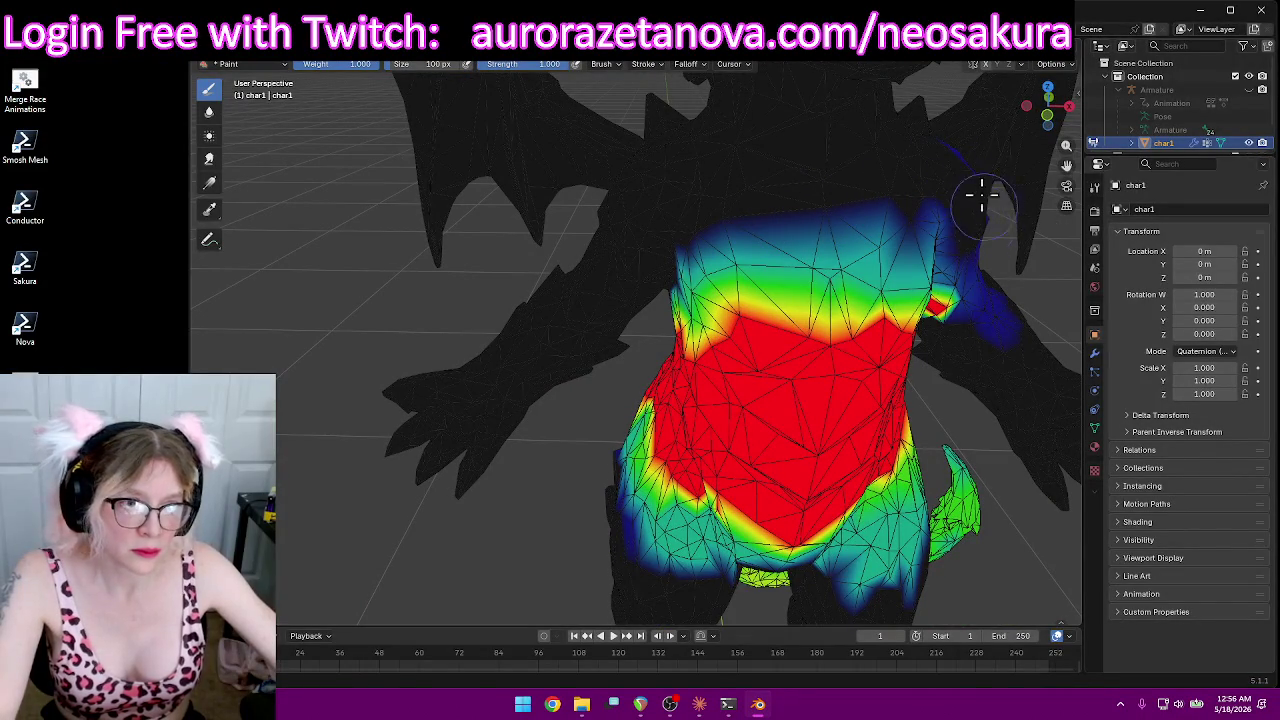
mouse_move(969, 151)
middle_down()
mouse_move(940, 160)
mouse_move(770, 118)
middle_up()
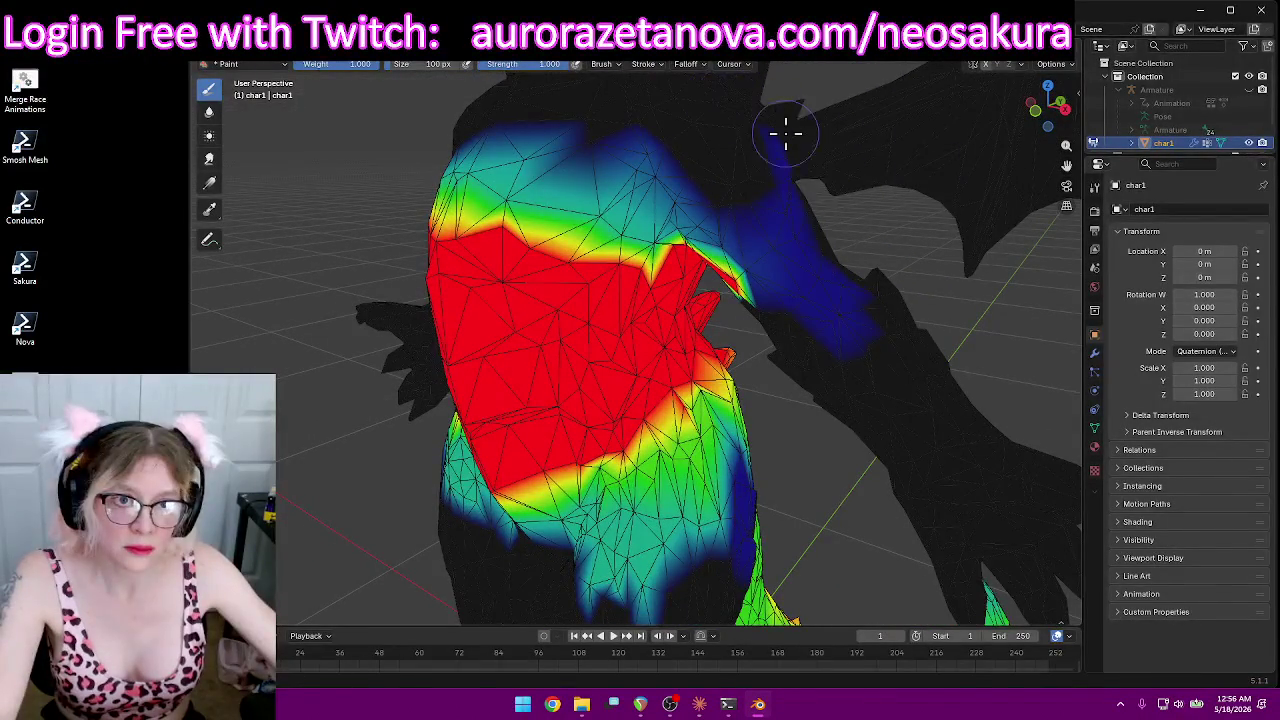
mouse_move(839, 336)
mouse_down()
mouse_move(760, 223)
mouse_move(759, 266)
mouse_up()
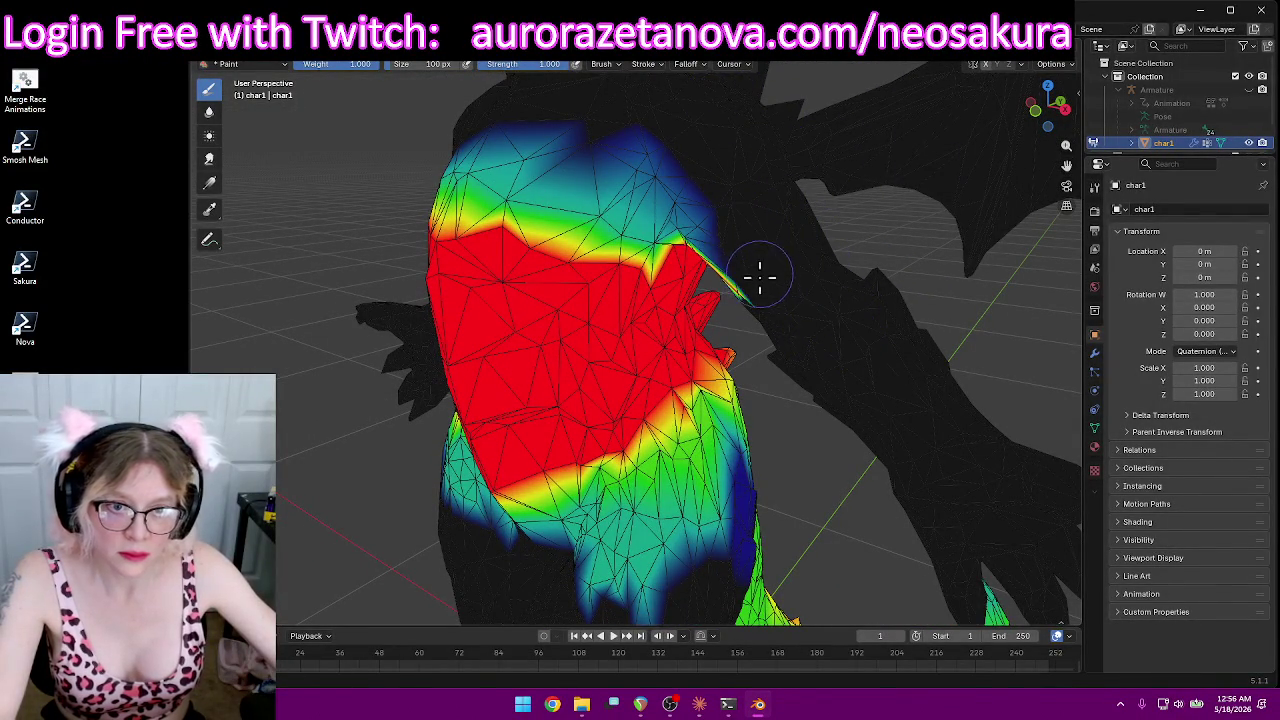
mouse_move(752, 284)
middle_down()
mouse_move(811, 240)
mouse_move(814, 214)
middle_up()
mouse_move(943, 131)
middle_down()
mouse_move(851, 198)
mouse_move(703, 198)
middle_up()
drag(695, 162, 658, 112)
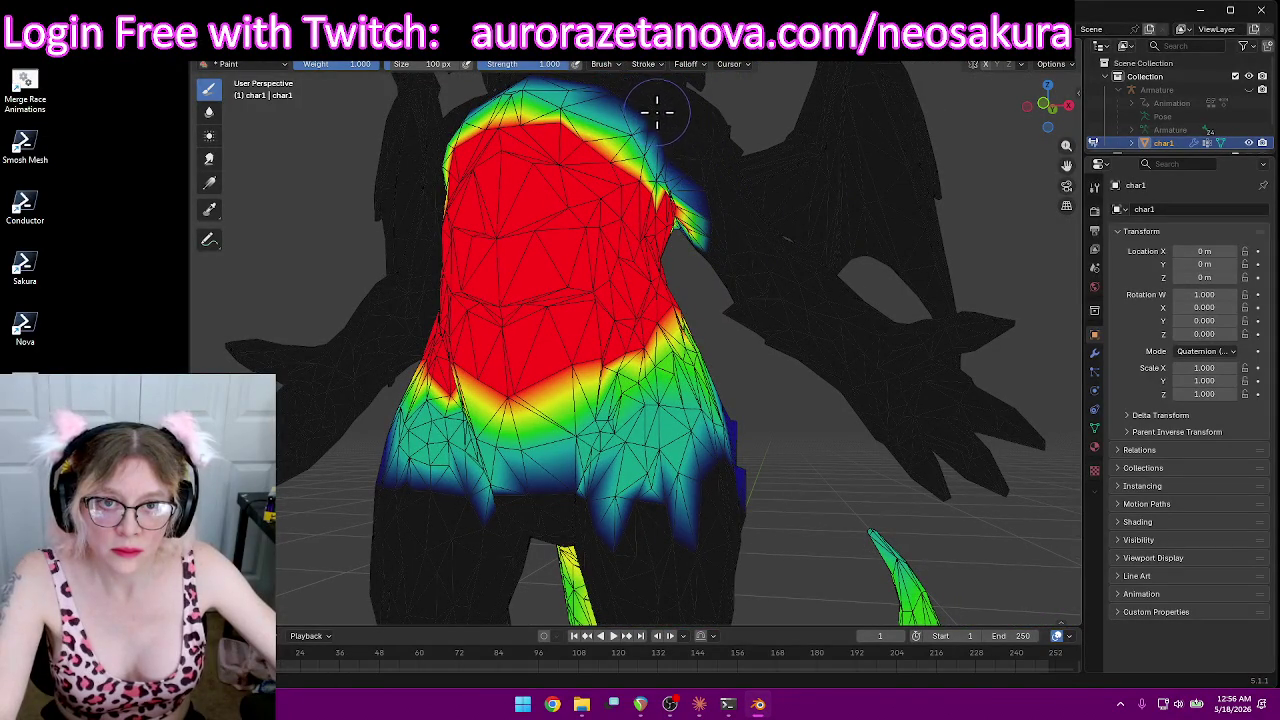
Step: Remove the weight halo and stray green patch beside the red torso area
scroll(759, 182, up, 5)
mouse_move(780, 177)
middle_down()
mouse_move(857, 157)
mouse_move(814, 291)
mouse_move(851, 275)
middle_up()
mouse_move(766, 248)
mouse_down()
mouse_move(737, 214)
mouse_move(751, 229)
mouse_move(755, 307)
mouse_move(794, 343)
mouse_up()
mouse_move(794, 343)
middle_down()
mouse_move(846, 303)
mouse_move(800, 309)
mouse_move(680, 287)
mouse_move(728, 284)
middle_up()
Step: Zoom in on the mesh and snap to the back view with Ctrl+Numpad 1
mouse_move(544, 338)
ctrl+middle_down()
mouse_move(600, 263)
mouse_move(786, 257)
mouse_move(900, 209)
mouse_move(909, 154)
mouse_move(777, 120)
mouse_move(757, 143)
mouse_move(714, 141)
mouse_move(706, 171)
mouse_move(663, 214)
mouse_move(655, 205)
mouse_move(670, 222)
mouse_move(486, 400)
mouse_move(523, 366)
mouse_move(736, 385)
mouse_move(700, 400)
mouse_move(560, 348)
mouse_move(866, 406)
mouse_move(763, 429)
mouse_move(600, 515)
ctrl+middle_up()
scroll(846, 414, up, 3)
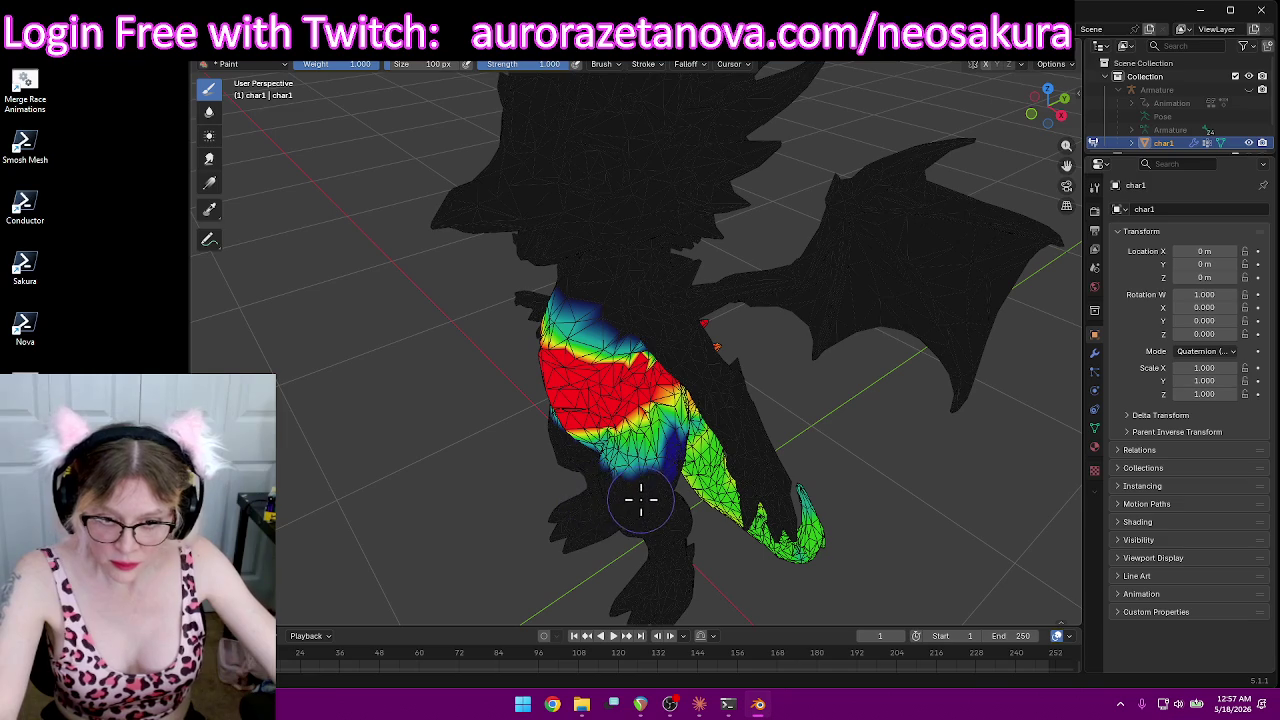
key(ctrl+KP_1)
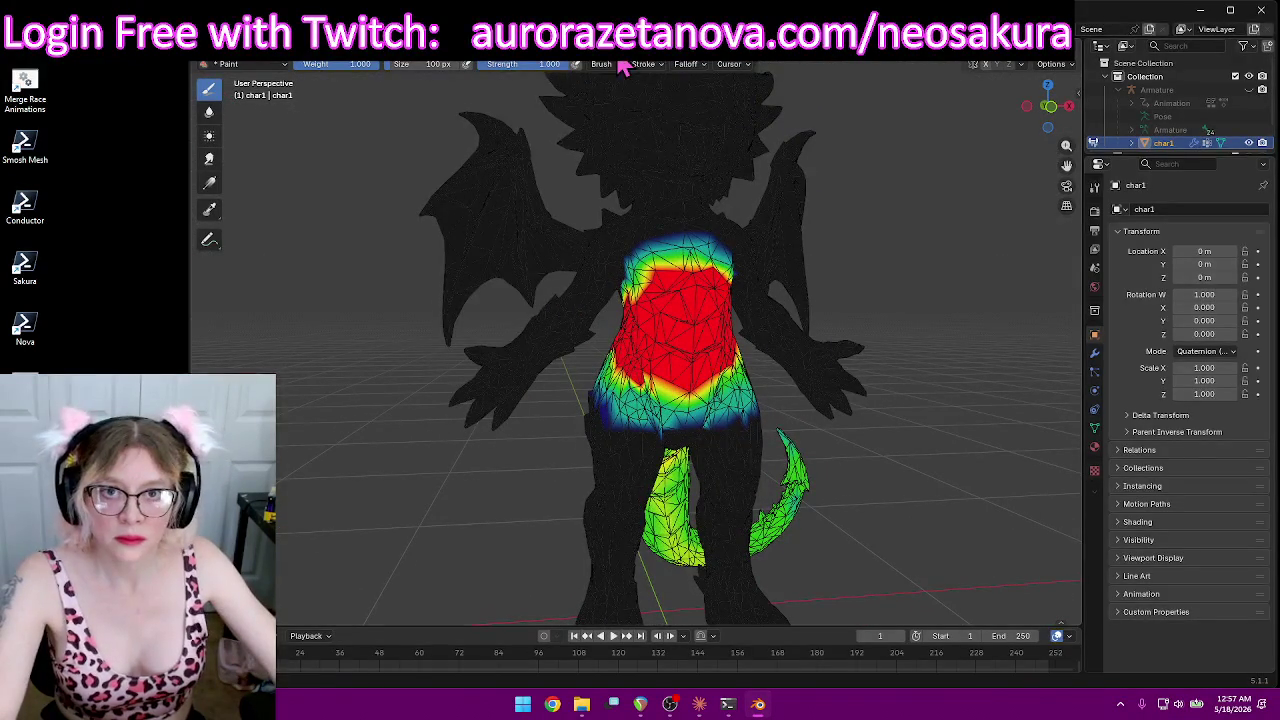
Step: Make Spine01 the active vertex group
click(625, 63)
scroll(612, 90, down, 2)
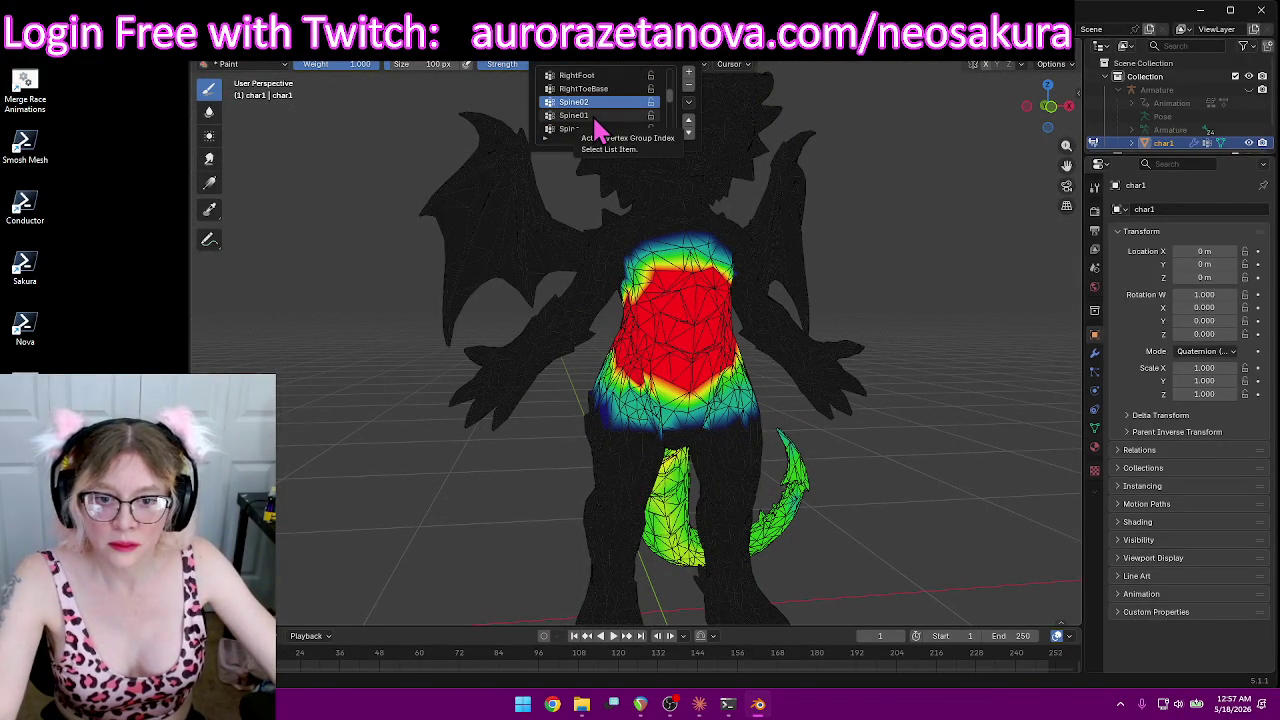
click(588, 117)
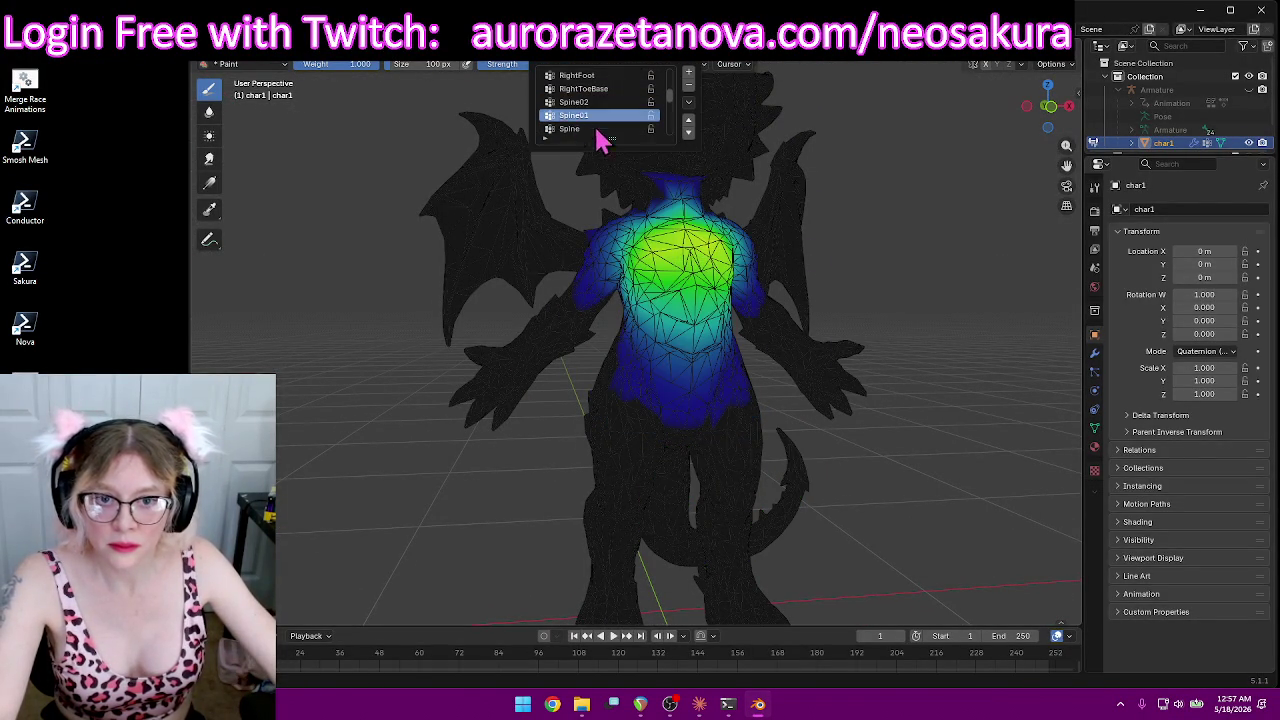
Step: Paint full weight onto the upper back, extending the red patch down and right
scroll(930, 275, up, 2)
scroll(937, 290, up, 2)
mouse_move(677, 276)
mouse_down()
mouse_move(634, 268)
mouse_move(705, 230)
mouse_move(627, 242)
mouse_up()
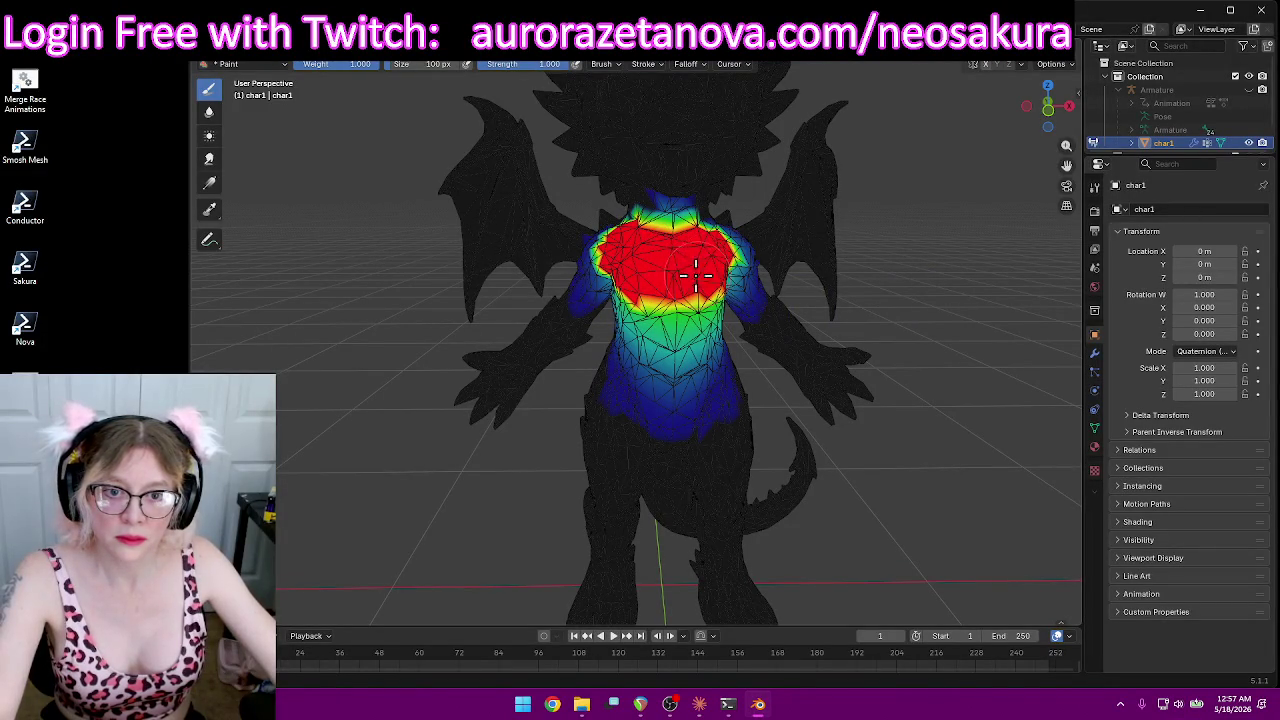
drag(675, 280, 697, 288)
mouse_move(700, 287)
middle_down()
mouse_move(840, 234)
mouse_move(601, 225)
middle_up()
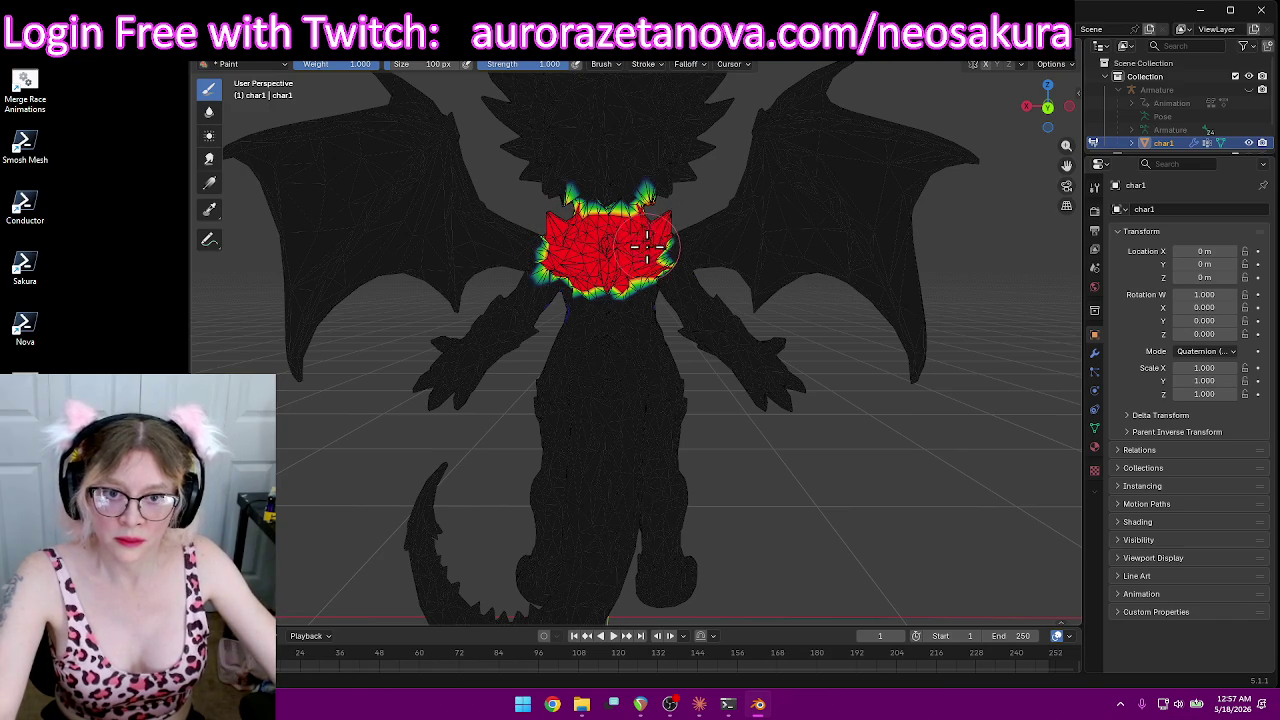
mouse_move(603, 278)
middle_down()
mouse_move(551, 289)
mouse_move(586, 343)
mouse_move(625, 310)
mouse_move(786, 286)
mouse_move(910, 291)
mouse_move(811, 257)
mouse_move(811, 238)
mouse_move(574, 240)
middle_up()
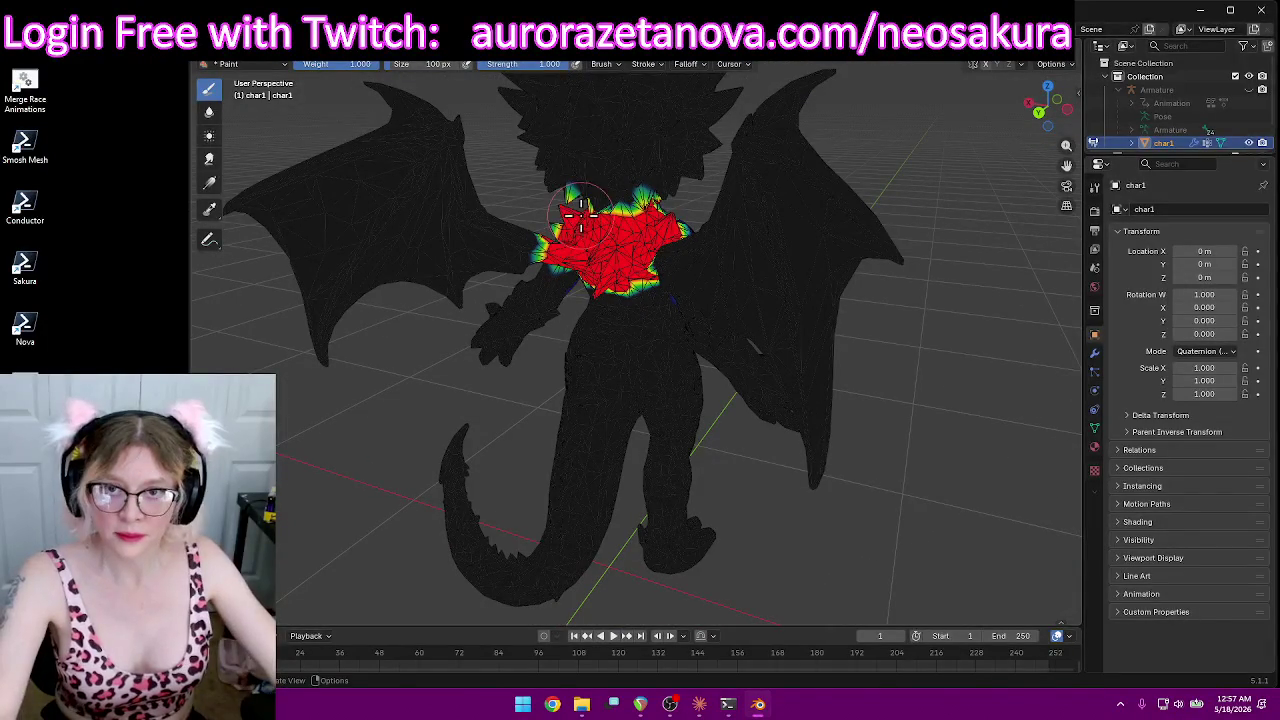
Step: Paint low green and teal Spine01 weight across the left wing and its root
mouse_move(482, 212)
mouse_down()
mouse_move(284, 186)
mouse_move(320, 226)
mouse_move(400, 245)
mouse_move(337, 357)
mouse_move(443, 300)
mouse_up()
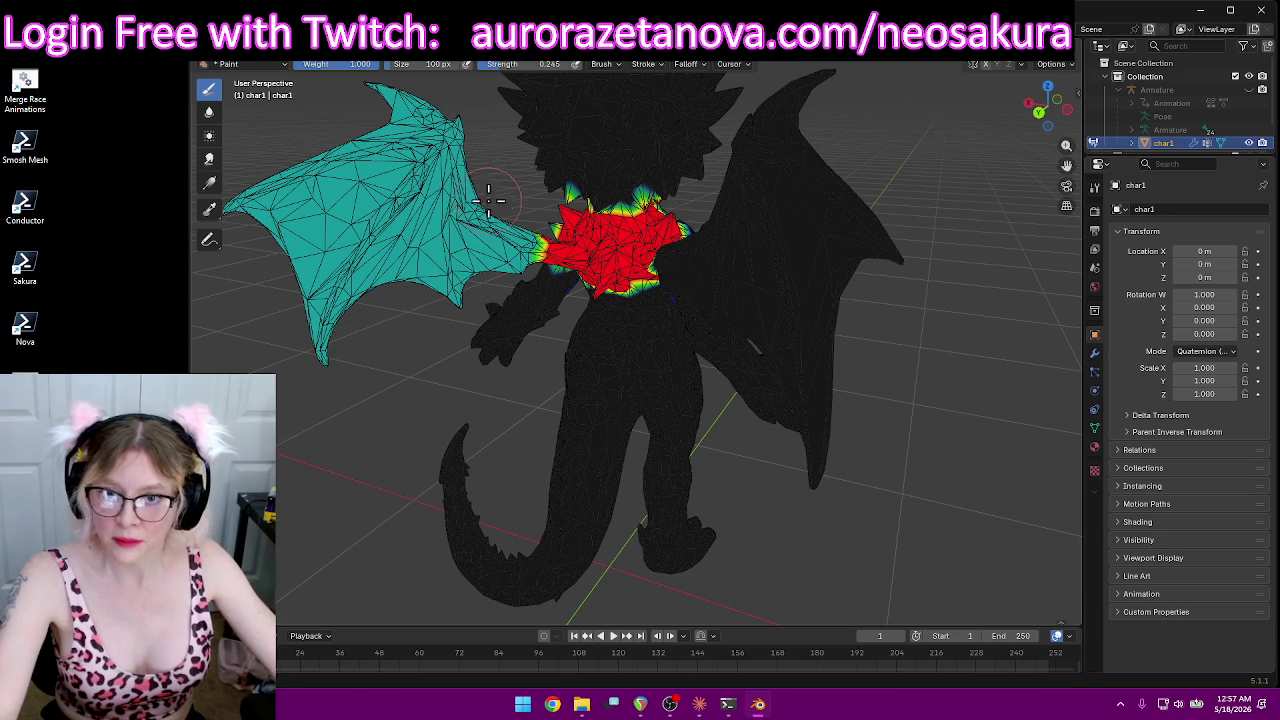
drag(527, 250, 452, 148)
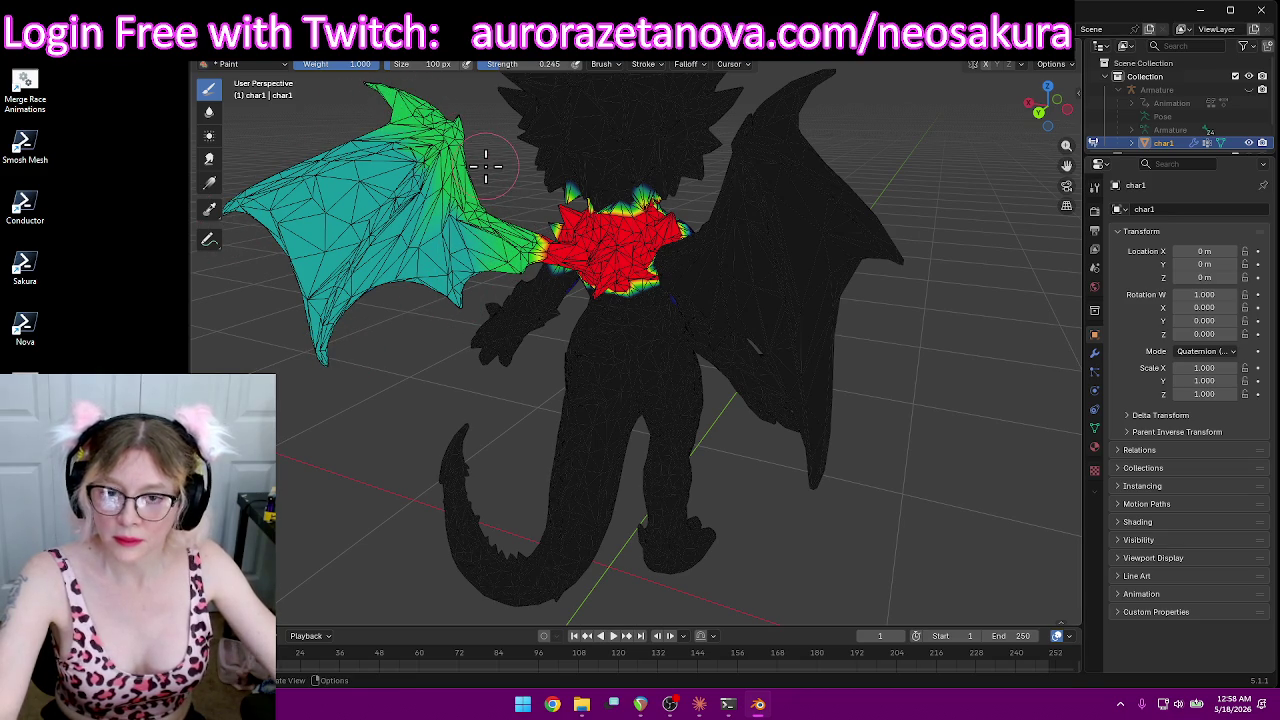
drag(430, 150, 303, 345)
drag(373, 145, 231, 208)
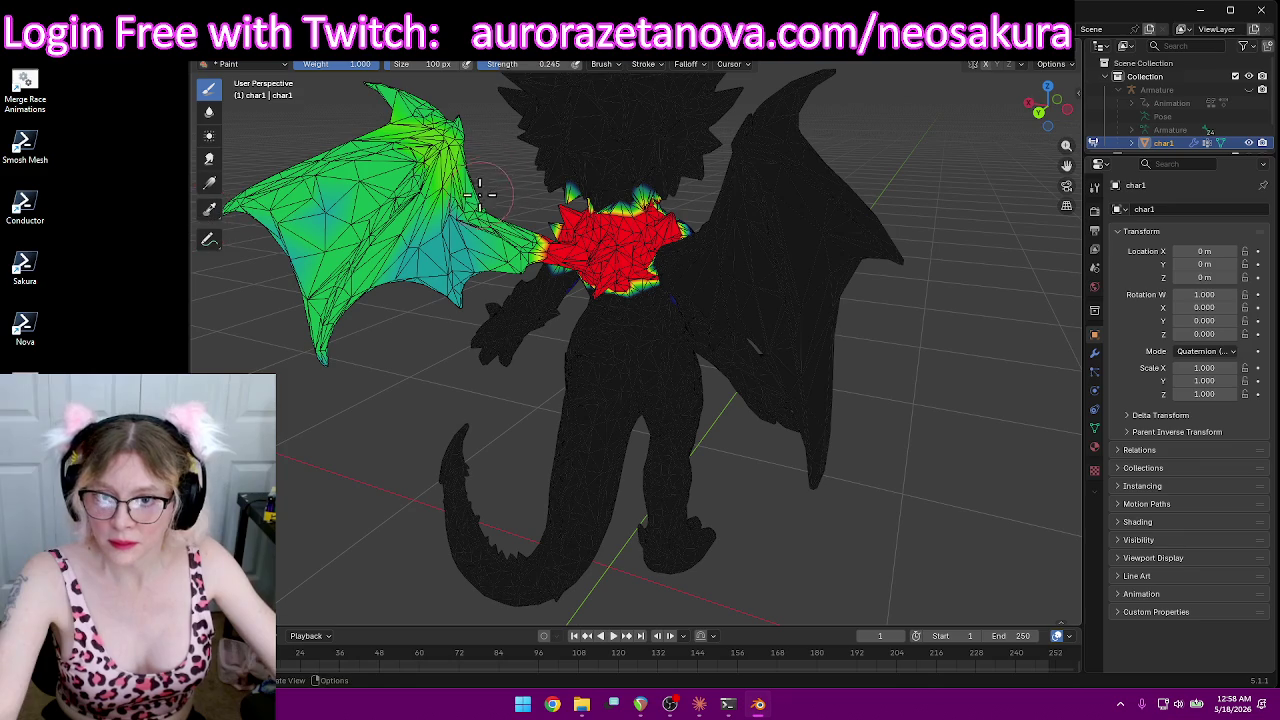
drag(456, 203, 451, 316)
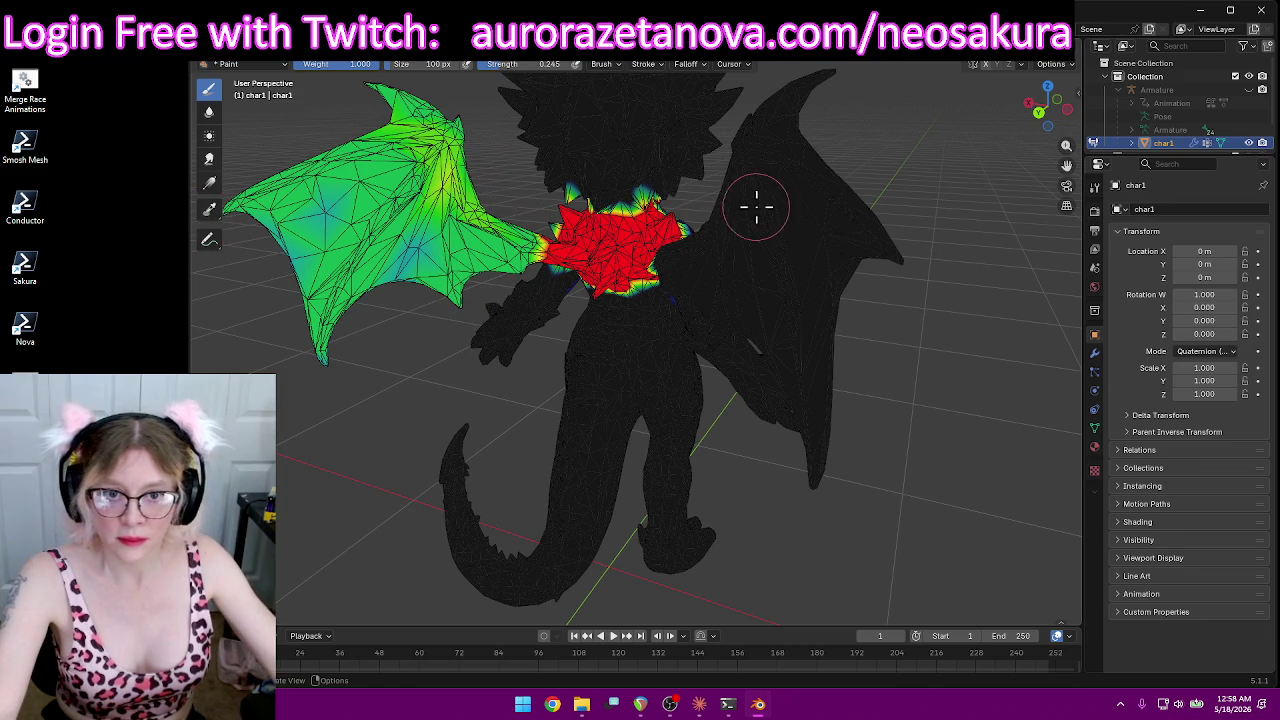
middle_drag(816, 233, 432, 235)
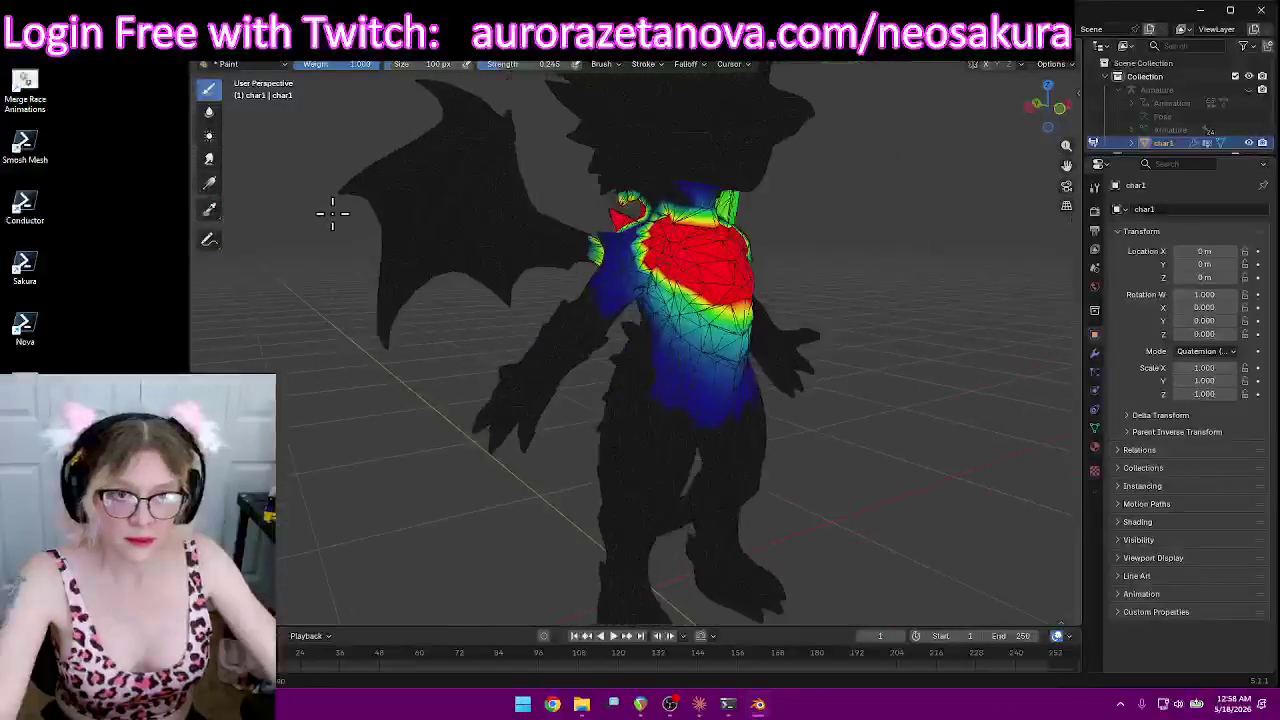
mouse_move(577, 256)
mouse_down()
mouse_move(490, 190)
mouse_move(470, 256)
mouse_move(546, 256)
mouse_up()
mouse_move(460, 165)
mouse_down()
mouse_move(300, 166)
mouse_move(331, 241)
mouse_up()
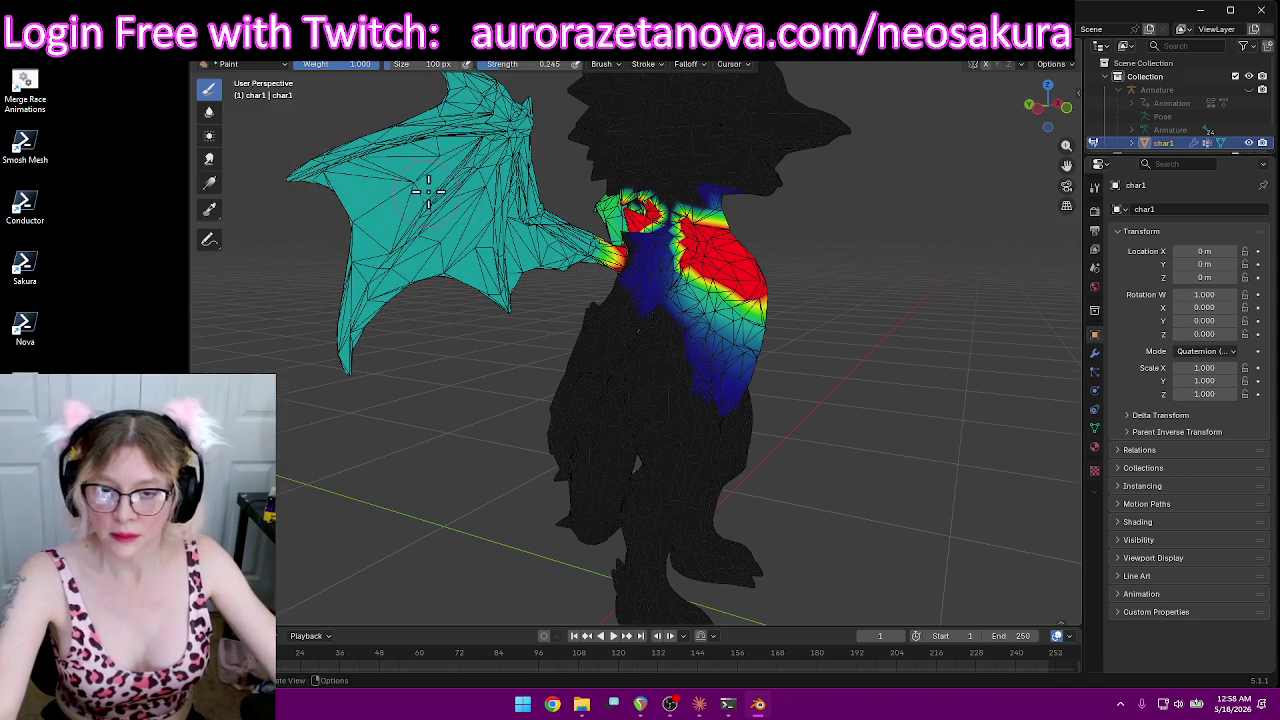
Step: From a rear view, paint green weight from the chest out along the wing, strengthening the chest–wing junction
middle_drag(438, 178, 938, 154)
scroll(938, 154, up, 1)
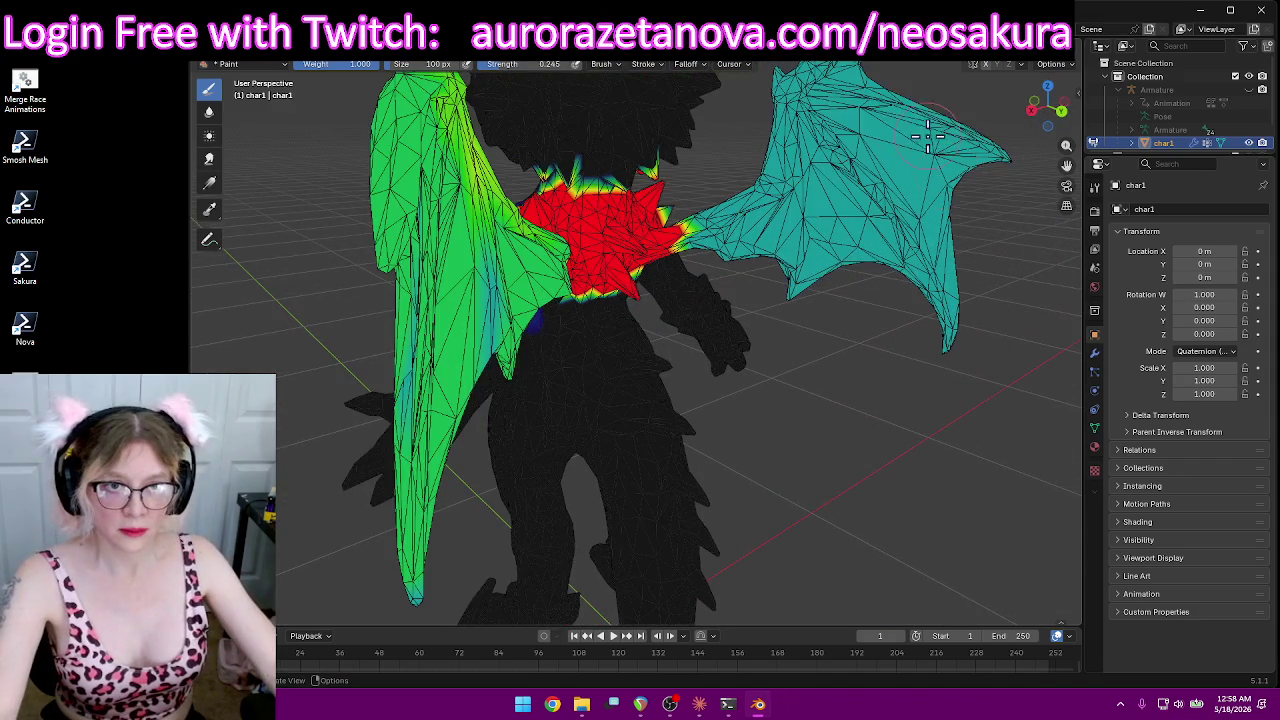
scroll(929, 116, down, 4)
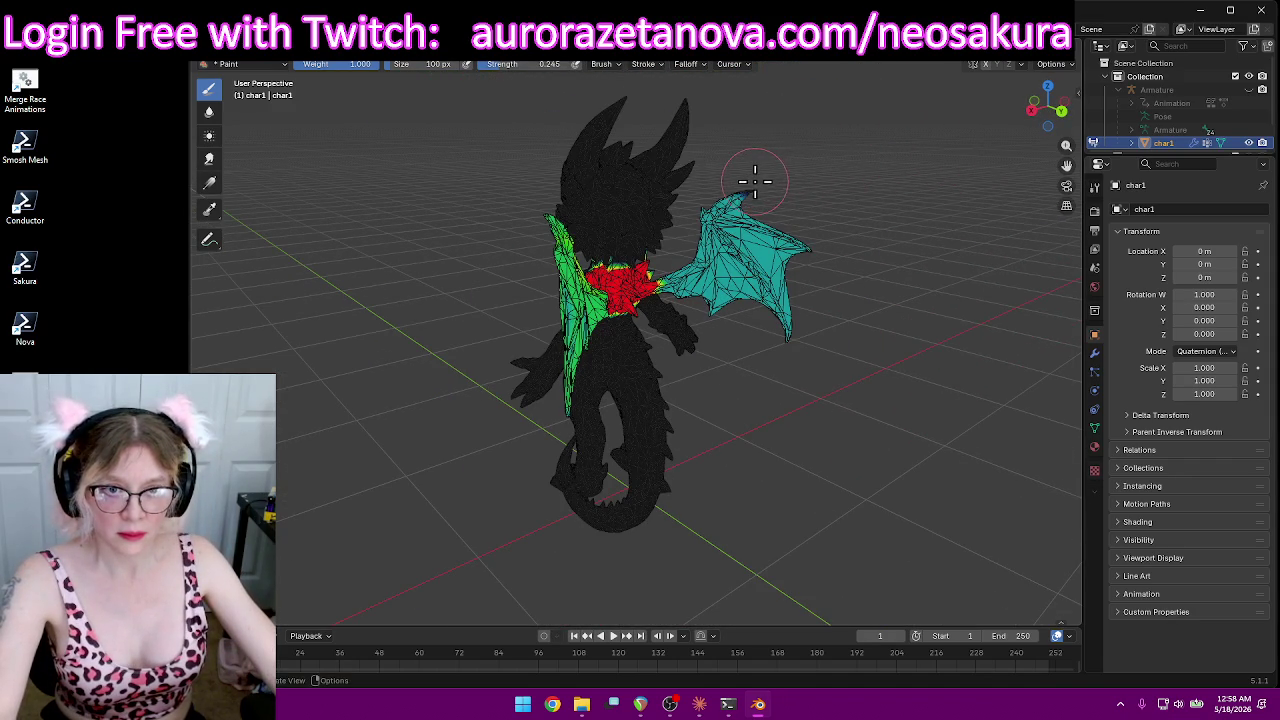
scroll(760, 185, up, 3)
middle_drag(895, 145, 734, 349)
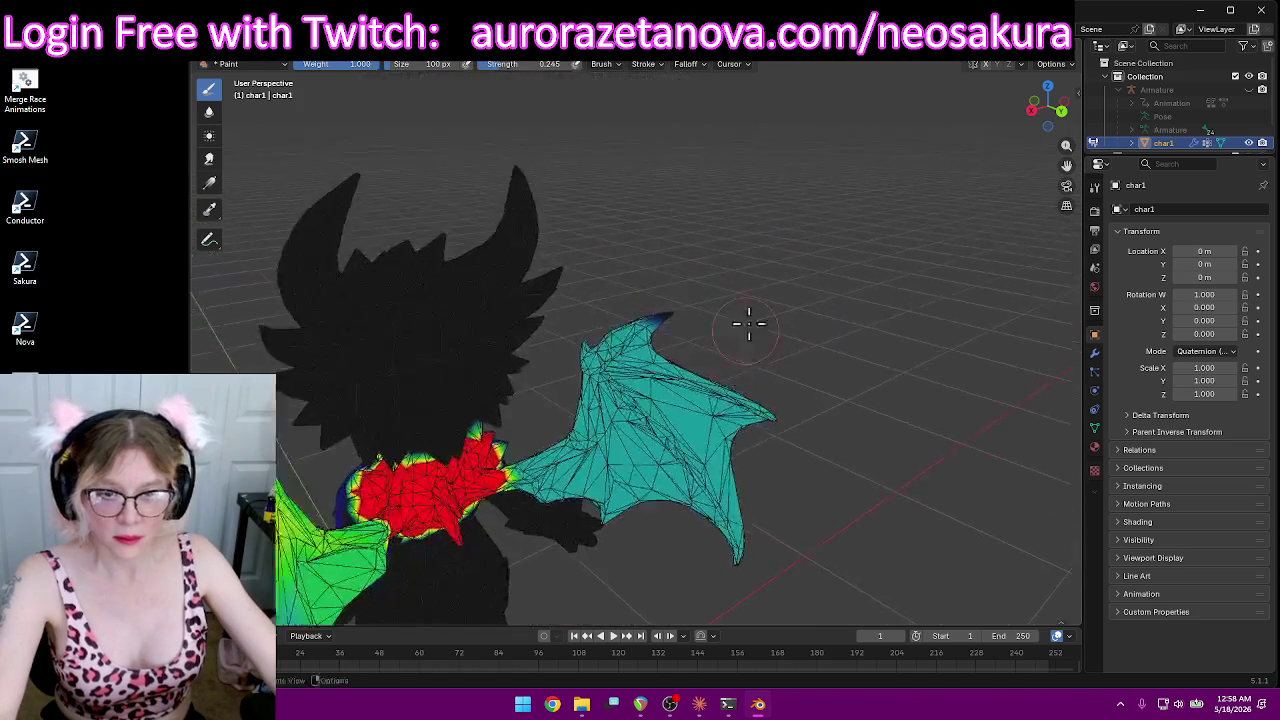
scroll(760, 277, up, 3)
scroll(790, 315, down, 4)
middle_drag(790, 315, 797, 289)
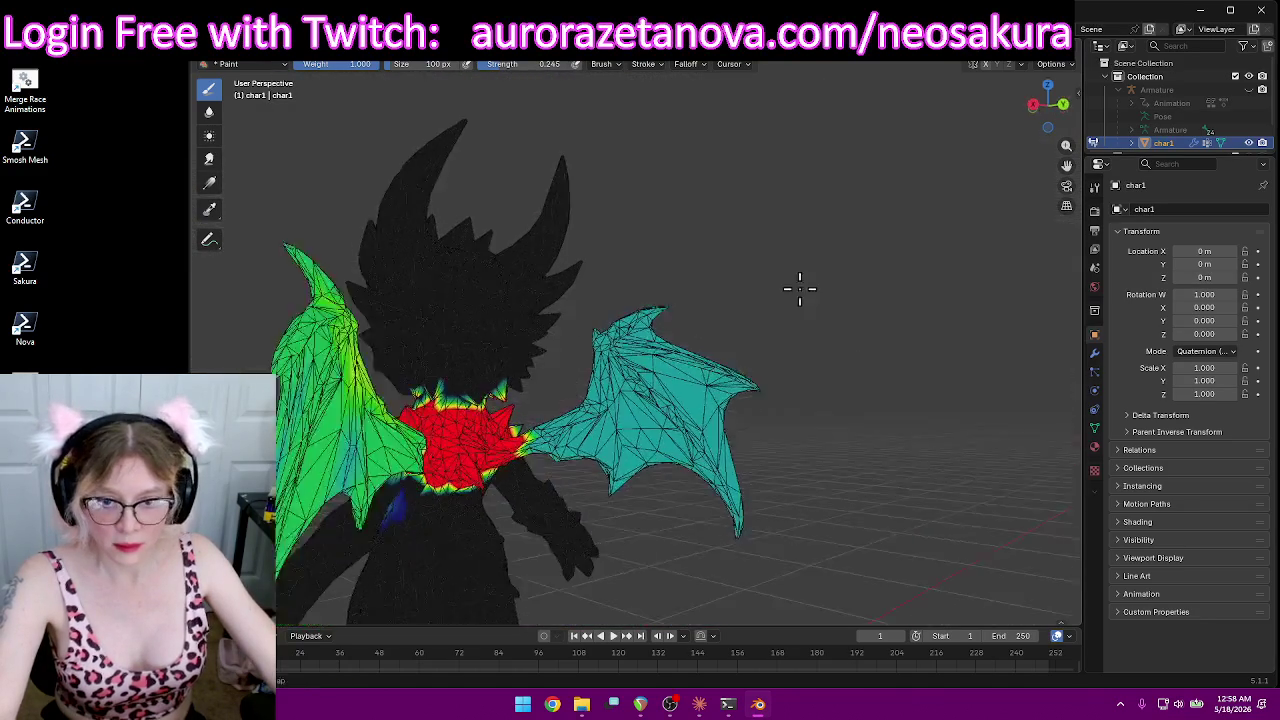
scroll(791, 283, up, 2)
scroll(791, 283, up, 2)
scroll(532, 425, up, 1)
scroll(452, 463, up, 1)
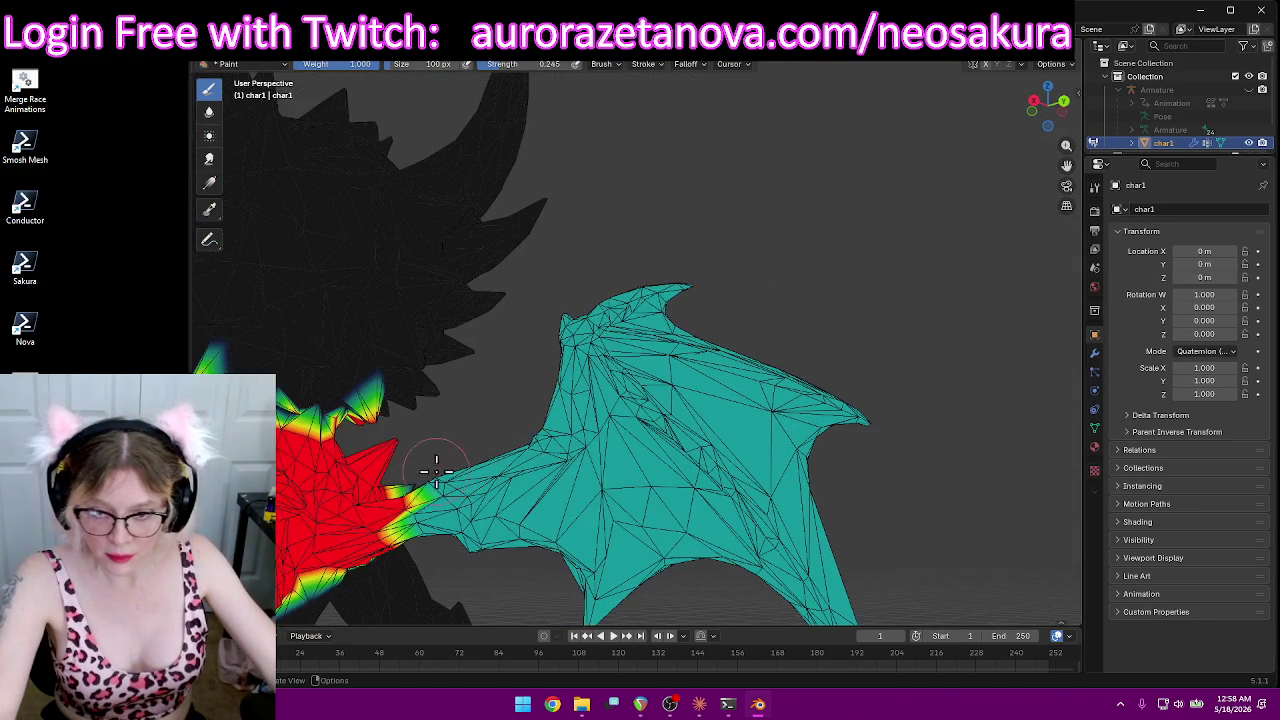
mouse_move(397, 505)
mouse_down()
mouse_move(505, 460)
mouse_move(600, 313)
mouse_up()
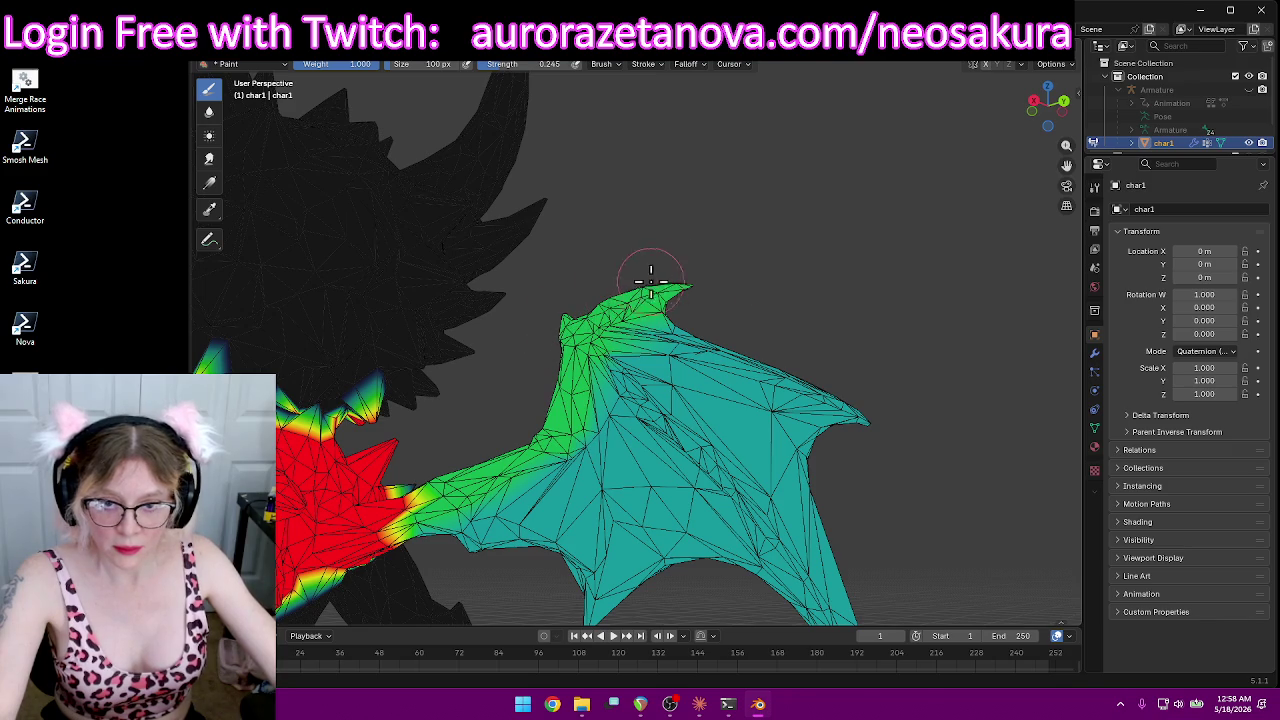
drag(413, 514, 422, 487)
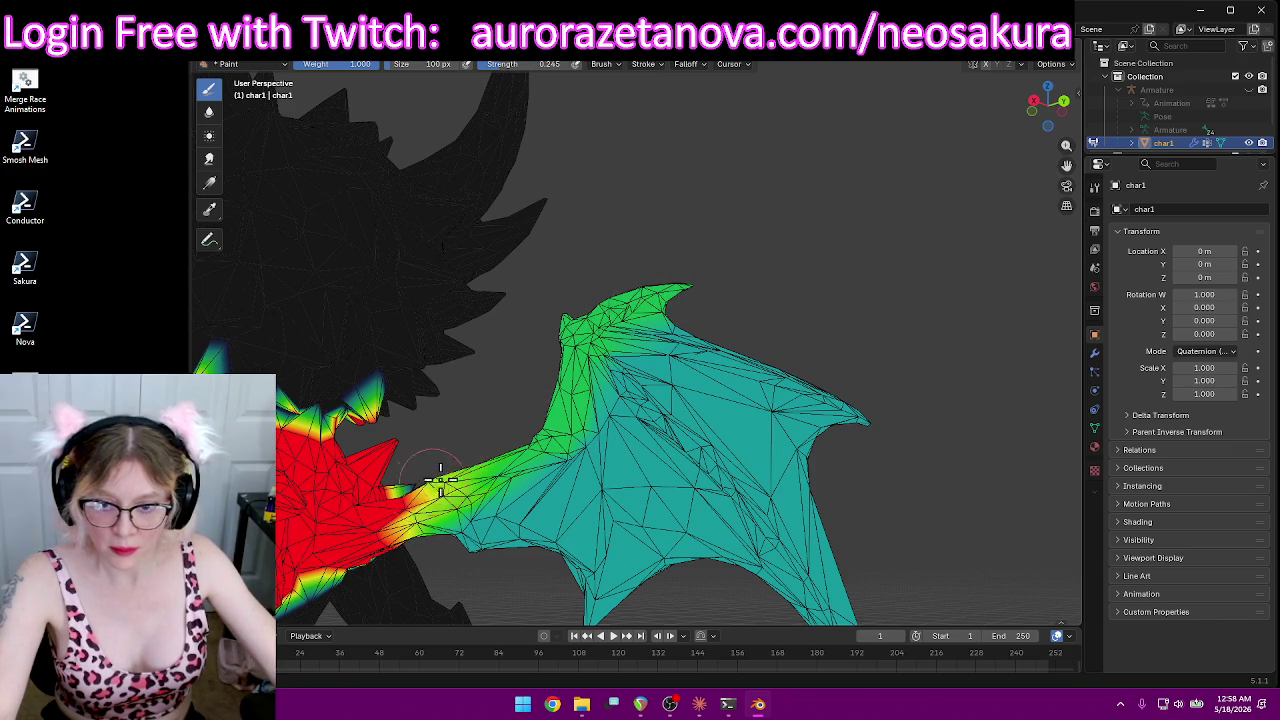
Step: Spread green weight along the wing root and the wing's upper edge
mouse_move(529, 438)
mouse_down()
mouse_move(491, 449)
mouse_move(600, 322)
mouse_move(628, 400)
mouse_move(720, 465)
mouse_move(810, 598)
mouse_up()
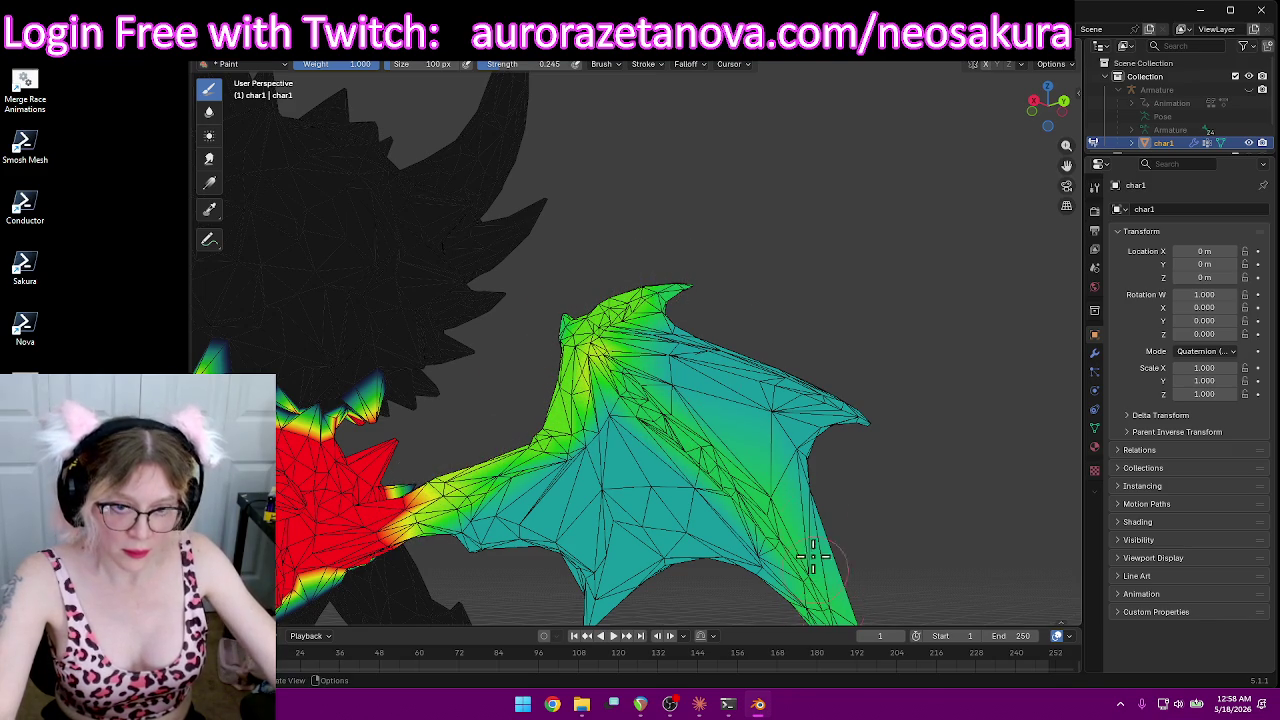
mouse_move(663, 345)
mouse_down()
mouse_move(630, 340)
mouse_move(765, 370)
mouse_up()
mouse_move(892, 427)
mouse_down()
mouse_move(808, 371)
mouse_move(660, 340)
mouse_up()
scroll(874, 514, down, 5)
scroll(747, 441, down, 1)
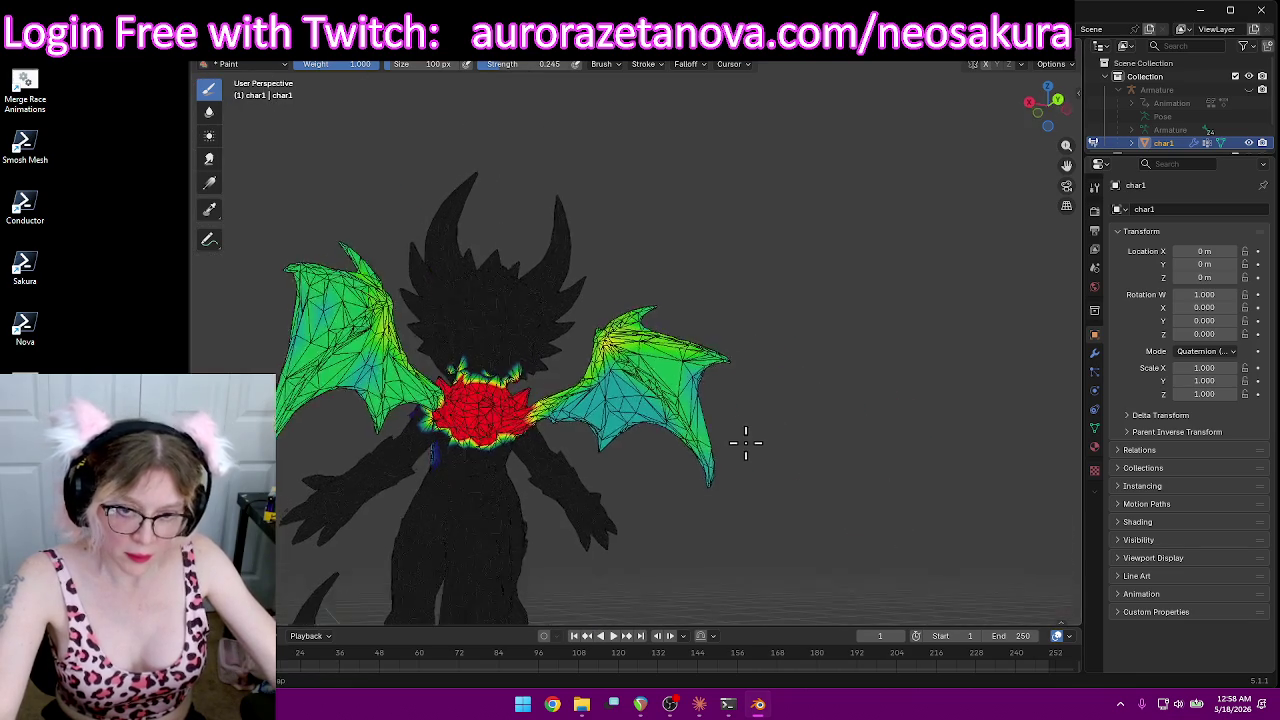
Step: Paint green weight across the right wing, brightening toward the tip and lower tip
middle_drag(747, 441, 766, 477)
scroll(694, 523, up, 3)
scroll(634, 486, up, 2)
scroll(622, 492, up, 3)
middle_drag(622, 492, 665, 291)
drag(632, 254, 642, 349)
drag(645, 444, 645, 420)
drag(652, 321, 638, 268)
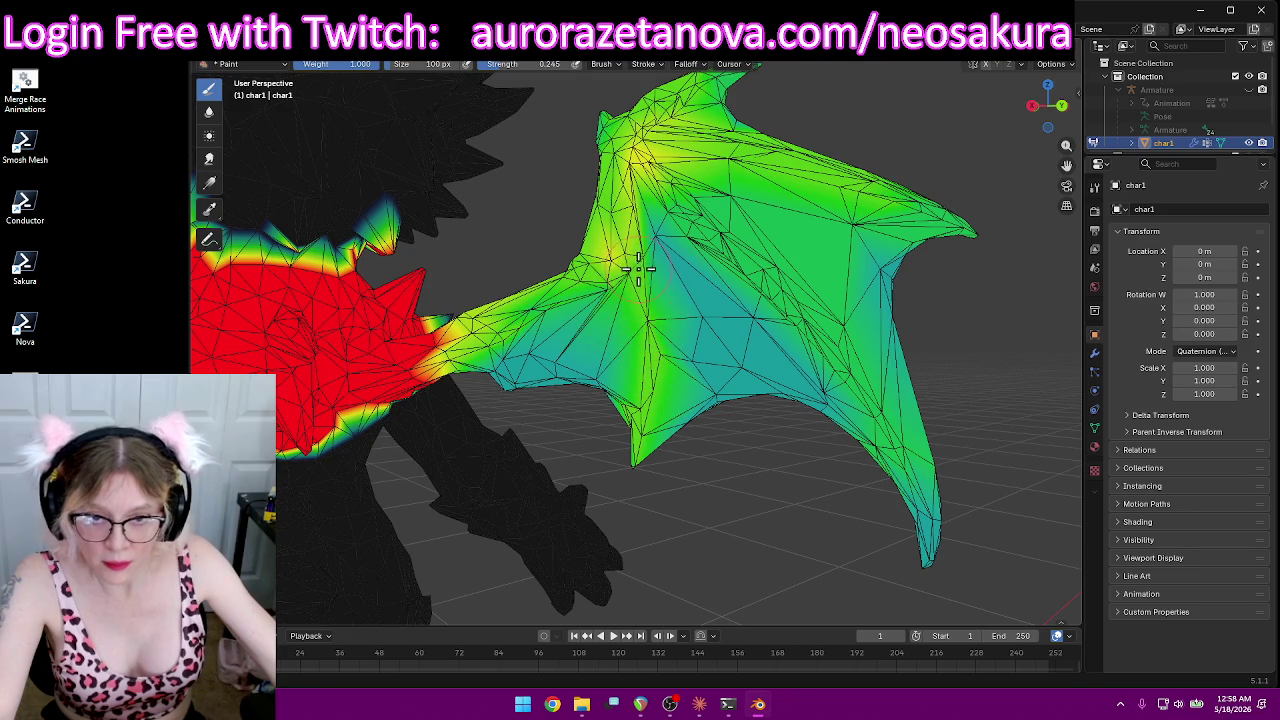
mouse_move(675, 200)
mouse_down()
mouse_move(870, 410)
mouse_move(935, 505)
mouse_up()
Step: Brighten the right wing root and upper wing to yellow-green
middle_drag(1060, 335, 830, 318)
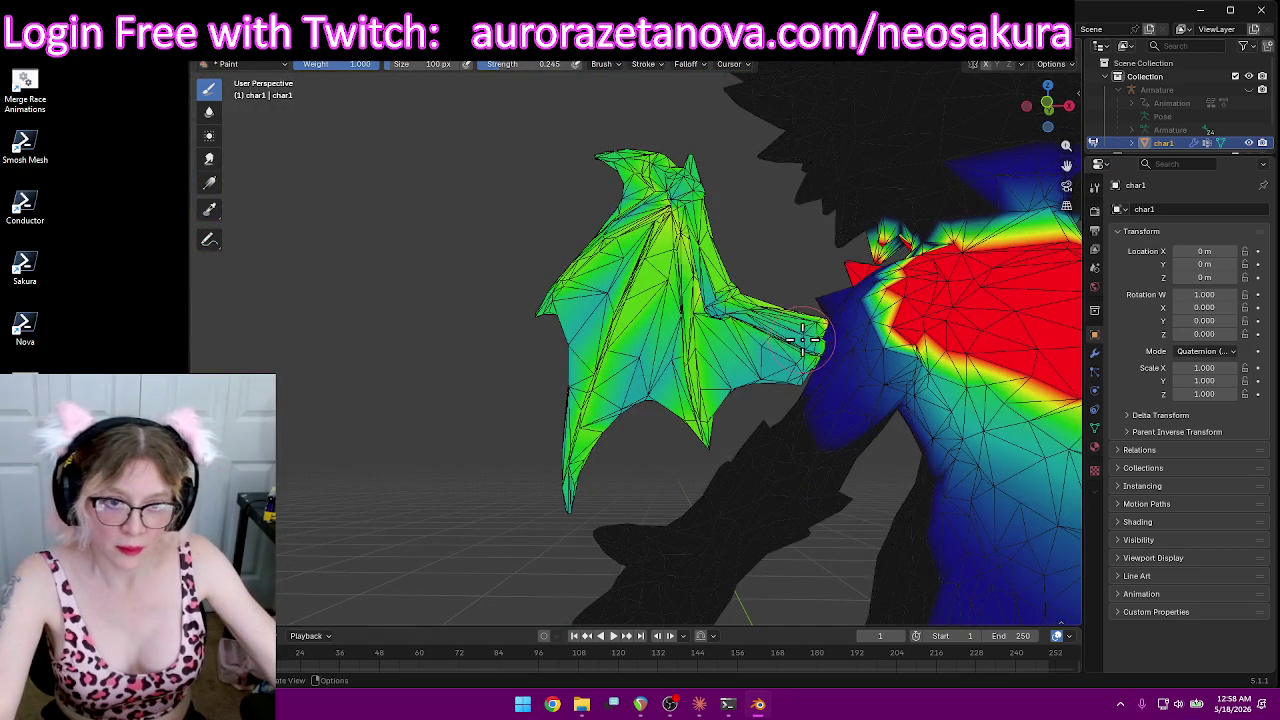
drag(803, 340, 735, 308)
middle_drag(708, 290, 640, 185)
mouse_move(640, 185)
mouse_down()
mouse_move(580, 190)
mouse_move(640, 170)
mouse_move(650, 180)
mouse_up()
mouse_move(650, 180)
middle_down()
mouse_move(694, 237)
mouse_move(690, 297)
middle_up()
drag(690, 297, 700, 318)
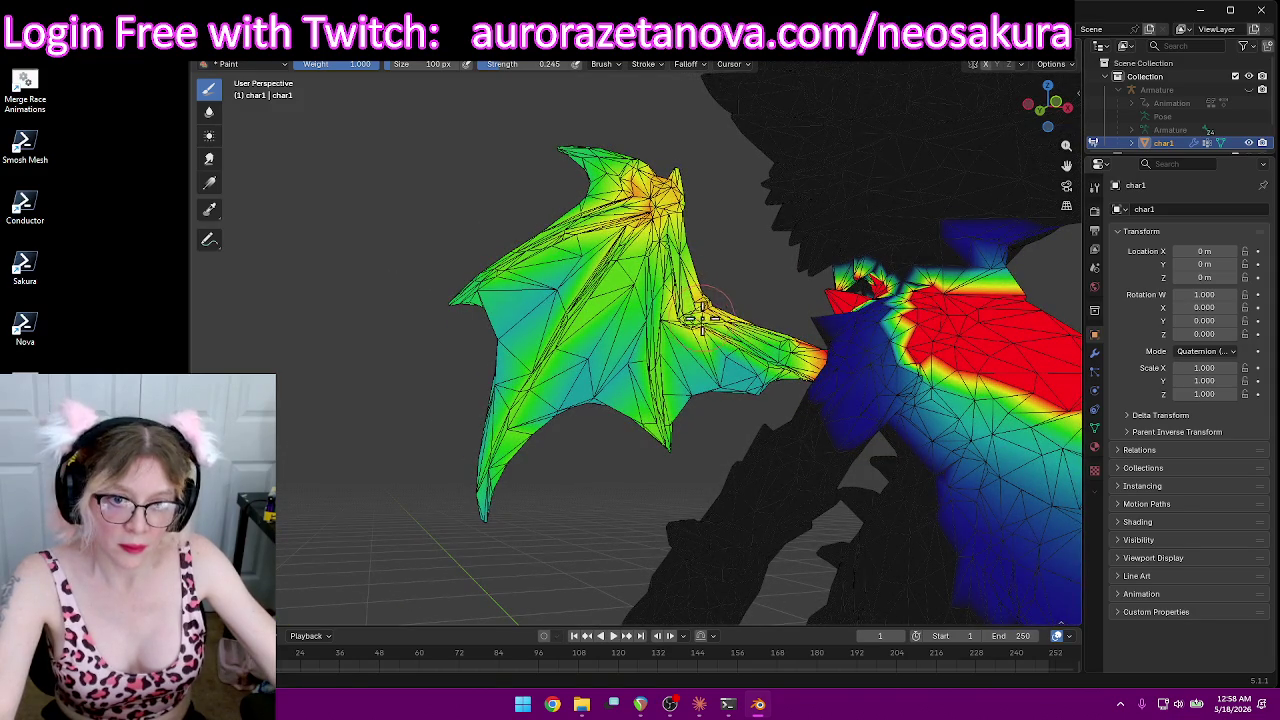
Step: Raise the wing root to yellow-red and extend orange weight up the upper wing
mouse_move(788, 352)
middle_down()
mouse_move(871, 366)
mouse_move(563, 311)
middle_up()
mouse_move(870, 338)
middle_down()
mouse_move(930, 315)
mouse_move(854, 293)
middle_up()
mouse_move(793, 300)
mouse_down()
mouse_move(755, 290)
mouse_move(700, 335)
mouse_move(764, 305)
mouse_up()
mouse_move(798, 205)
mouse_down()
mouse_move(782, 176)
mouse_move(770, 260)
mouse_up()
drag(845, 197, 850, 145)
Step: Warm the weights along the wing's upper edge, vertical fold and lower-right area toward the tip
mouse_move(874, 130)
middle_down()
mouse_move(726, 180)
mouse_move(698, 165)
middle_up()
scroll(727, 178, down, 3)
scroll(732, 179, up, 5)
drag(698, 165, 1037, 207)
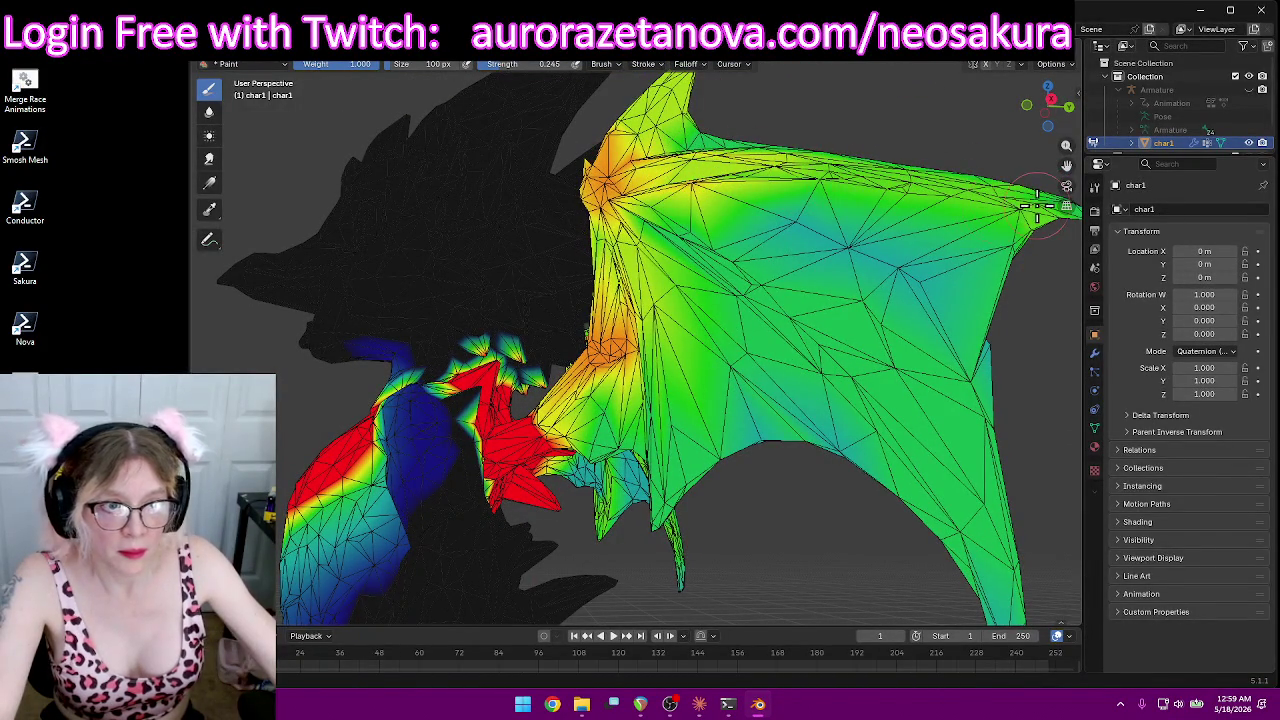
drag(655, 240, 808, 349)
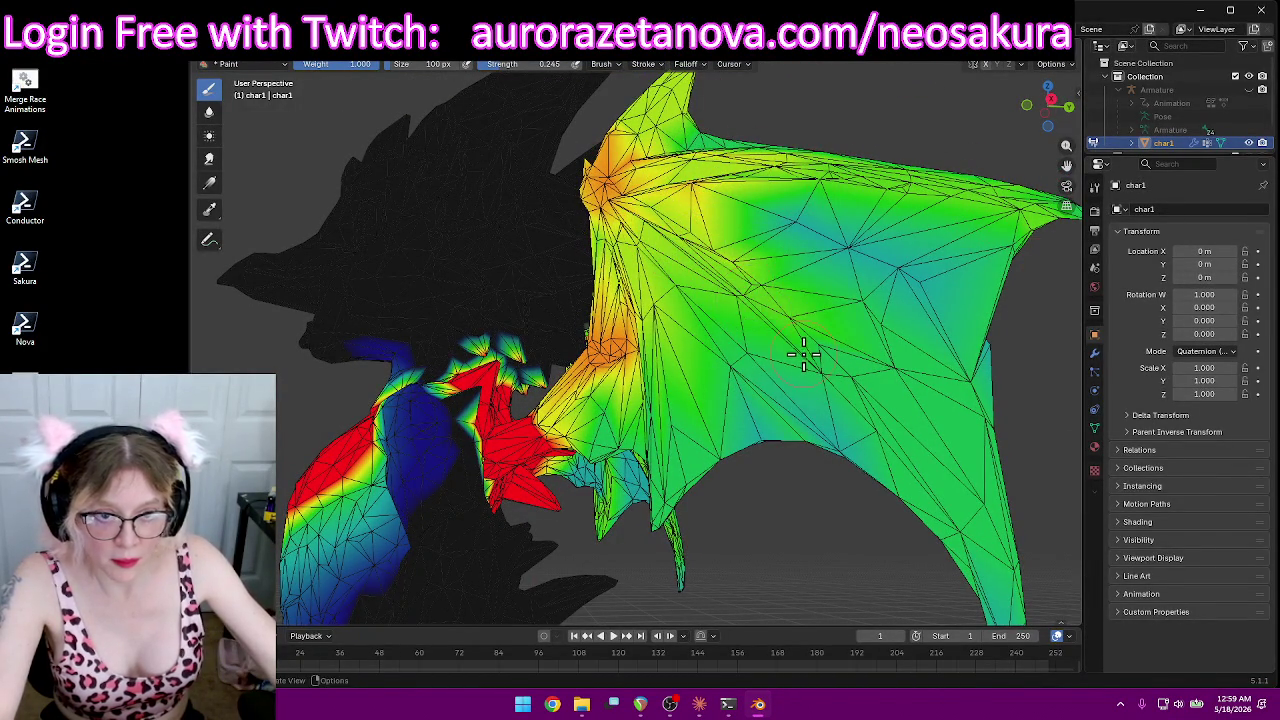
middle_drag(808, 349, 880, 360)
mouse_move(749, 366)
mouse_down()
mouse_move(840, 480)
mouse_move(875, 580)
mouse_up()
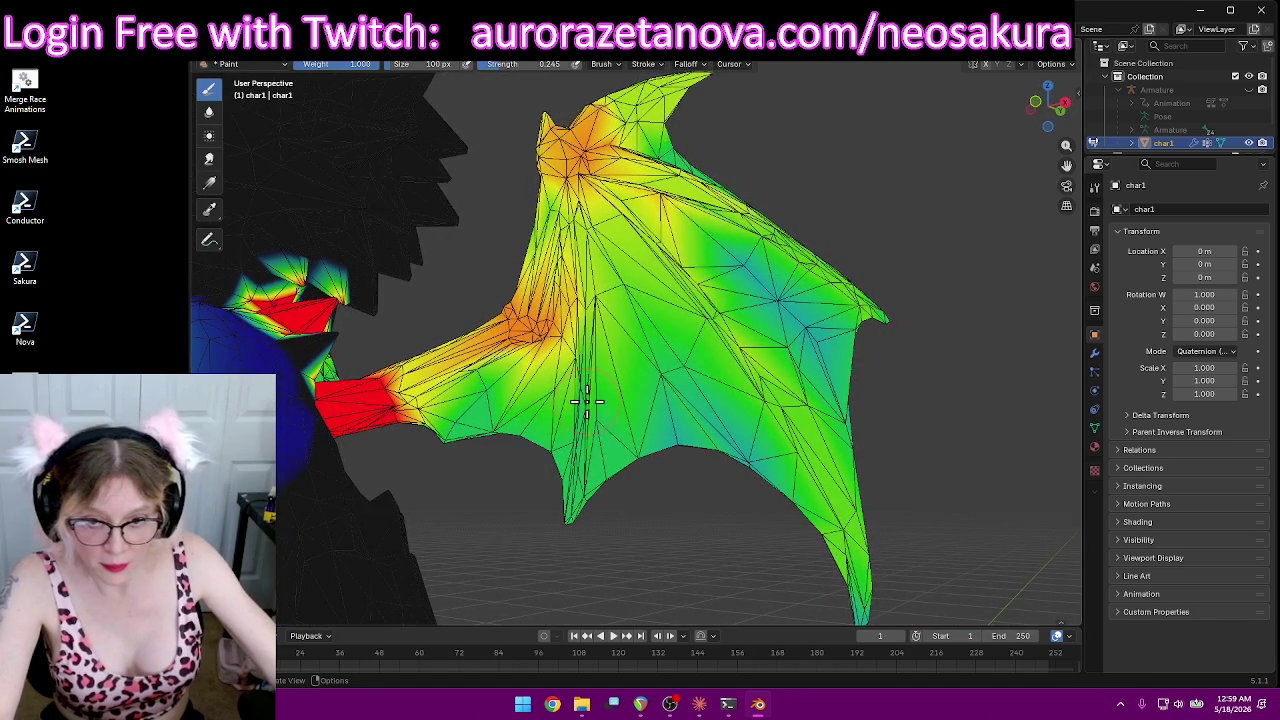
drag(591, 348, 572, 530)
drag(586, 380, 575, 560)
middle_drag(623, 528, 633, 530)
mouse_move(683, 226)
mouse_down()
mouse_move(820, 370)
mouse_move(934, 572)
mouse_up()
Step: From behind the character, paint brighter yellow weight onto the wing
scroll(735, 215, down, 5)
mouse_move(783, 166)
middle_down()
mouse_move(757, 214)
mouse_move(737, 203)
middle_up()
scroll(702, 205, down, 3)
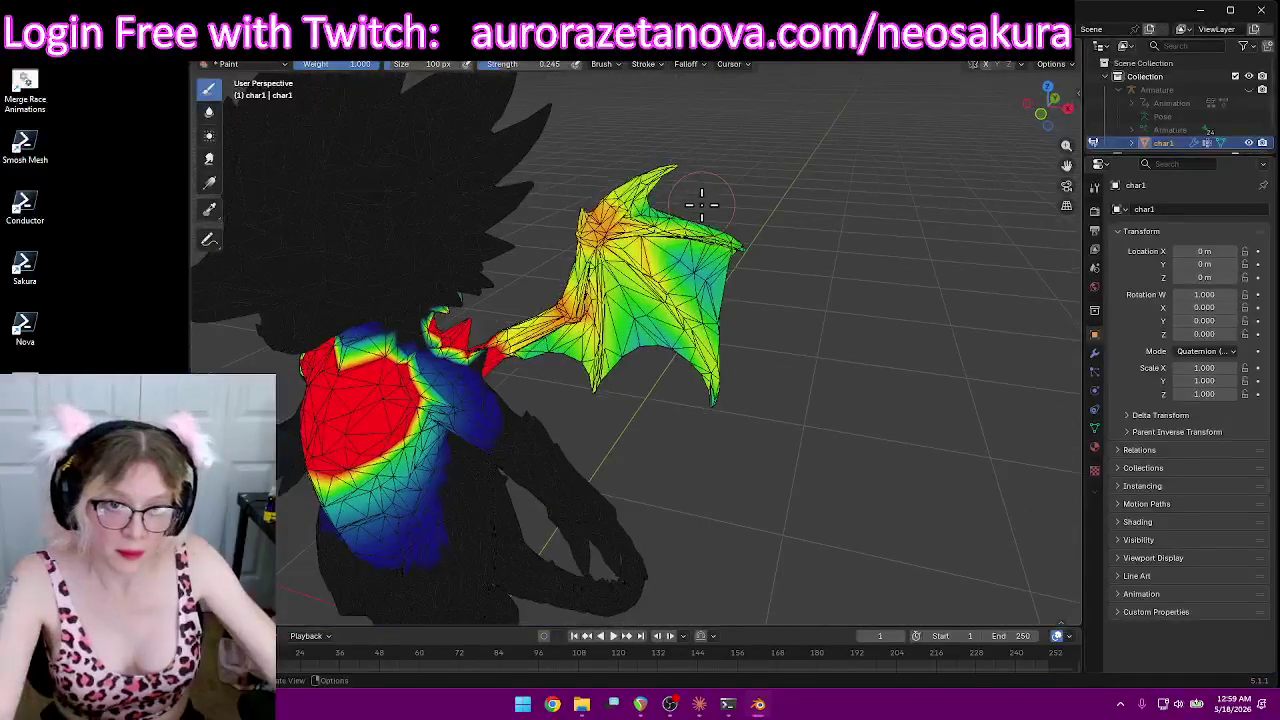
mouse_move(852, 213)
middle_down()
mouse_move(563, 214)
mouse_move(509, 189)
middle_up()
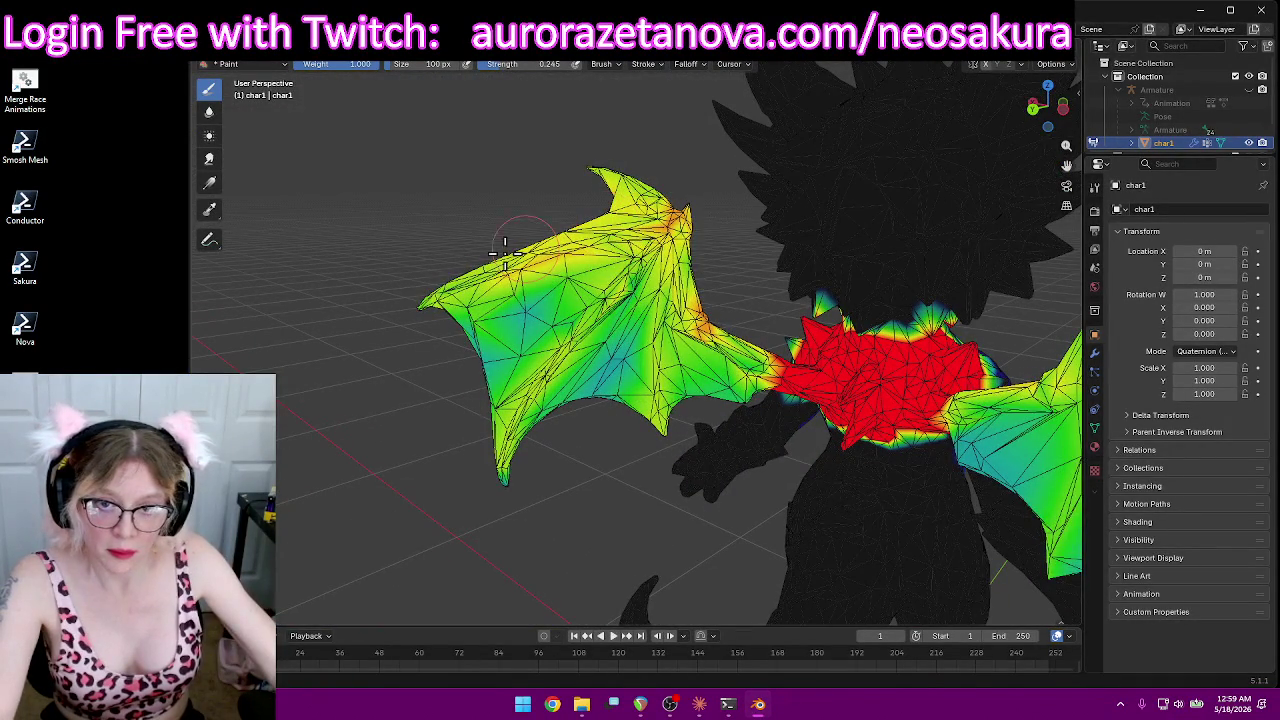
mouse_move(660, 262)
mouse_down()
mouse_move(520, 400)
mouse_move(515, 440)
mouse_up()
drag(705, 250, 650, 410)
Step: Brighten the wing's middle and lower areas to green-yellow and strengthen its top edge
mouse_move(760, 440)
middle_down()
mouse_move(748, 393)
mouse_move(934, 463)
mouse_move(991, 314)
mouse_move(884, 272)
mouse_move(555, 232)
middle_up()
scroll(552, 231, up, 2)
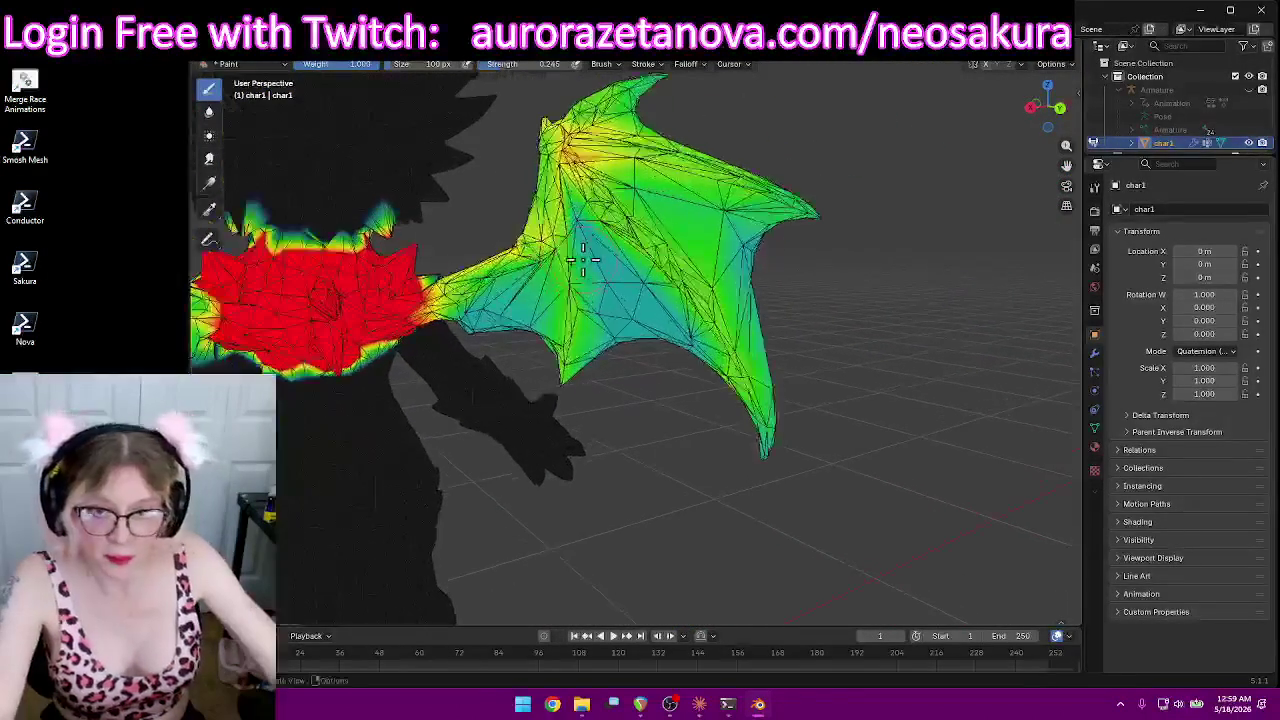
drag(551, 231, 574, 342)
drag(565, 215, 566, 382)
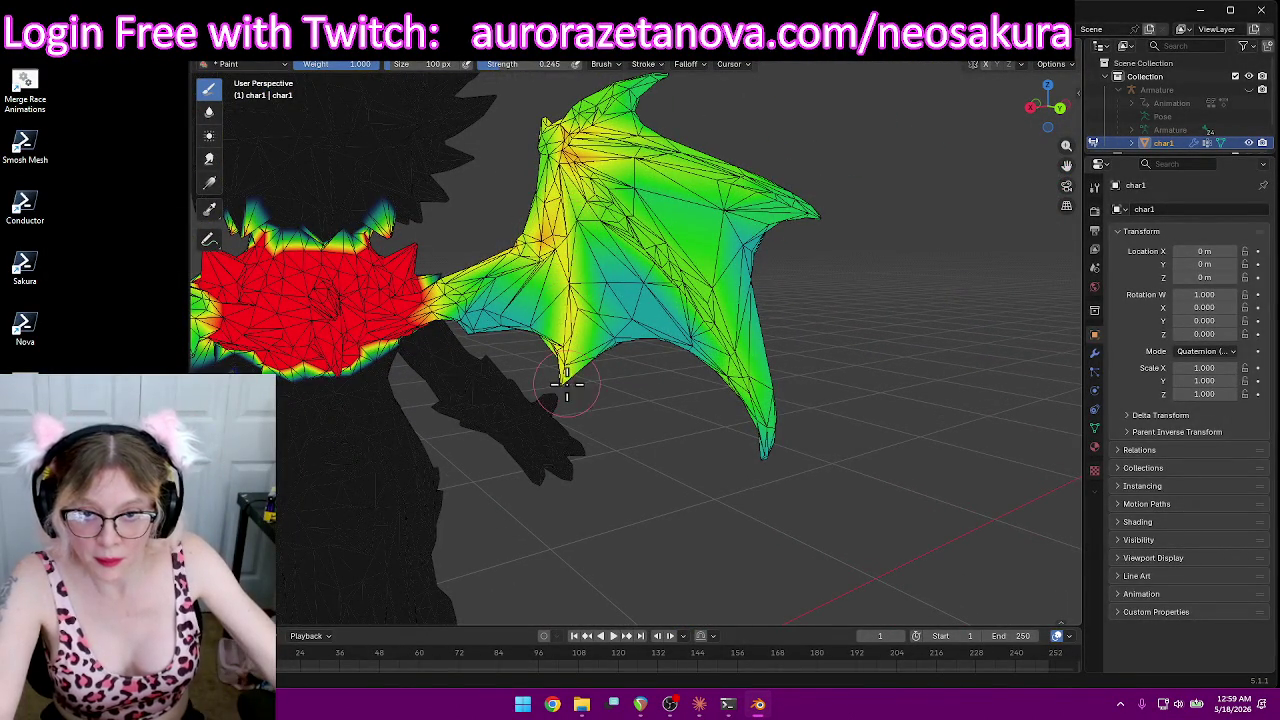
mouse_move(565, 170)
mouse_down()
mouse_move(700, 370)
mouse_move(760, 430)
mouse_up()
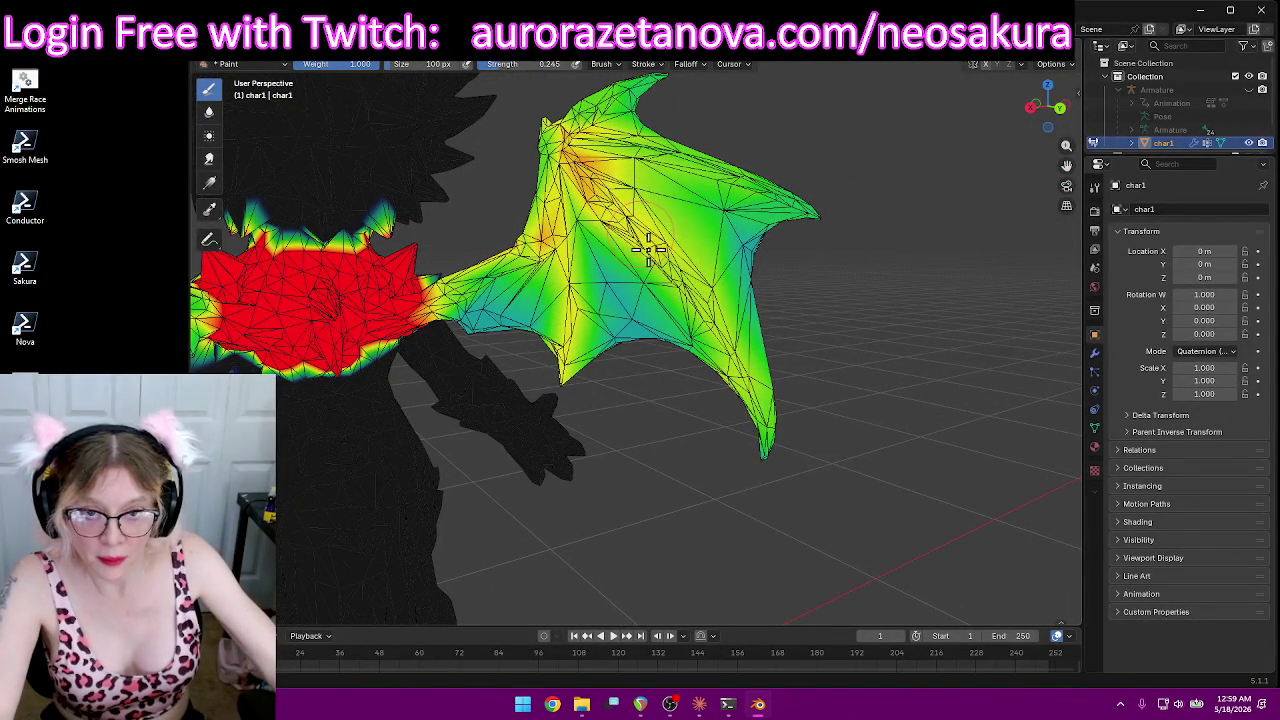
drag(575, 140, 727, 200)
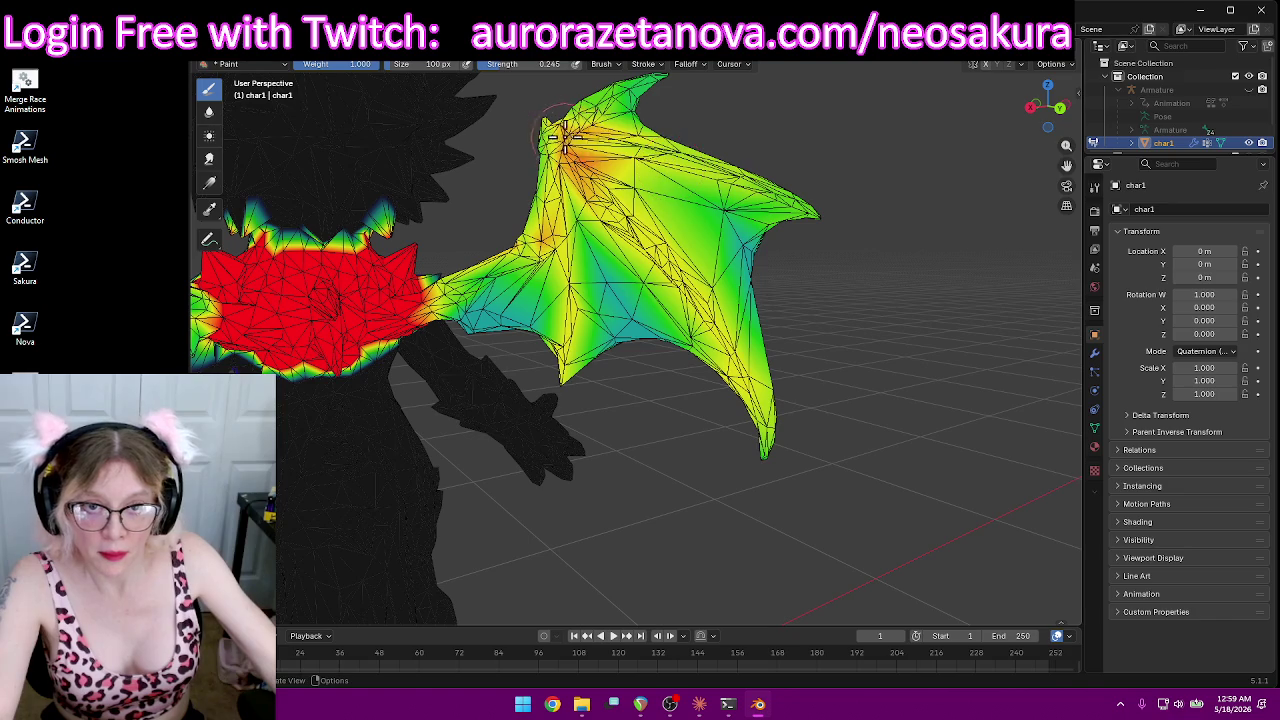
drag(560, 132, 886, 217)
mouse_move(871, 200)
middle_down()
mouse_move(857, 114)
mouse_move(791, 126)
mouse_move(676, 203)
middle_up()
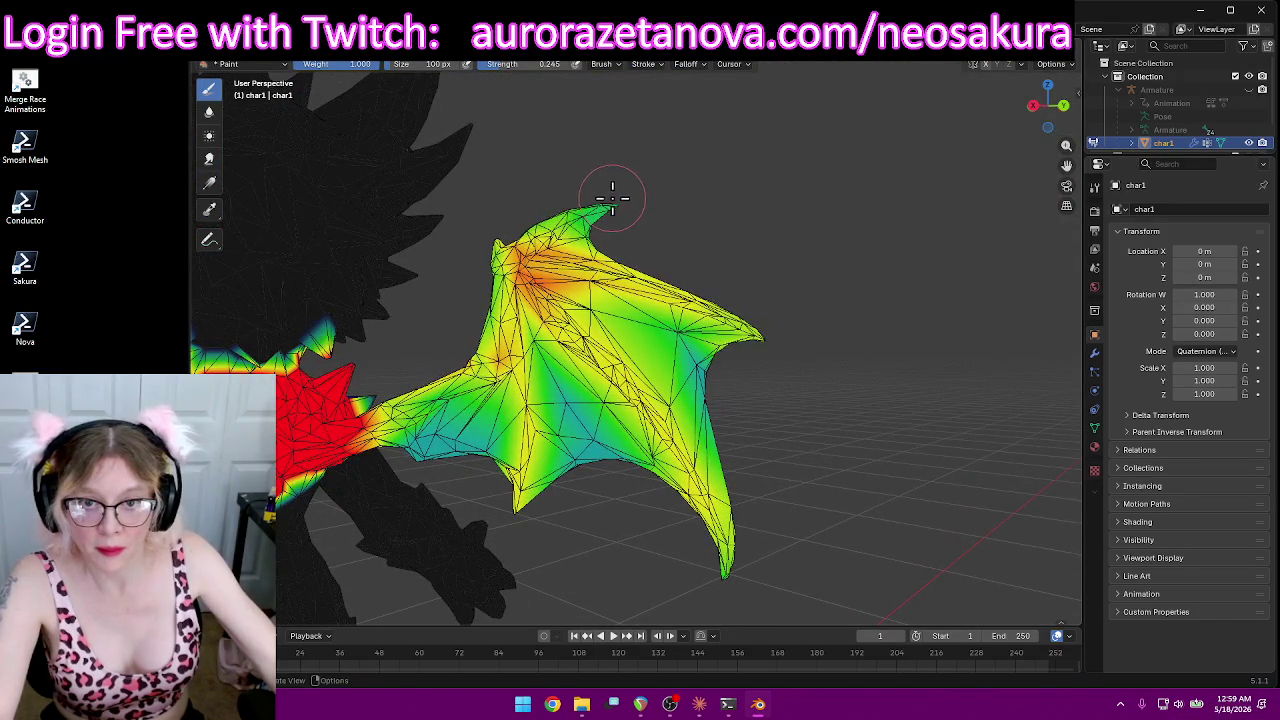
mouse_move(735, 208)
middle_down()
mouse_move(423, 251)
mouse_move(451, 217)
mouse_move(514, 223)
mouse_move(790, 395)
mouse_move(751, 362)
middle_up()
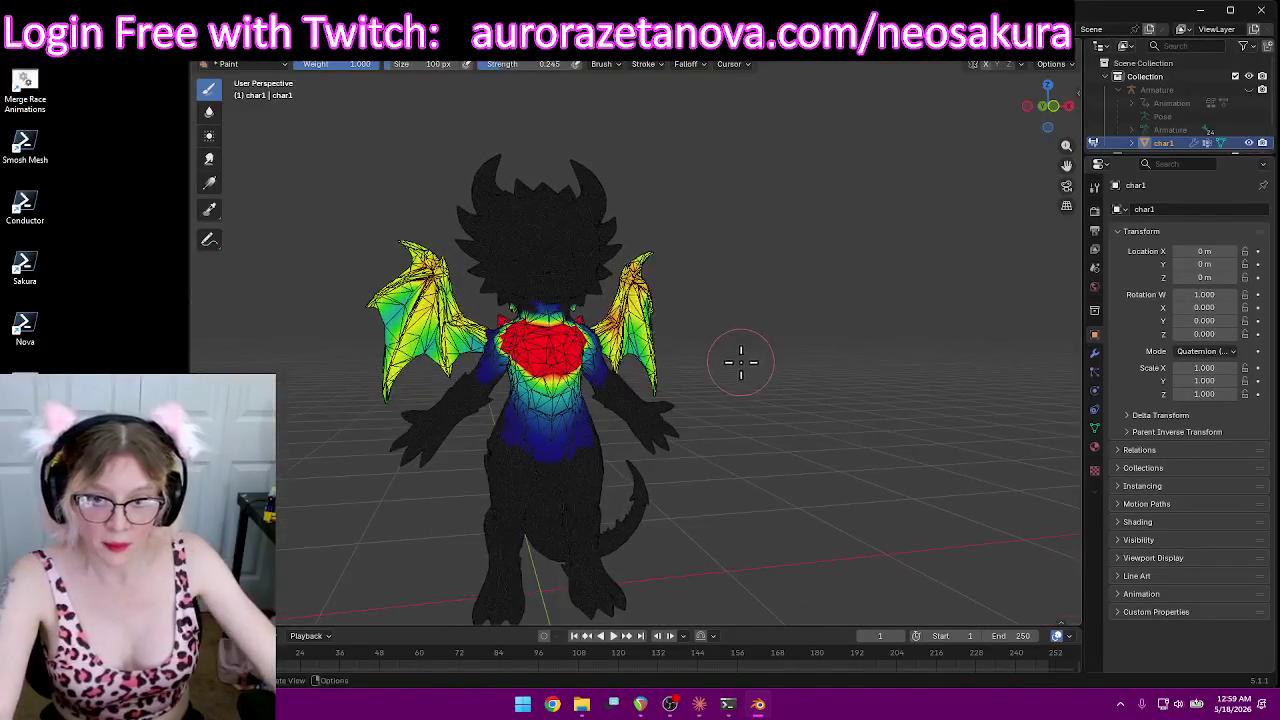
click(608, 66)
Step: Select the neck and upper chest vertex group and paint full weight across the upper chest
scroll(648, 110, down, 2)
click(606, 140)
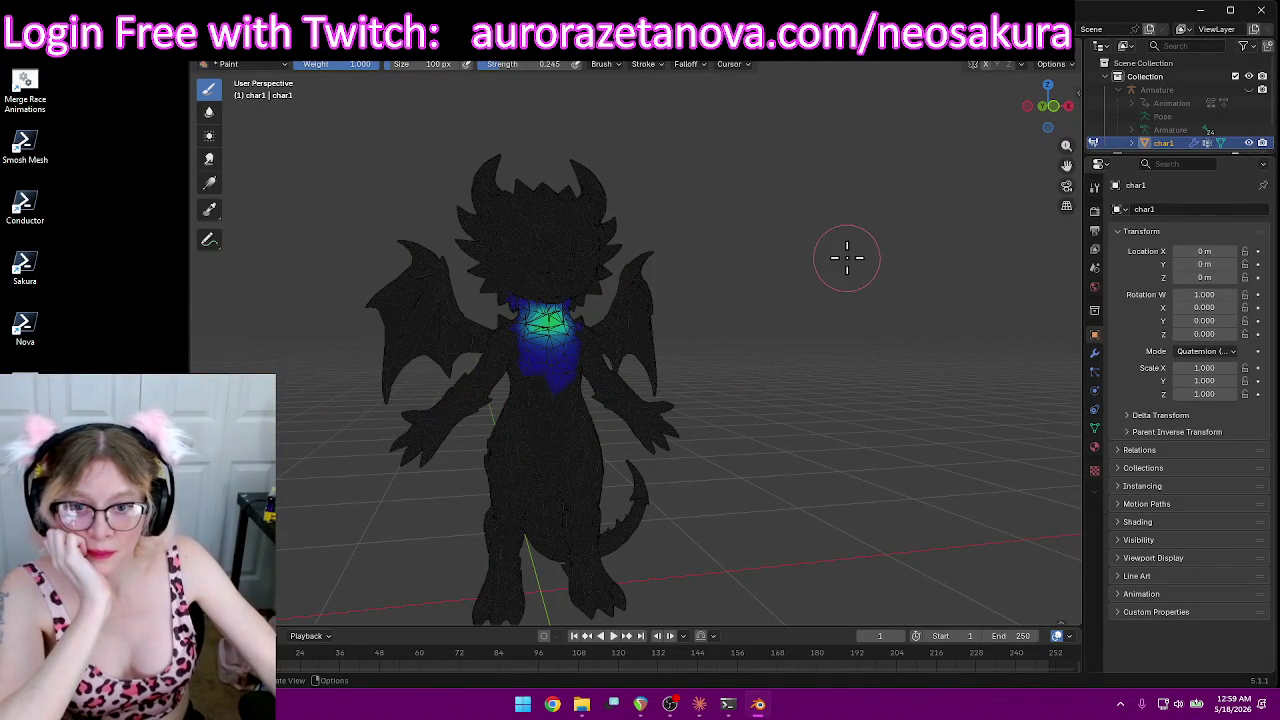
middle_drag(846, 258, 826, 254)
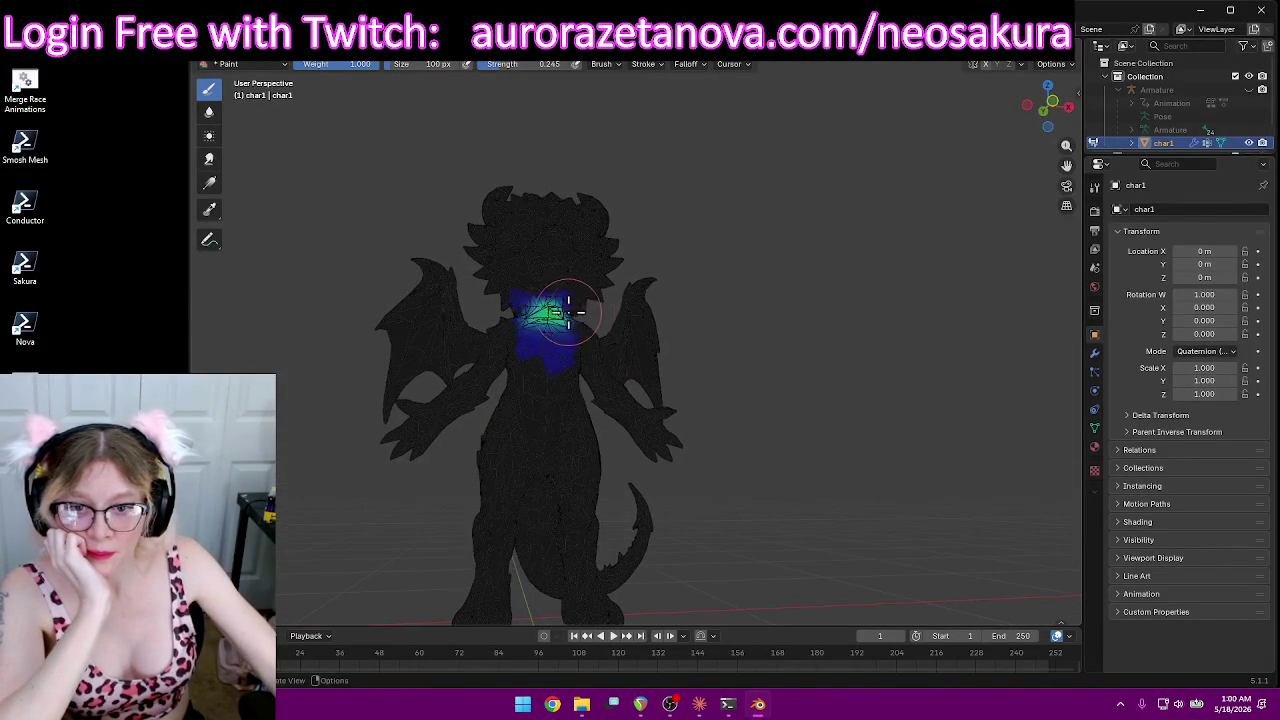
scroll(600, 313, up, 1)
scroll(670, 340, up, 2)
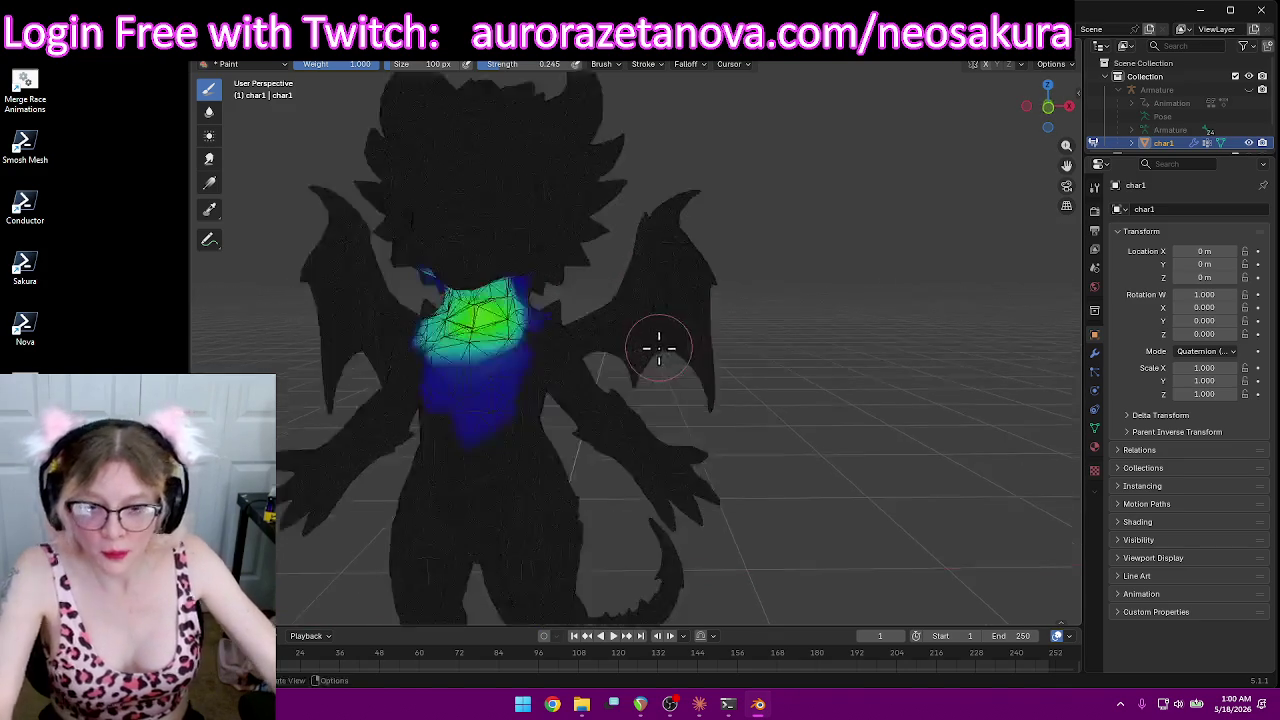
scroll(645, 355, up, 3)
scroll(600, 330, down, 3)
middle_drag(534, 300, 643, 280)
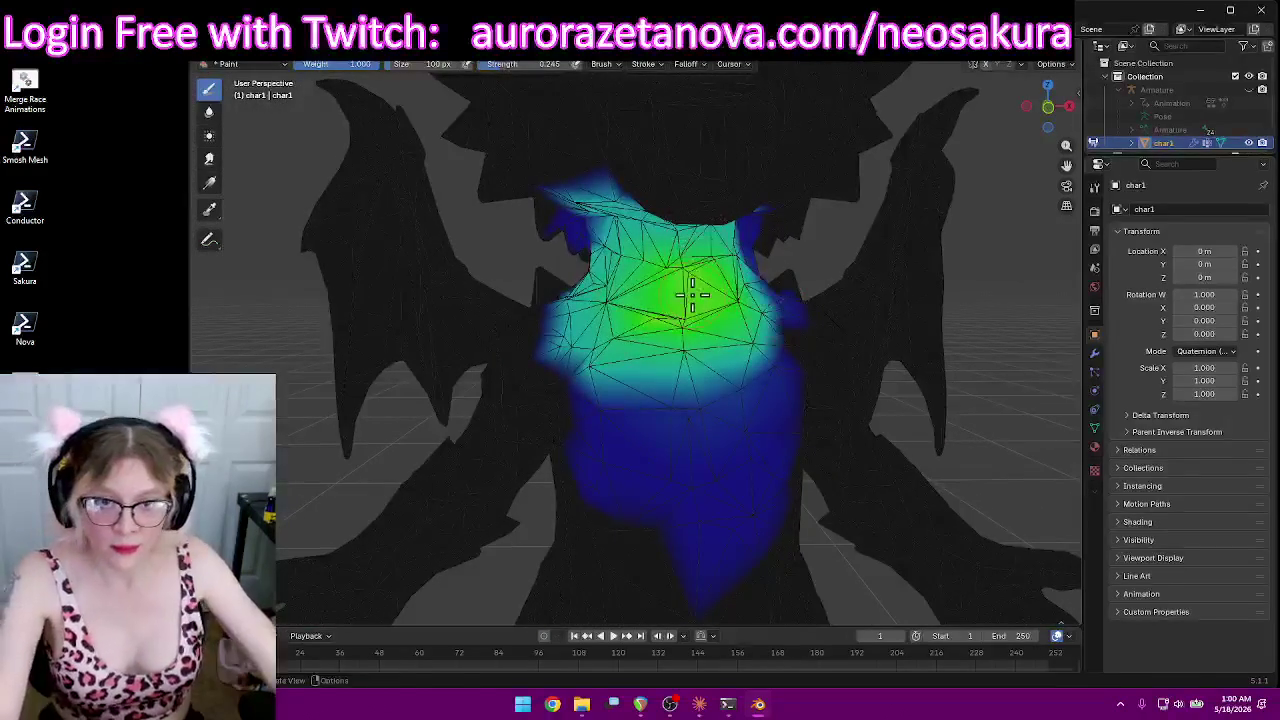
drag(640, 270, 607, 258)
mouse_move(720, 268)
mouse_down()
mouse_move(737, 291)
mouse_move(674, 314)
mouse_move(641, 310)
mouse_move(588, 268)
mouse_move(603, 252)
mouse_move(730, 265)
mouse_move(680, 313)
mouse_up()
Step: Paint full weight onto the side of the chest and the side of the neck
middle_drag(761, 301, 671, 300)
mouse_move(680, 297)
mouse_down()
mouse_move(749, 277)
mouse_move(740, 247)
mouse_move(743, 286)
mouse_move(571, 353)
mouse_move(586, 334)
mouse_move(702, 318)
mouse_move(680, 350)
mouse_move(797, 279)
mouse_move(825, 305)
mouse_move(792, 260)
mouse_up()
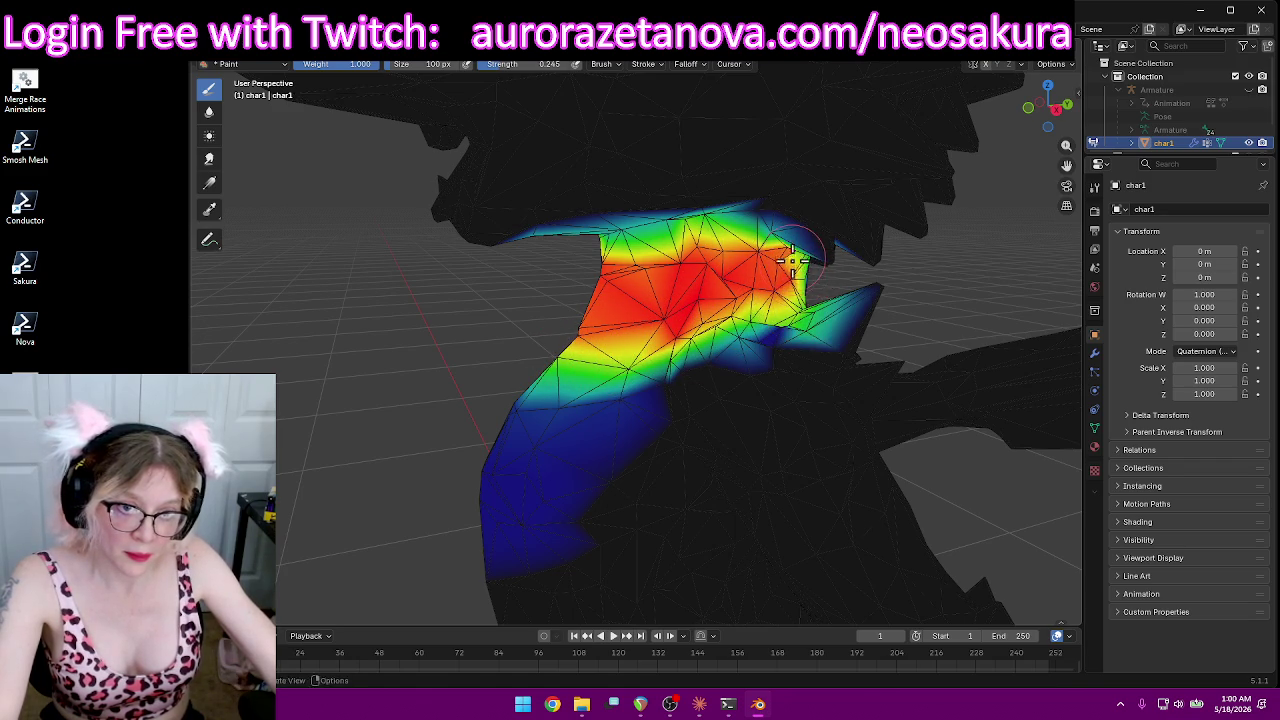
middle_drag(900, 280, 763, 277)
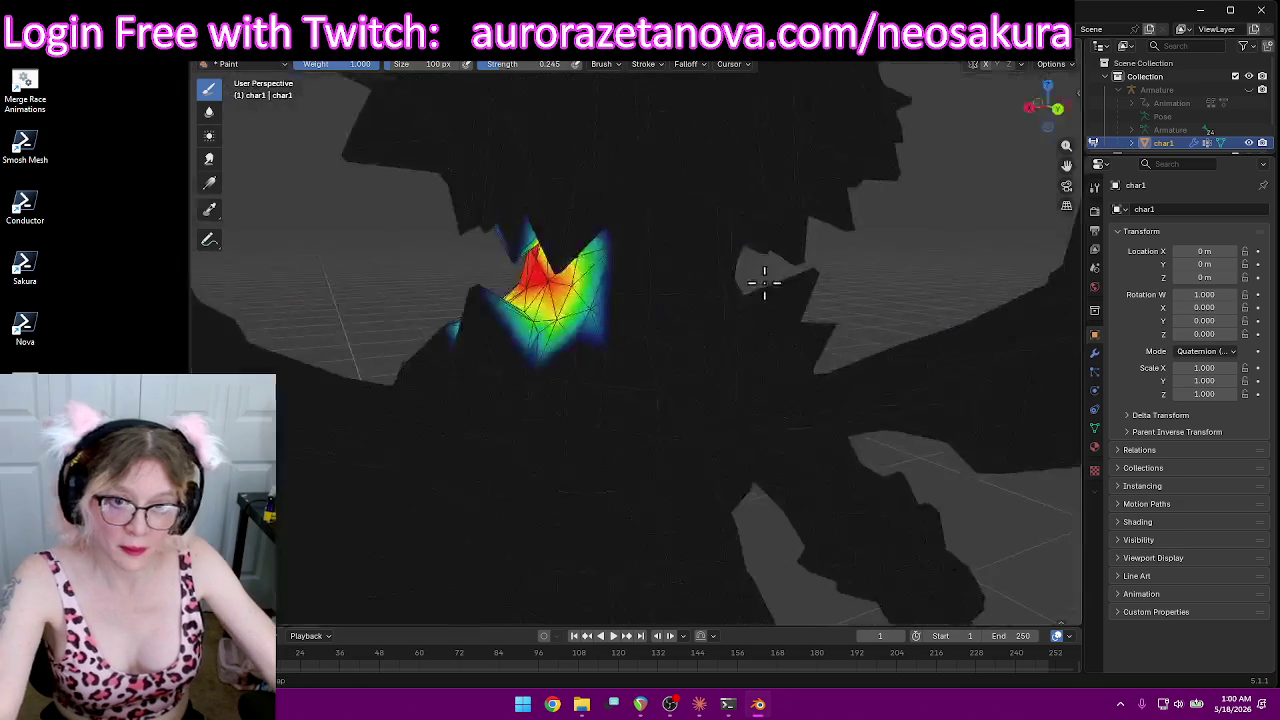
drag(581, 298, 493, 320)
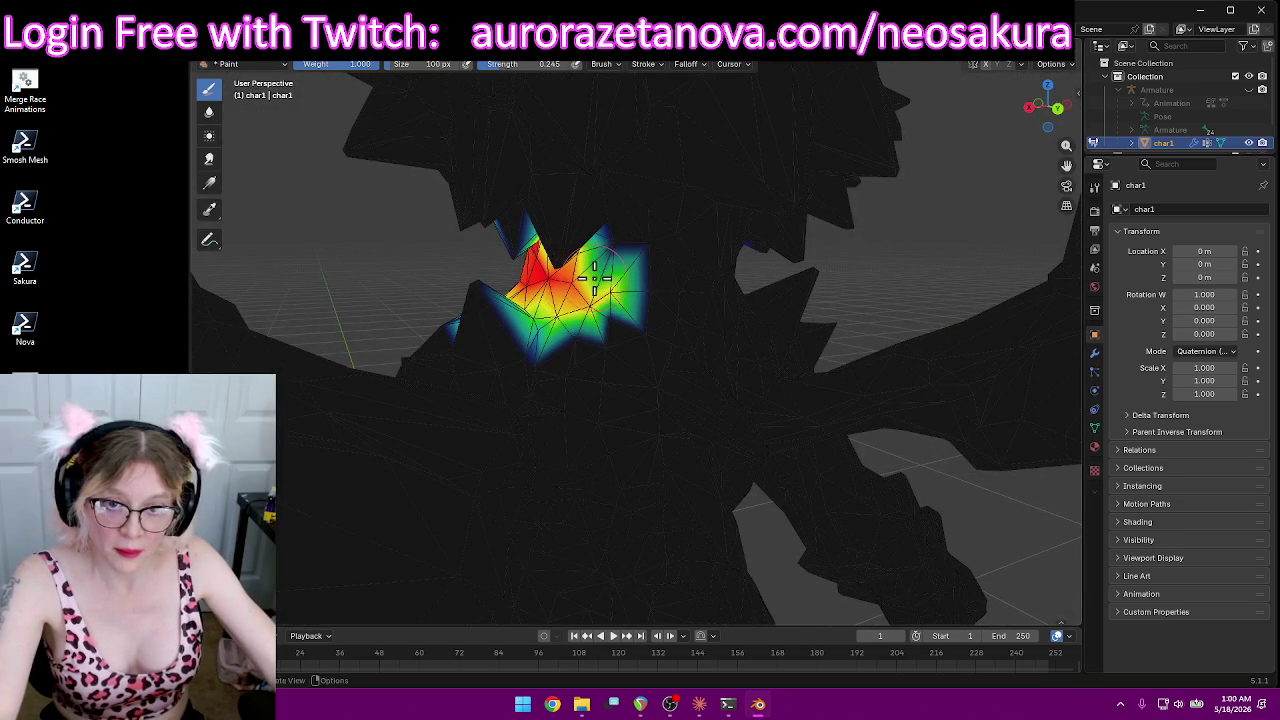
mouse_move(493, 320)
middle_down()
mouse_move(851, 320)
mouse_move(749, 314)
middle_up()
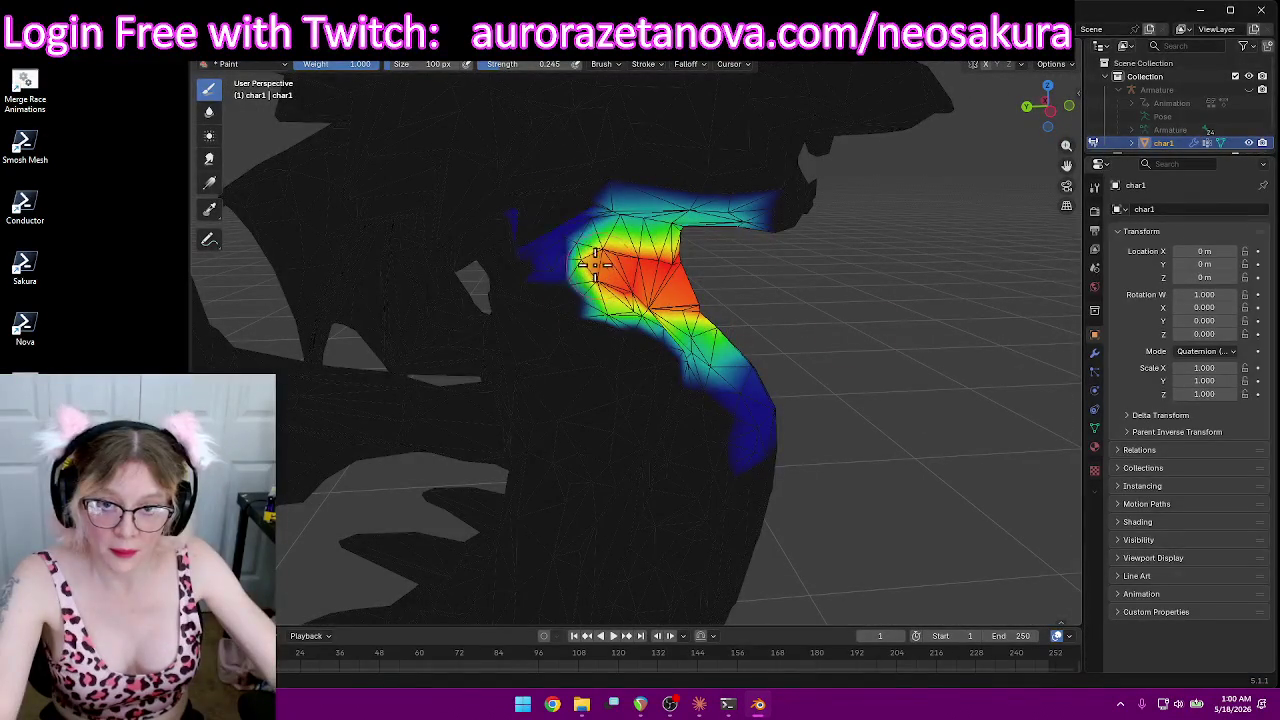
drag(530, 257, 535, 259)
middle_drag(535, 259, 540, 260)
drag(540, 260, 545, 262)
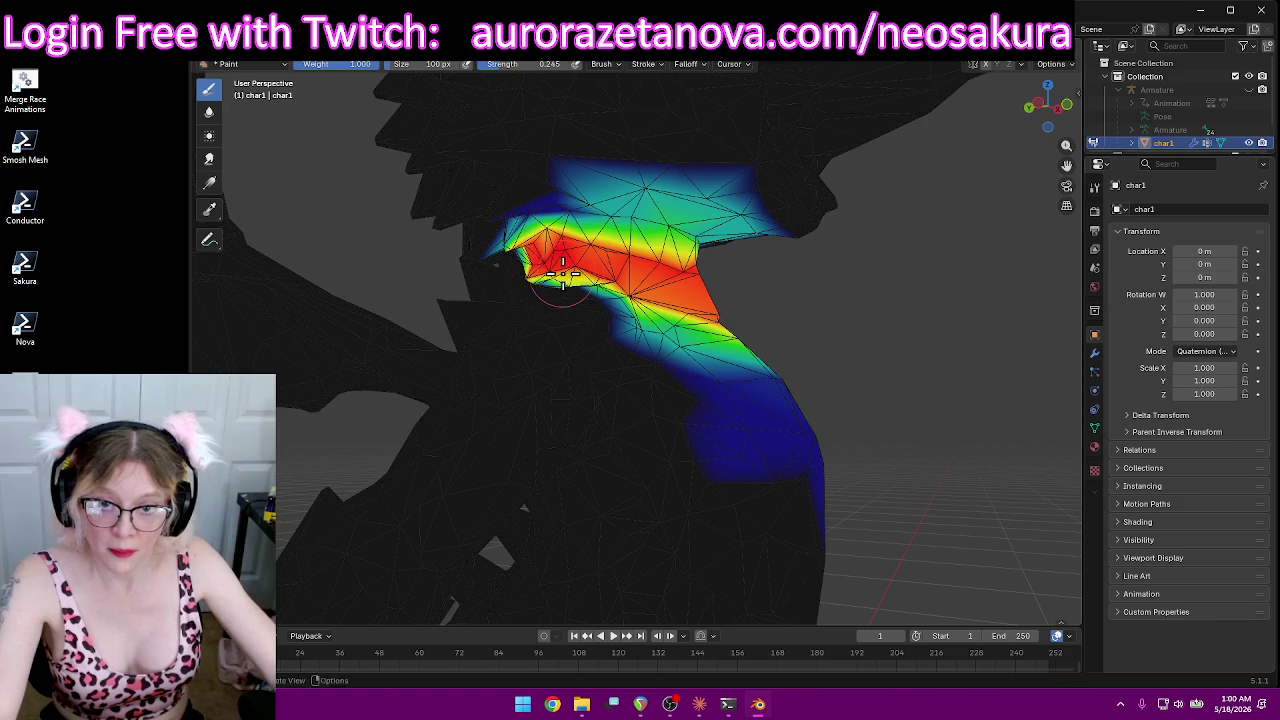
Step: Paint the front and top of the neck, joining both sides into a red ring
mouse_move(568, 283)
middle_down()
mouse_move(645, 330)
mouse_move(743, 263)
middle_up()
right_click(649, 334)
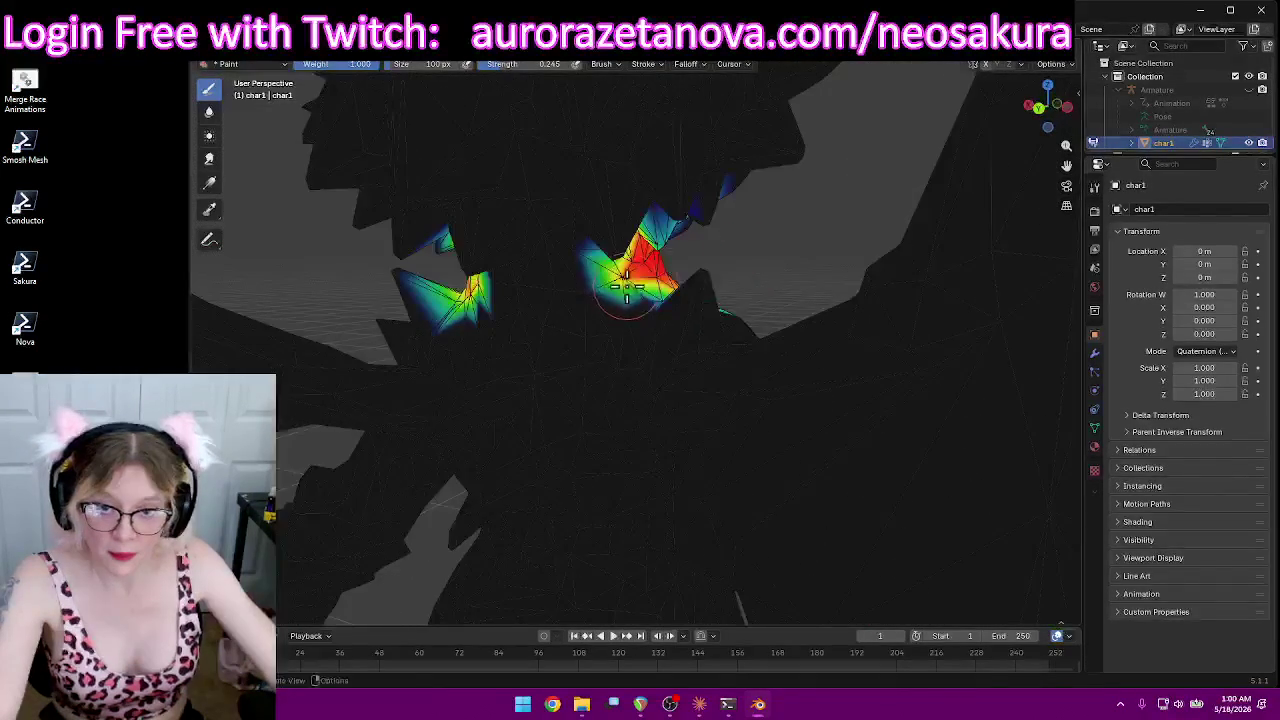
drag(611, 283, 614, 271)
middle_drag(614, 271, 600, 274)
mouse_move(600, 274)
mouse_down()
mouse_move(525, 240)
mouse_move(560, 215)
mouse_move(605, 250)
mouse_move(645, 233)
mouse_move(651, 251)
mouse_up()
middle_drag(651, 251, 608, 129)
drag(608, 129, 611, 148)
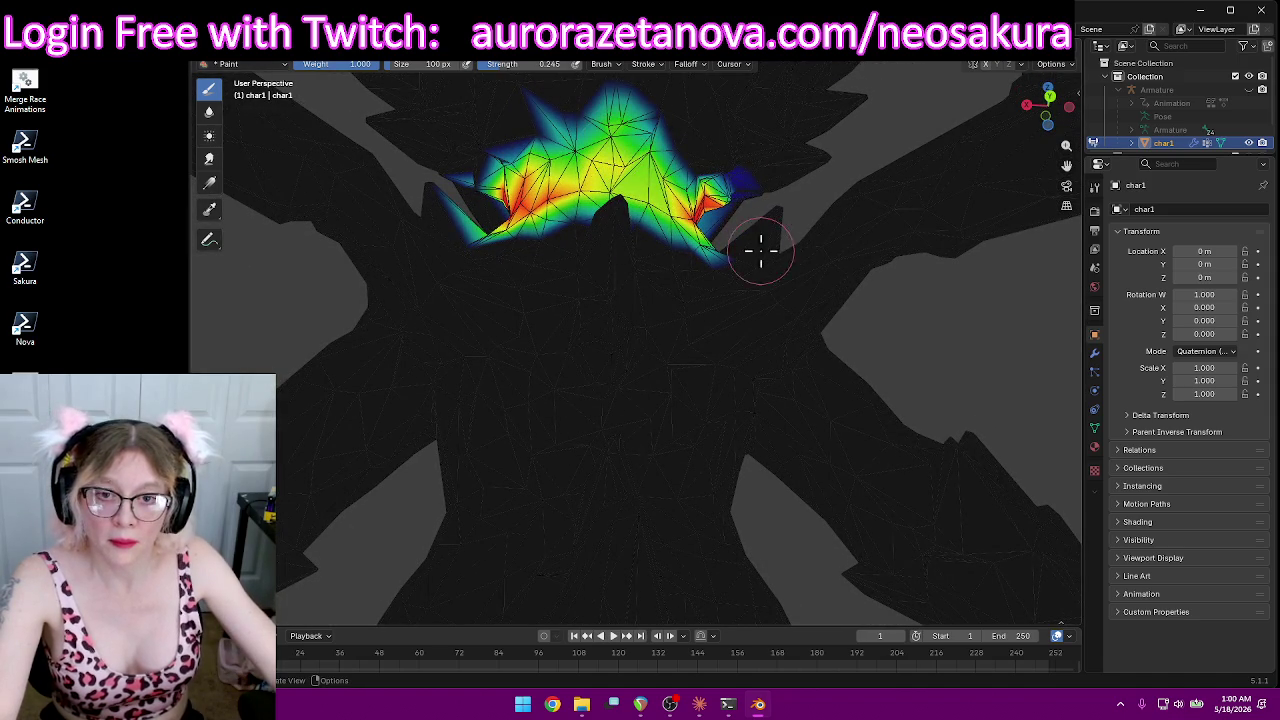
middle_drag(620, 187, 600, 205)
mouse_move(600, 205)
mouse_down()
mouse_move(660, 180)
mouse_move(600, 195)
mouse_move(584, 167)
mouse_move(555, 171)
mouse_move(687, 186)
mouse_up()
Step: From a side view, spread the red weight down across the upper chest
mouse_move(656, 217)
middle_down()
mouse_move(620, 245)
mouse_move(537, 251)
middle_up()
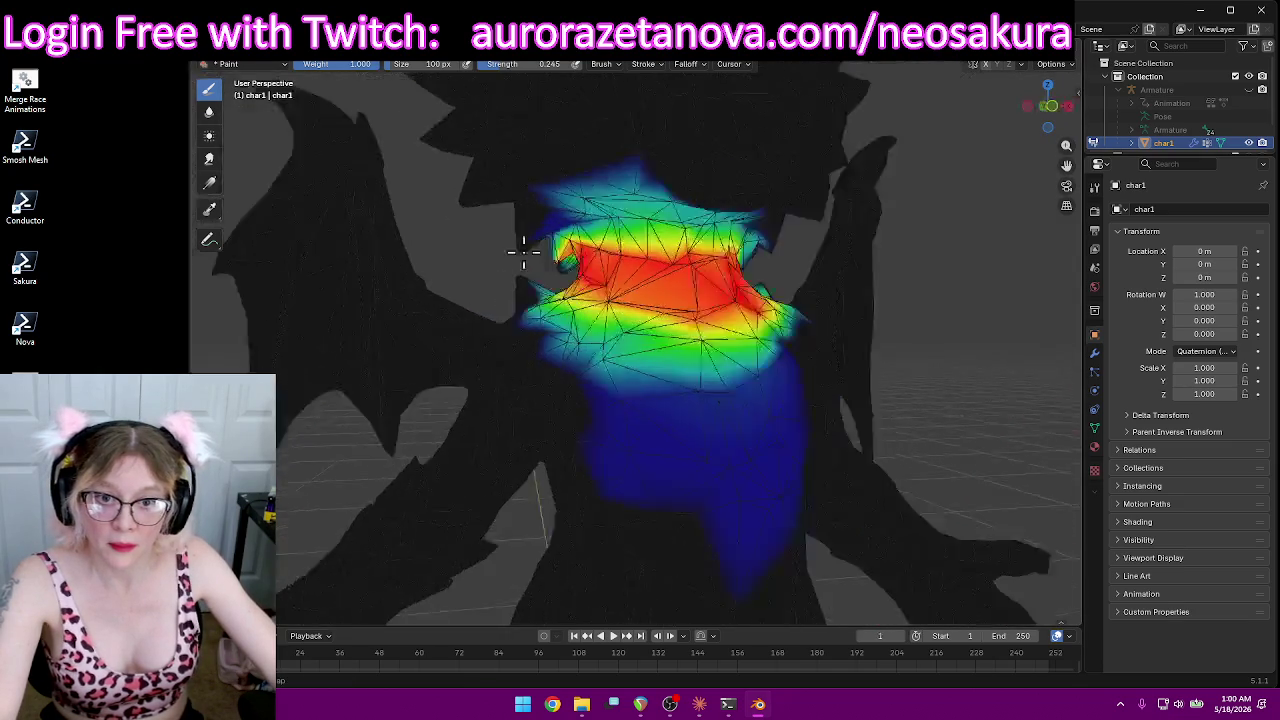
scroll(654, 223, down, 5)
mouse_move(654, 223)
middle_down()
mouse_move(479, 225)
mouse_move(695, 241)
middle_up()
scroll(660, 316, up, 4)
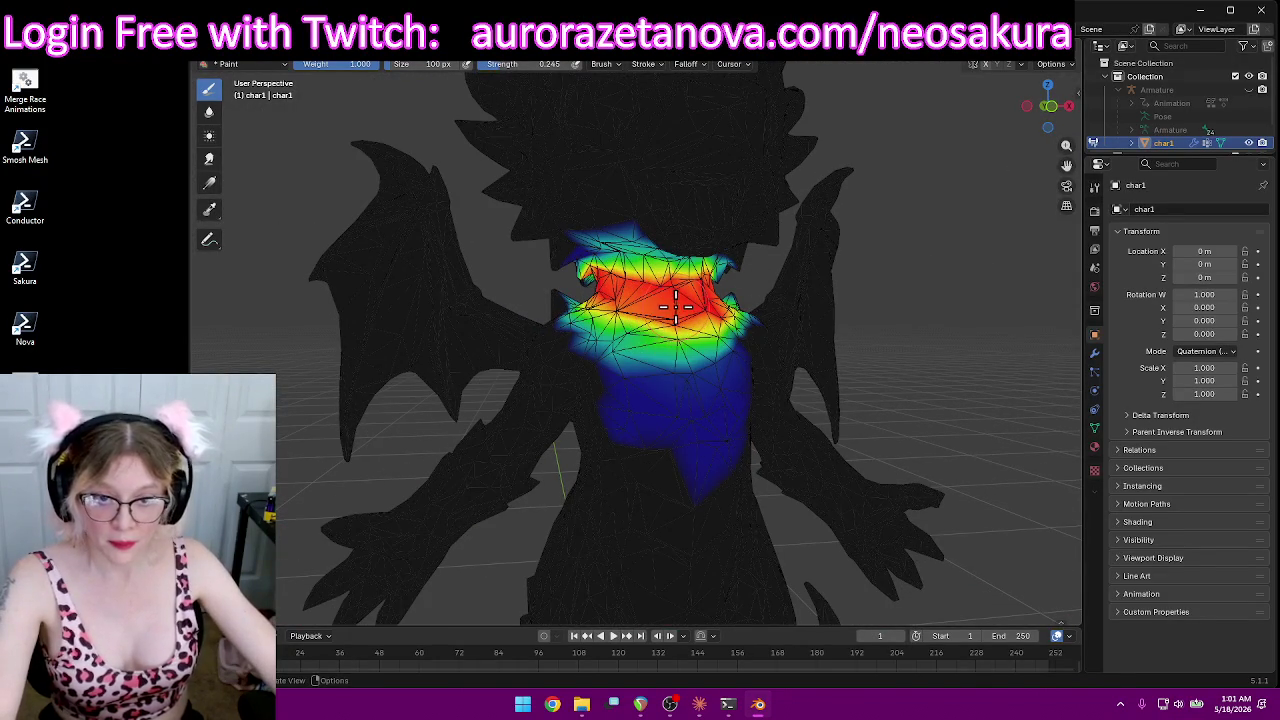
drag(676, 306, 626, 310)
scroll(797, 321, down, 3)
scroll(797, 310, down, 2)
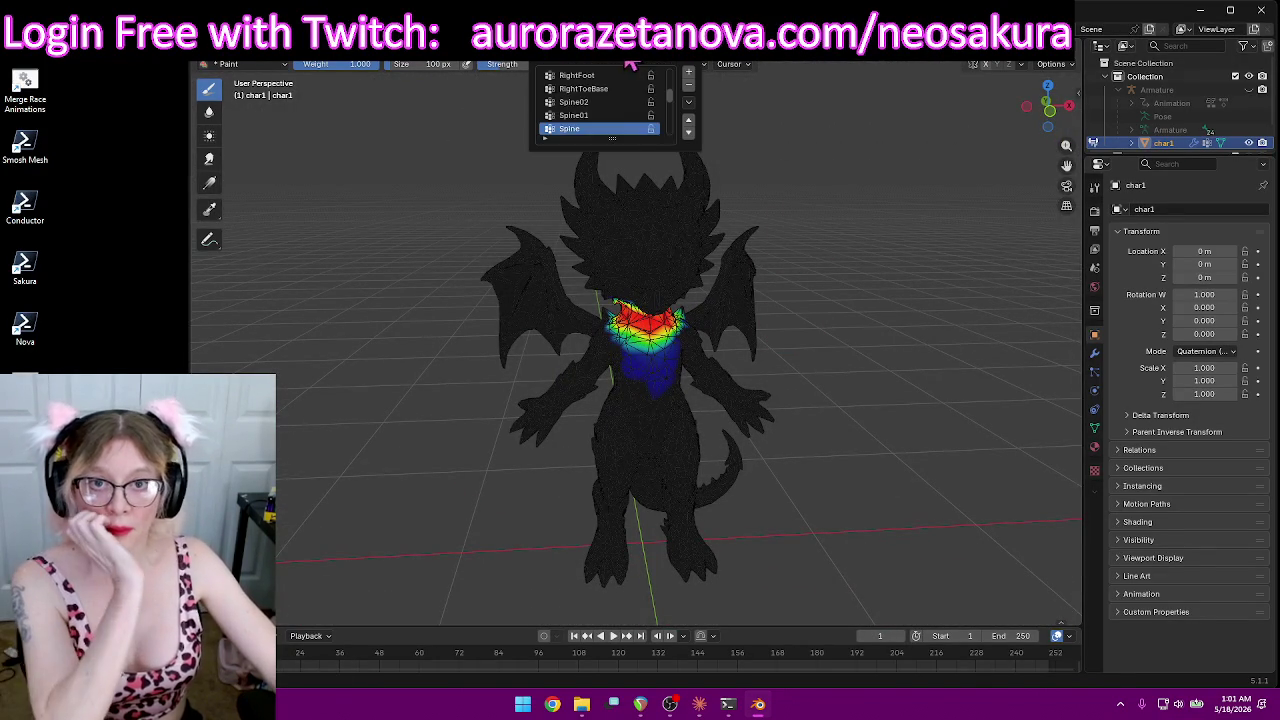
scroll(600, 126, down, 2)
Step: Select the LeftShoulder vertex group and inspect the shoulder and wing root from several angles
click(597, 103)
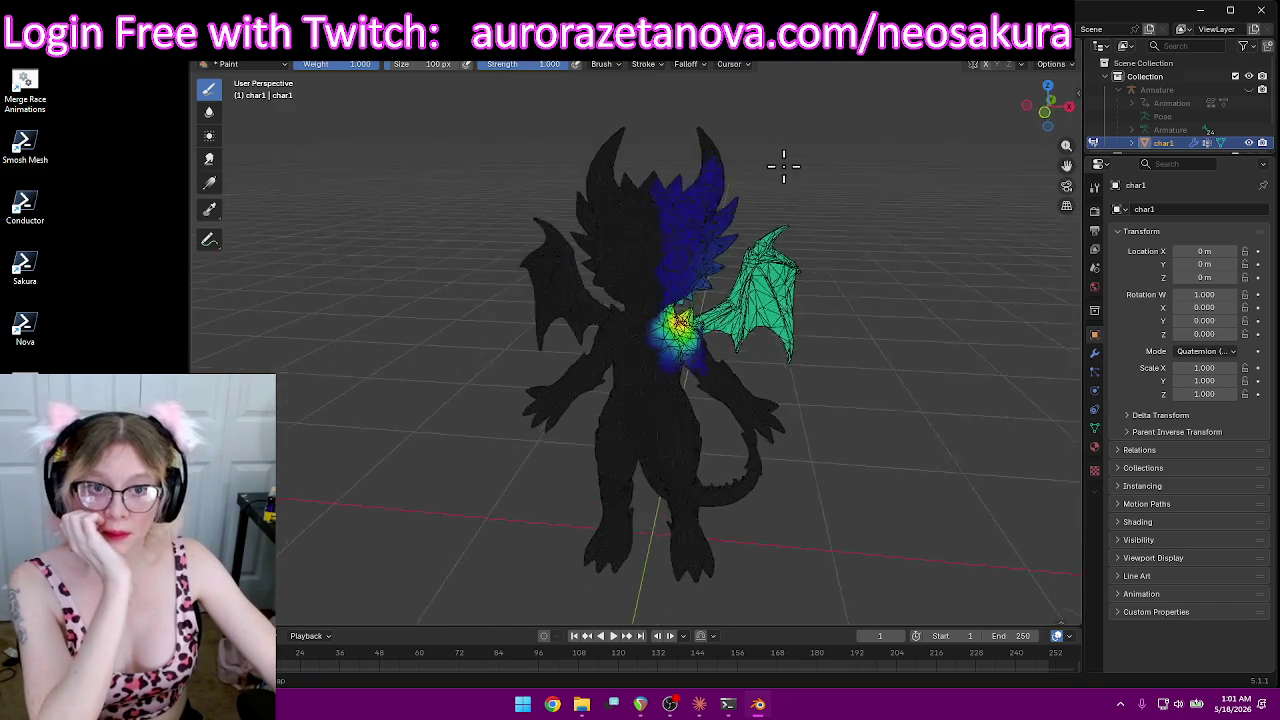
middle_drag(791, 163, 691, 143)
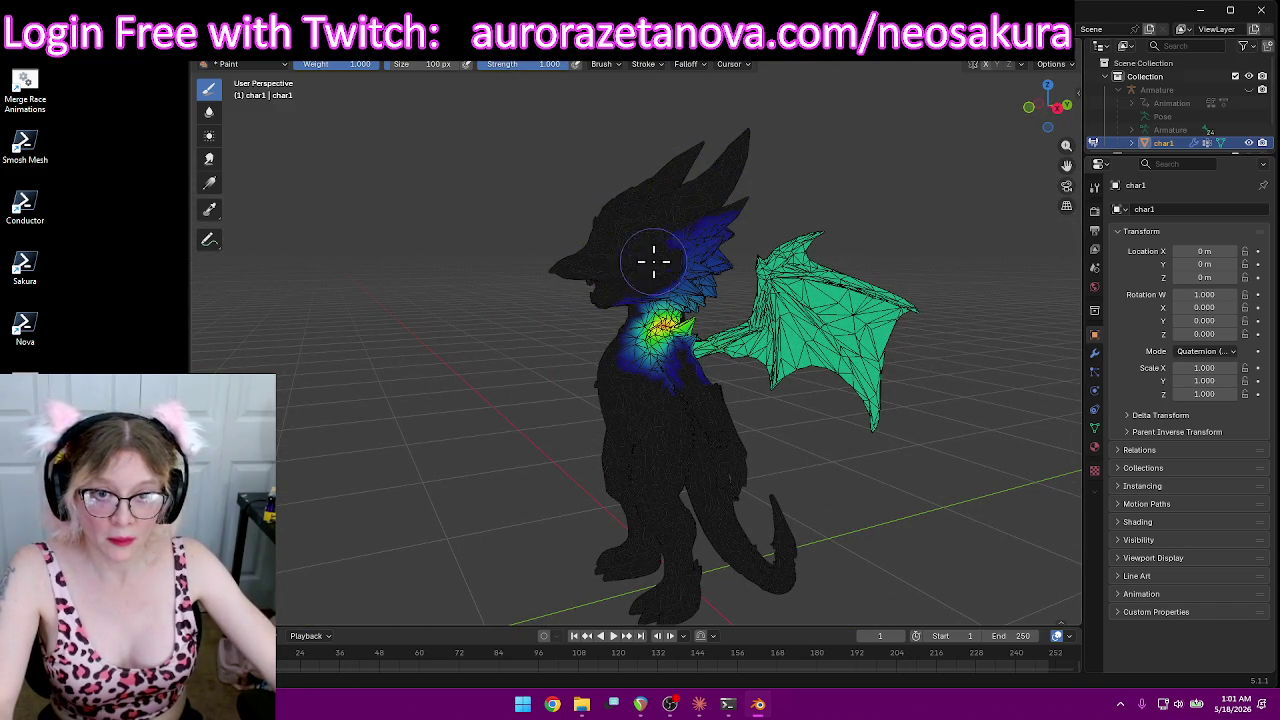
scroll(803, 186, down, 2)
mouse_move(854, 186)
middle_down()
mouse_move(676, 208)
mouse_move(652, 270)
middle_up()
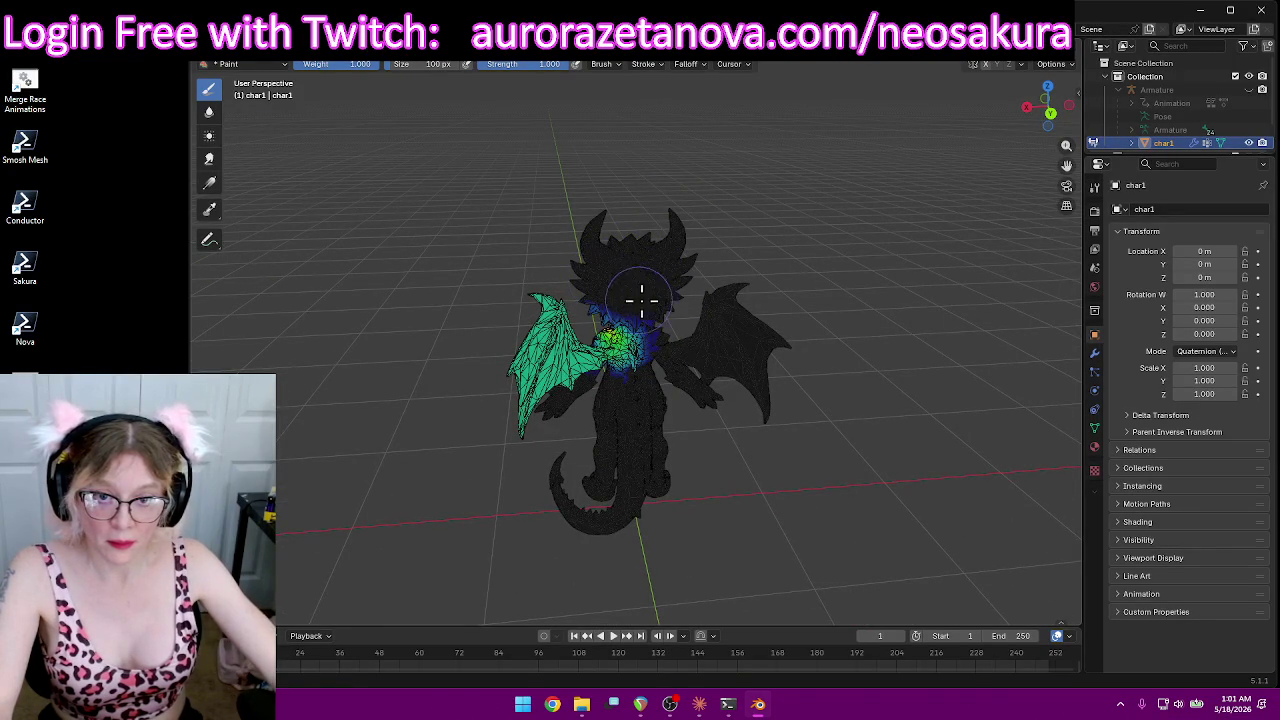
scroll(685, 390, up, 5)
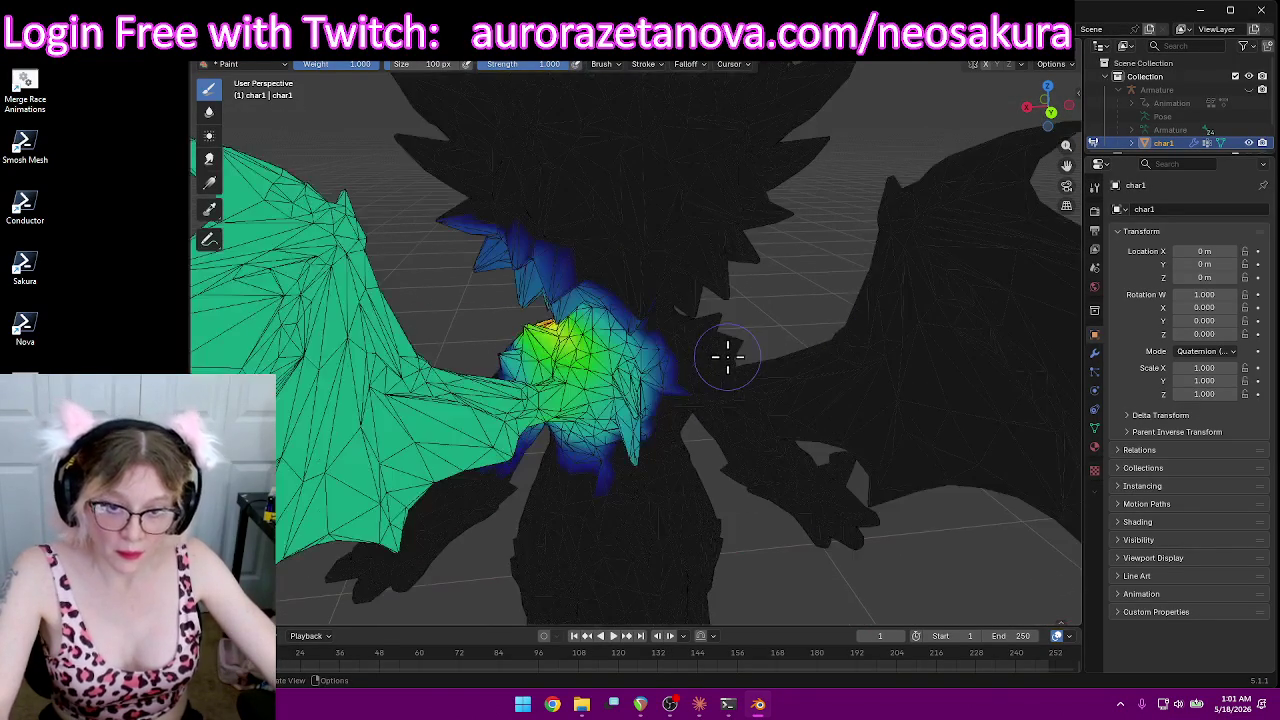
mouse_move(673, 483)
middle_down()
mouse_move(668, 351)
mouse_move(686, 280)
mouse_move(620, 137)
mouse_move(649, 183)
mouse_move(649, 220)
middle_up()
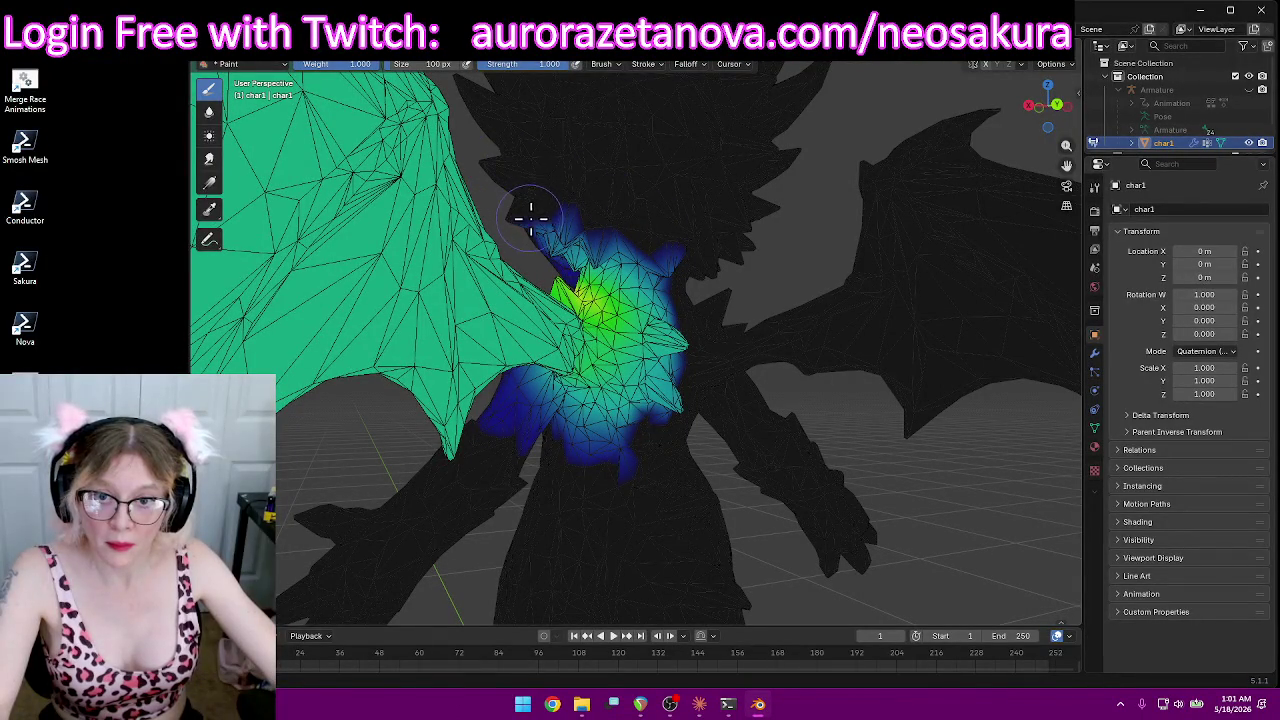
mouse_move(702, 243)
middle_down()
mouse_move(809, 143)
mouse_move(771, 206)
mouse_move(589, 271)
middle_up()
mouse_move(802, 240)
middle_down()
mouse_move(780, 209)
mouse_move(737, 209)
middle_up()
mouse_move(639, 238)
middle_down()
mouse_move(737, 294)
mouse_move(723, 323)
mouse_move(733, 340)
mouse_move(680, 340)
mouse_move(655, 357)
mouse_move(690, 370)
middle_up()
scroll(745, 316, up, 3)
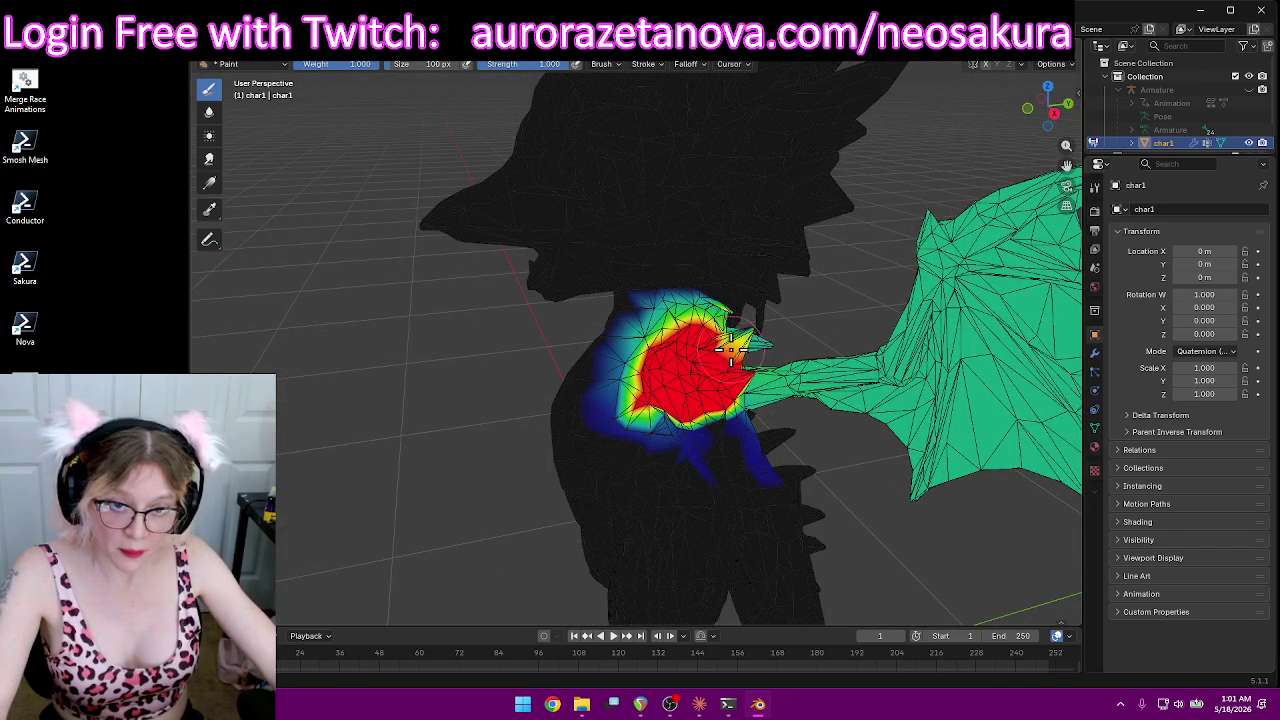
mouse_move(751, 340)
middle_down()
mouse_move(743, 357)
mouse_move(600, 380)
middle_up()
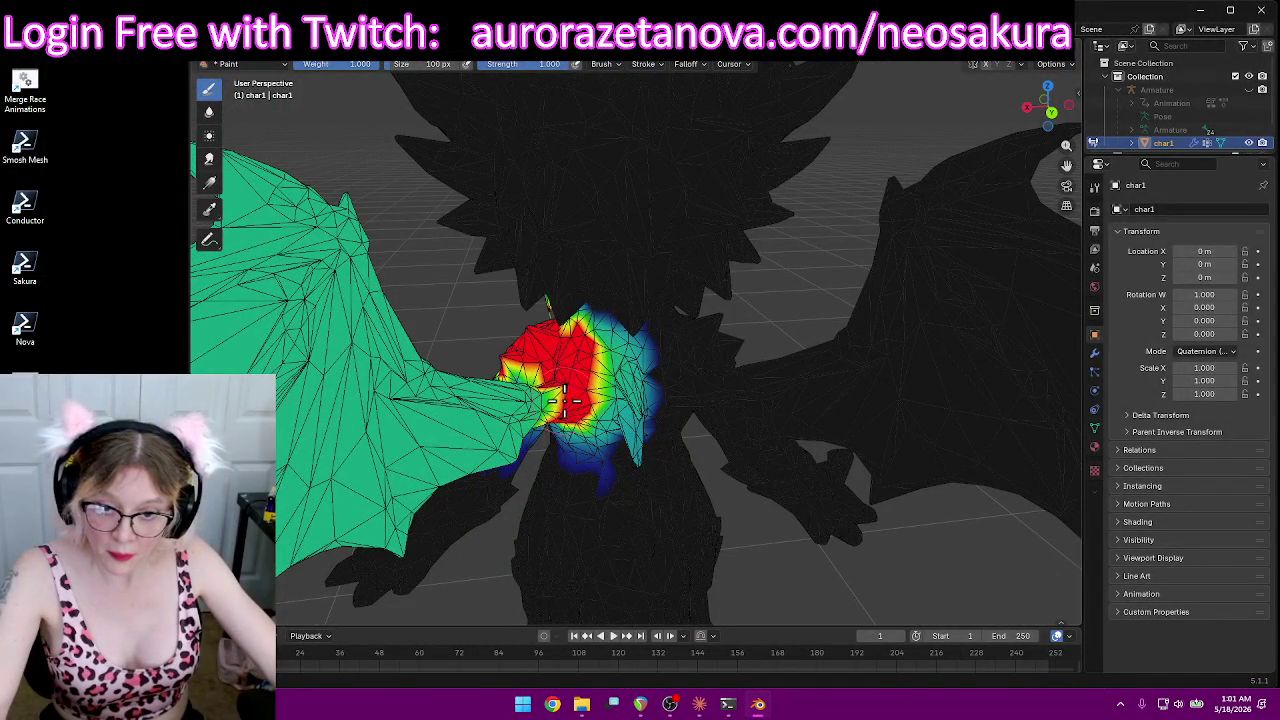
mouse_move(551, 398)
middle_down()
mouse_move(735, 385)
mouse_move(610, 360)
mouse_move(647, 292)
mouse_move(587, 247)
mouse_move(476, 305)
mouse_move(690, 315)
mouse_move(770, 355)
mouse_move(848, 360)
mouse_move(760, 320)
middle_up()
Step: Lower the brush Strength in the header for softer painting
scroll(850, 360, down, 3)
drag(548, 66, 514, 66)
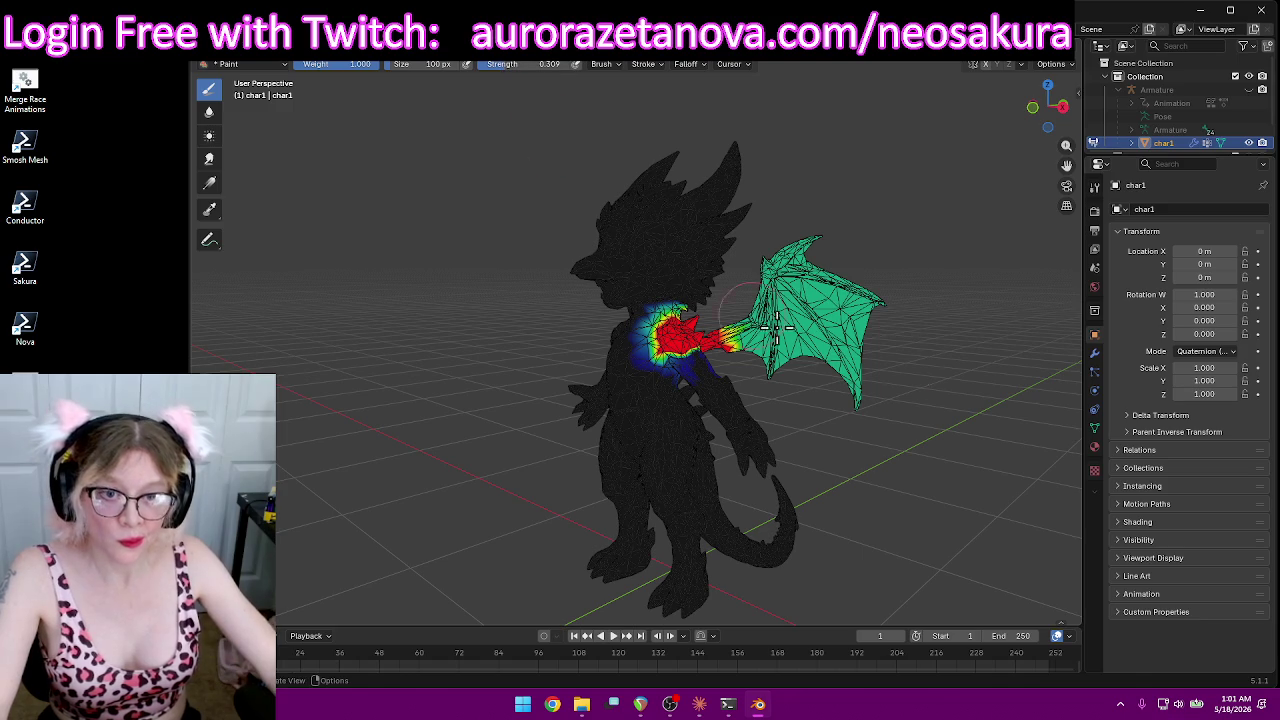
scroll(760, 340, up, 1)
scroll(862, 337, up, 4)
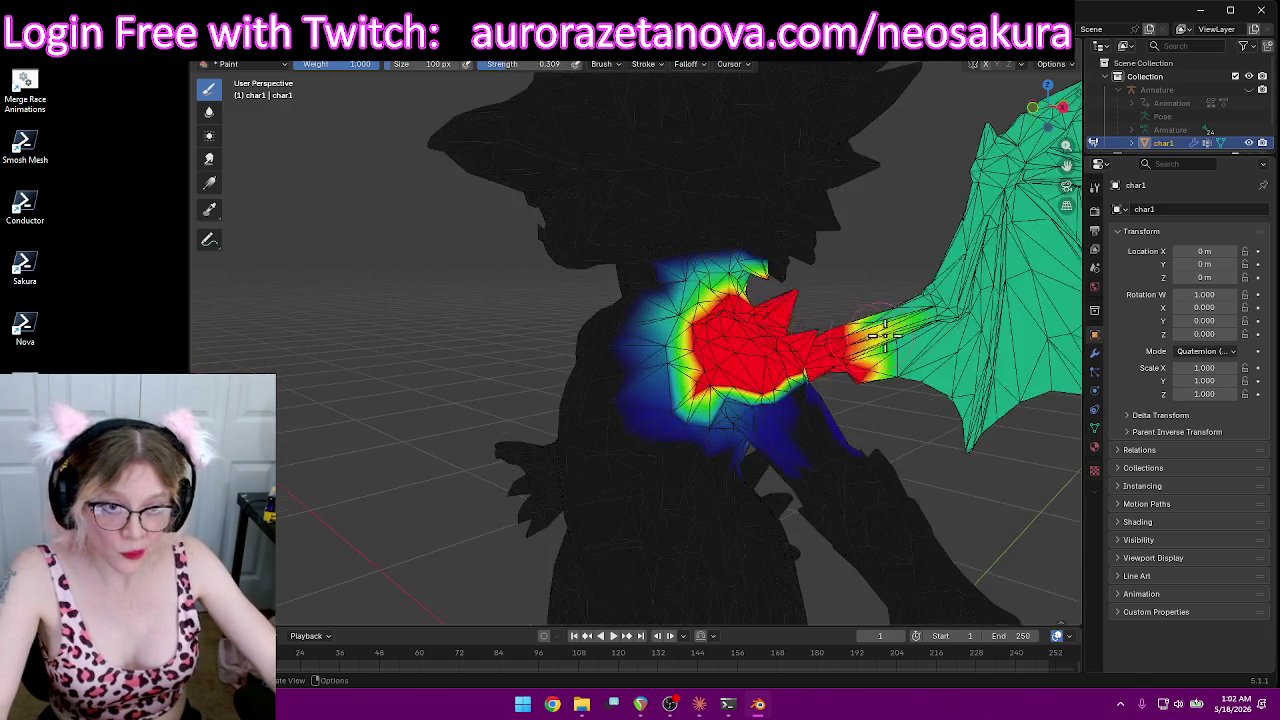
Step: Brush higher weight along the wing bone, the wing's upper edge and the lower wing near the tip
mouse_move(1018, 265)
middle_down()
mouse_move(600, 290)
mouse_move(560, 310)
middle_up()
mouse_move(515, 341)
mouse_down()
mouse_move(580, 285)
mouse_move(610, 175)
mouse_move(673, 106)
mouse_up()
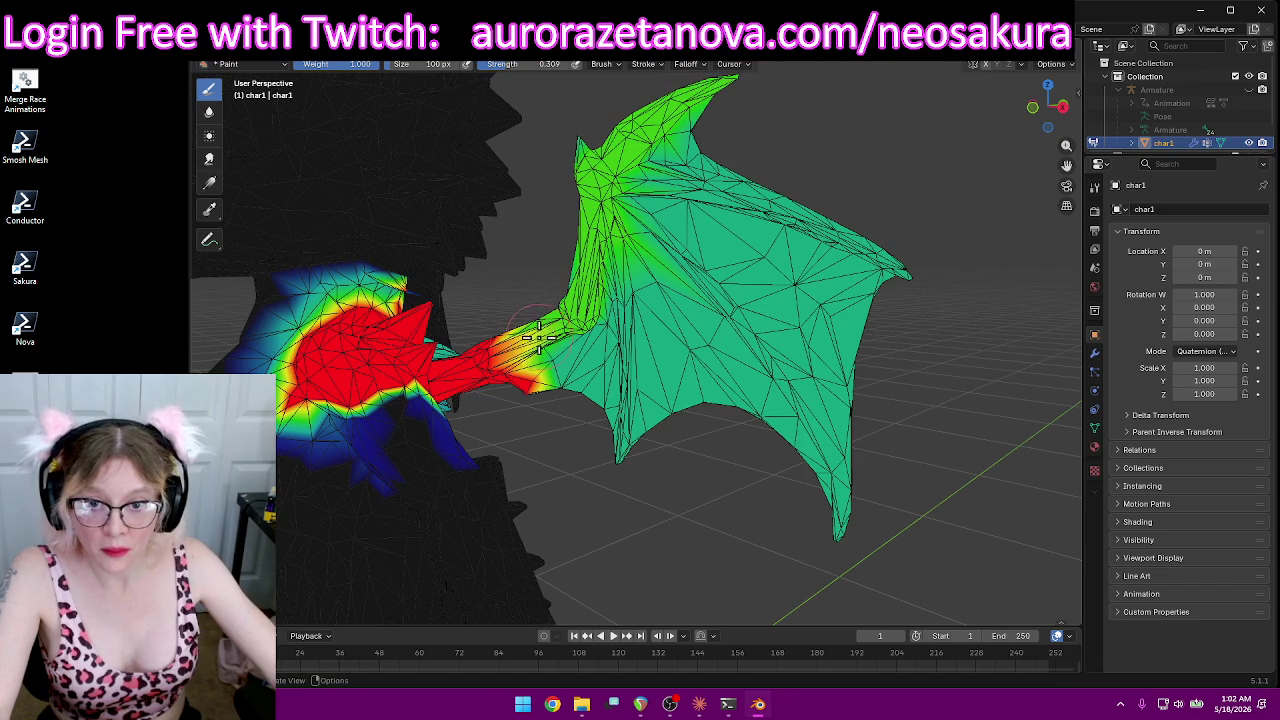
mouse_move(508, 350)
mouse_down()
mouse_move(560, 300)
mouse_move(600, 175)
mouse_move(640, 120)
mouse_move(680, 100)
mouse_up()
drag(585, 199, 580, 300)
mouse_move(633, 175)
mouse_down()
mouse_move(775, 195)
mouse_move(910, 265)
mouse_up()
drag(615, 218, 733, 302)
mouse_move(808, 413)
mouse_down()
mouse_move(828, 500)
mouse_move(814, 486)
mouse_up()
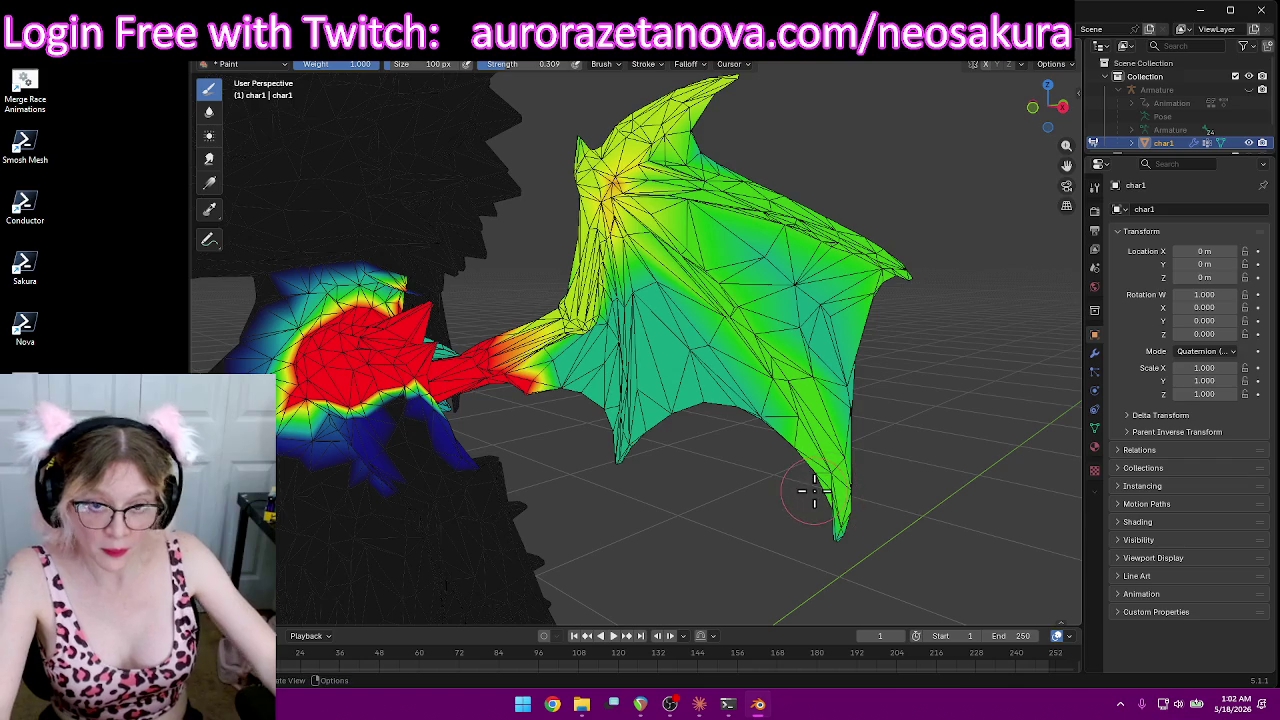
mouse_move(632, 268)
mouse_down()
mouse_move(622, 462)
mouse_move(630, 330)
mouse_move(655, 229)
mouse_up()
mouse_move(843, 527)
mouse_down()
mouse_move(804, 408)
mouse_move(695, 266)
mouse_up()
mouse_move(628, 200)
mouse_down()
mouse_move(740, 185)
mouse_move(840, 225)
mouse_move(868, 258)
mouse_up()
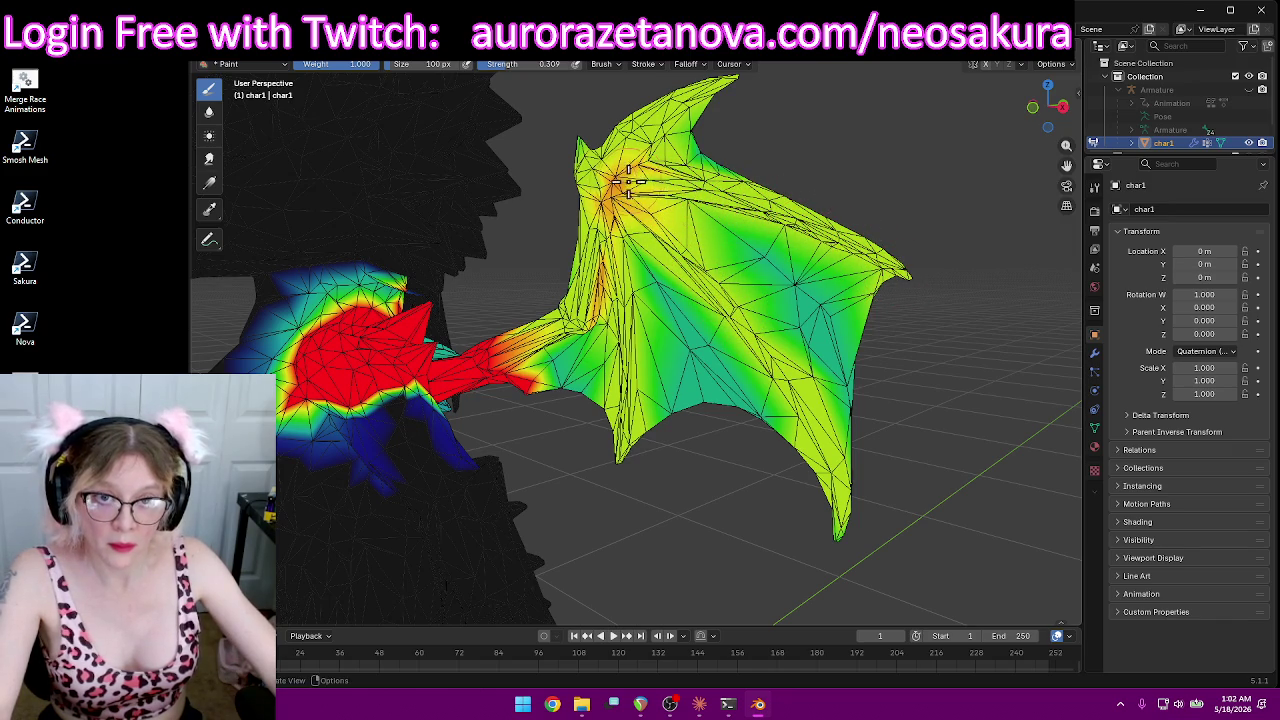
Step: From the wing's opposite side, raise weights over its upper area and down the lower finger
mouse_move(670, 208)
middle_down()
mouse_move(645, 223)
mouse_move(660, 172)
middle_up()
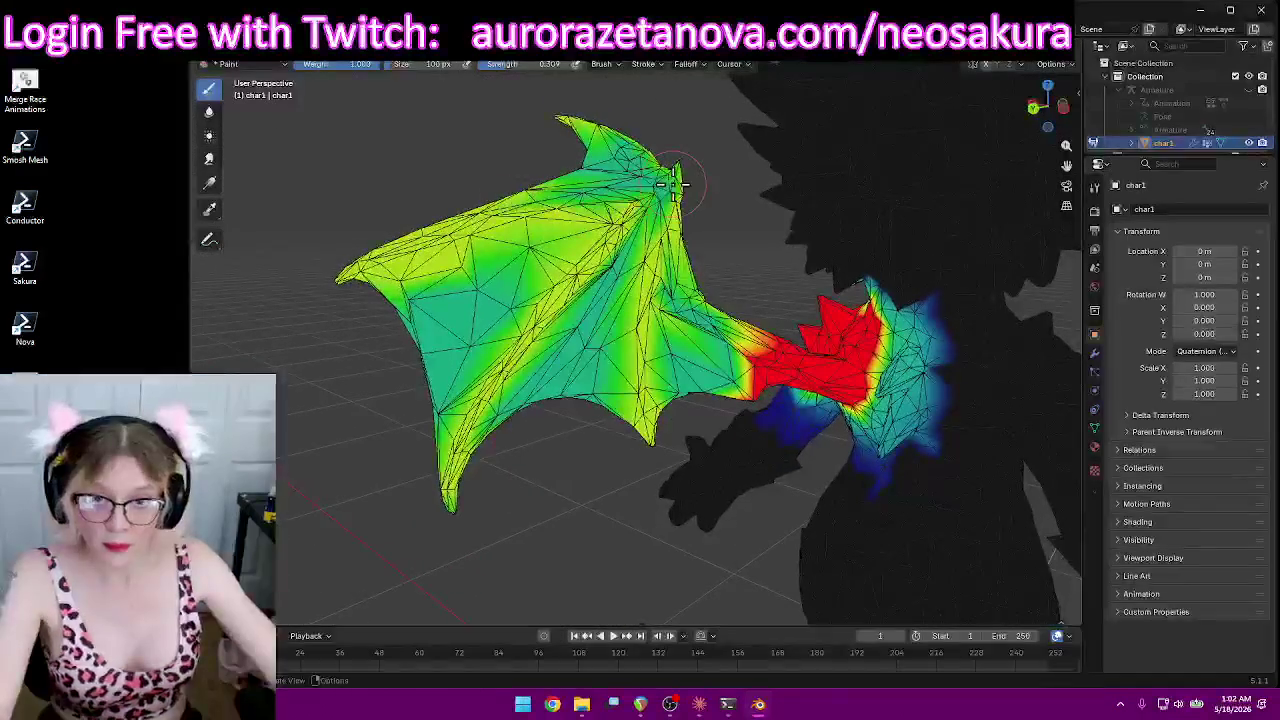
mouse_move(626, 170)
mouse_down()
mouse_move(675, 188)
mouse_move(486, 214)
mouse_move(600, 240)
mouse_move(452, 468)
mouse_up()
mouse_move(688, 290)
mouse_down()
mouse_move(660, 245)
mouse_move(645, 441)
mouse_up()
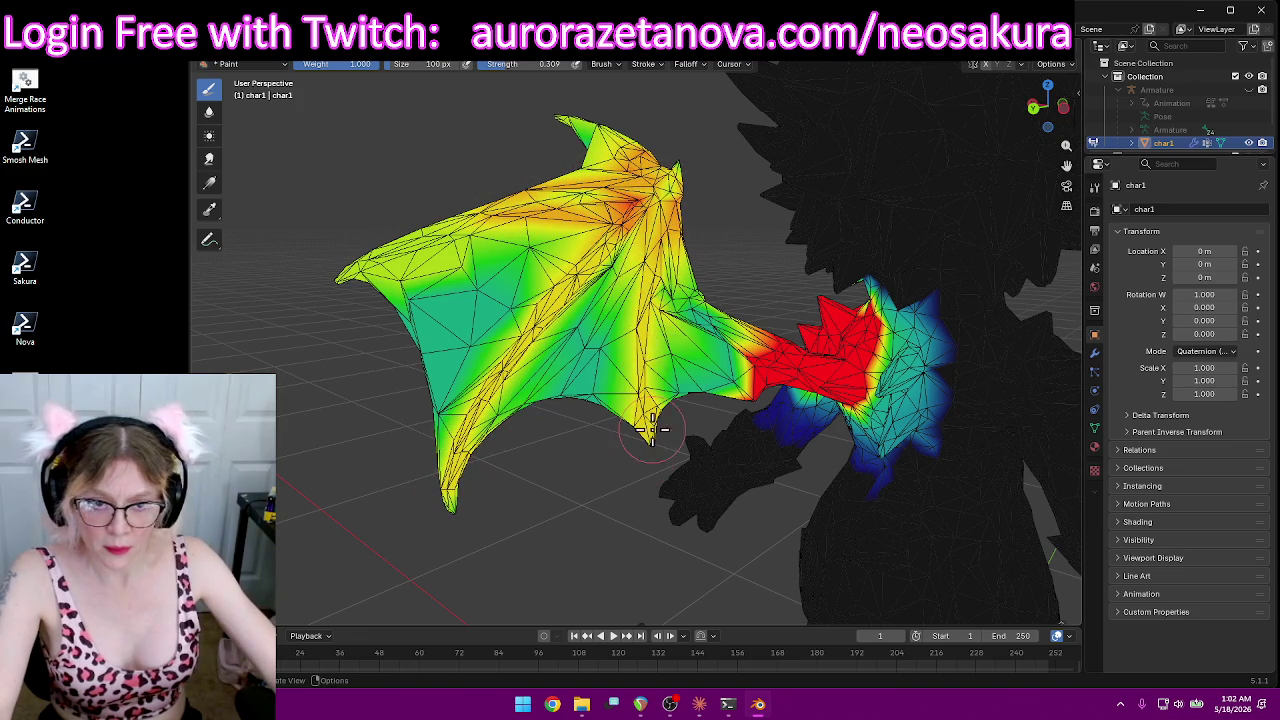
mouse_move(844, 484)
middle_down()
mouse_move(763, 471)
mouse_move(814, 508)
middle_up()
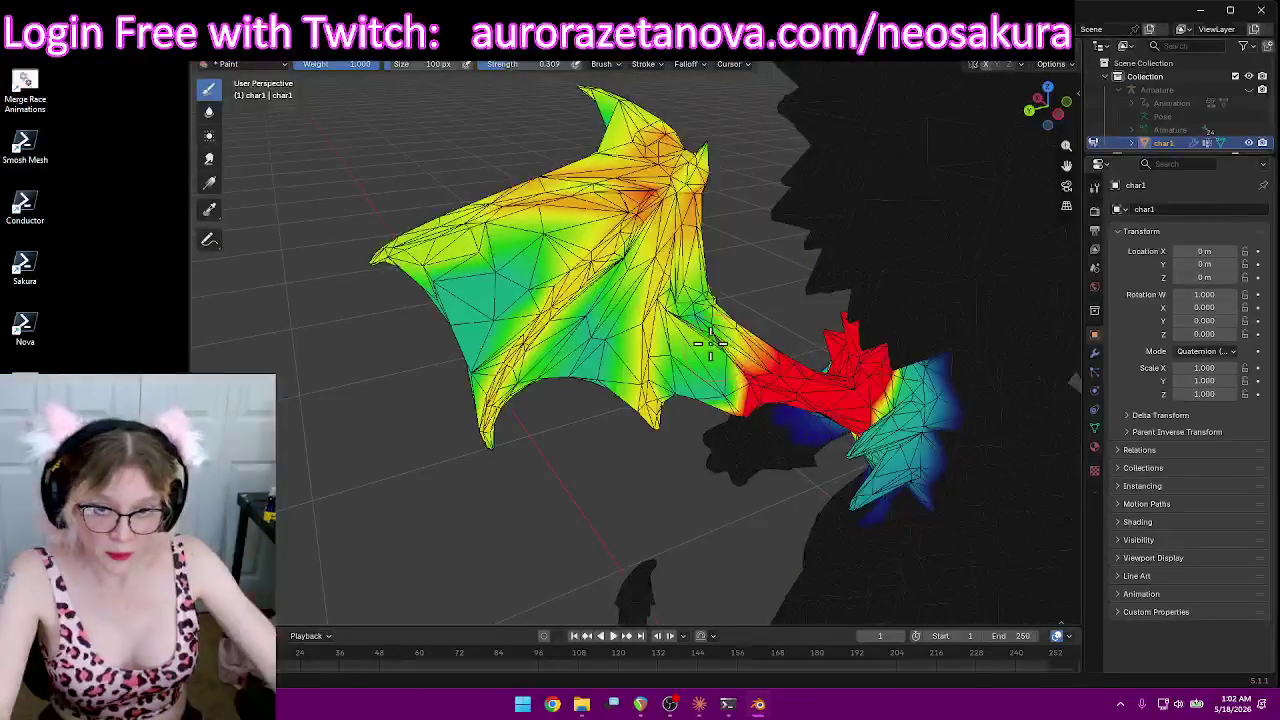
mouse_move(701, 324)
middle_down()
mouse_move(989, 423)
mouse_move(1003, 409)
mouse_move(677, 334)
mouse_move(561, 347)
mouse_move(814, 343)
mouse_move(850, 380)
mouse_move(795, 340)
middle_up()
scroll(787, 335, up, 5)
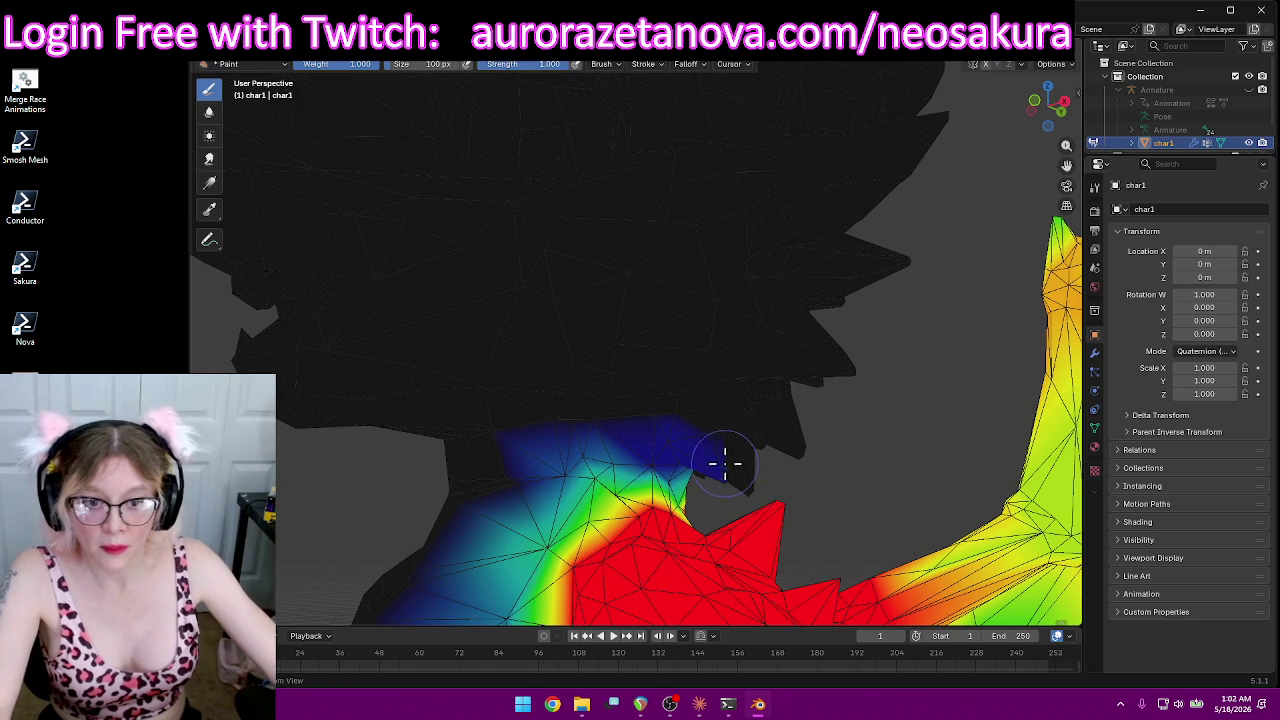
Step: Paint zero weight over the stray blue patch by the neck, then check the character's back
mouse_move(697, 452)
mouse_down()
mouse_move(514, 436)
mouse_move(657, 414)
mouse_up()
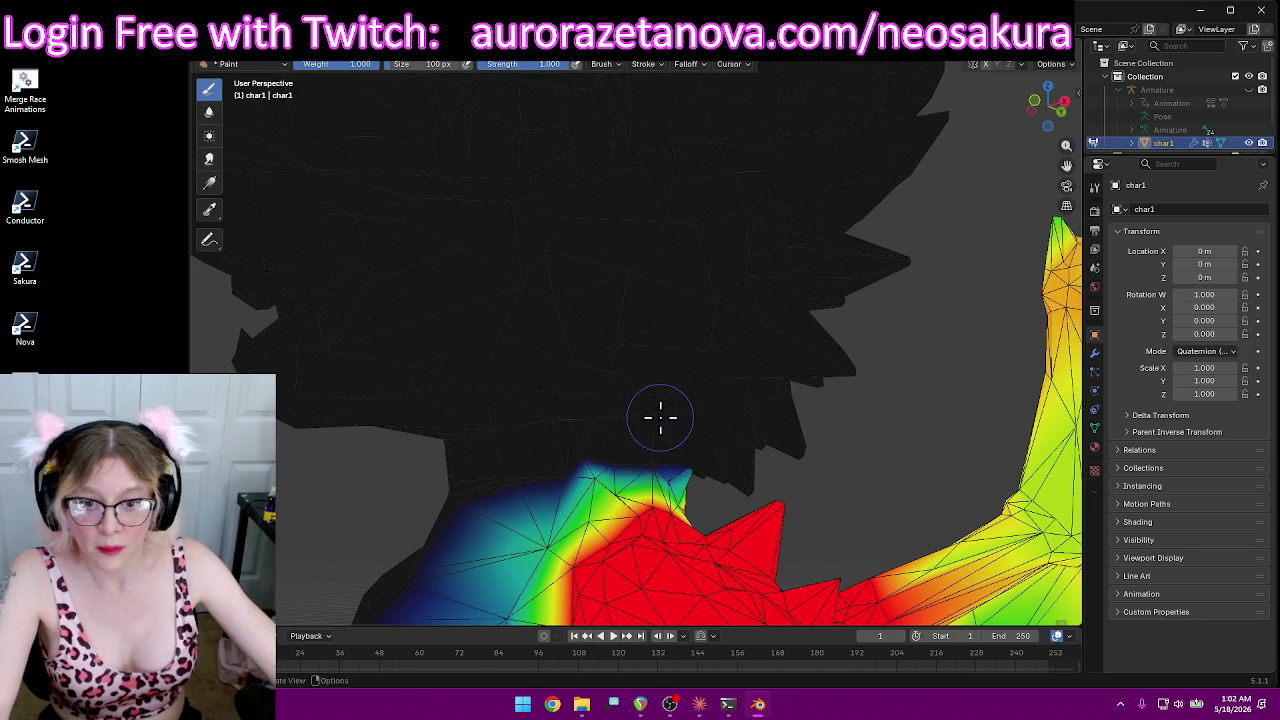
scroll(657, 414, down, 4)
scroll(791, 406, down, 3)
scroll(971, 420, down, 2)
mouse_move(826, 450)
middle_down()
mouse_move(560, 445)
mouse_move(943, 451)
middle_up()
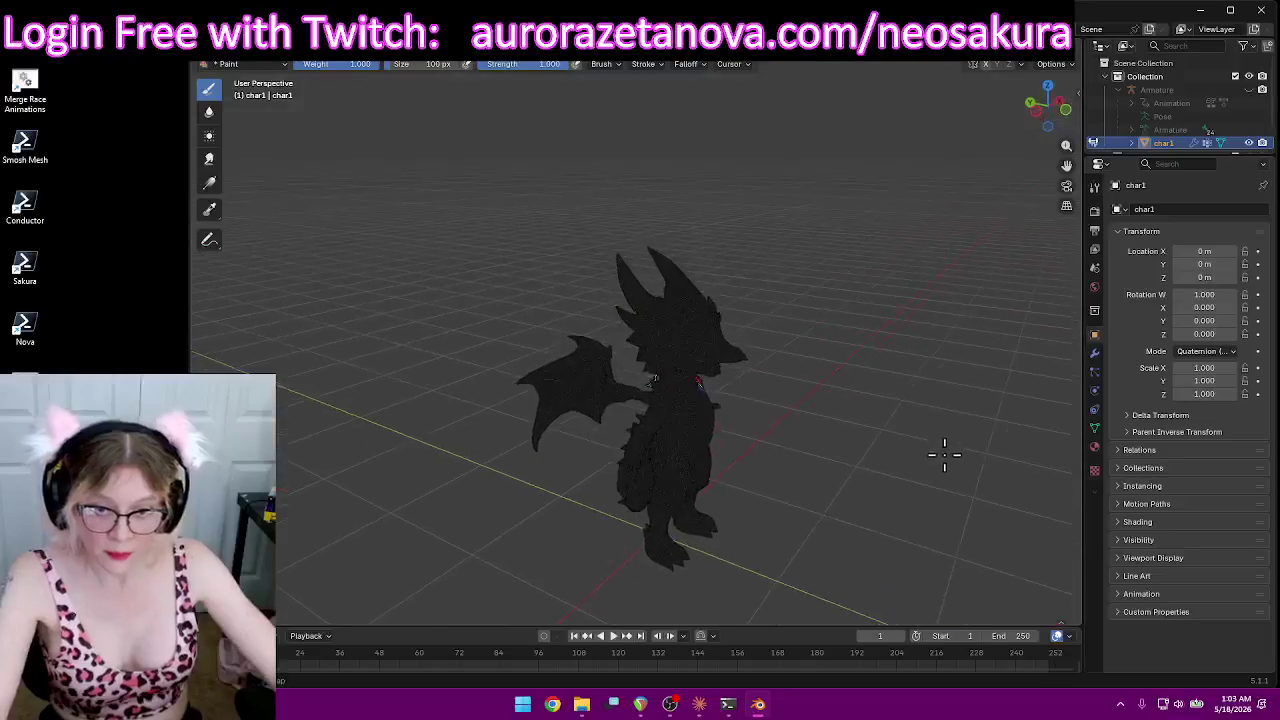
Step: Switch to the LeftArm vertex group and remove its weight from the wing
click(604, 66)
scroll(614, 115, down, 3)
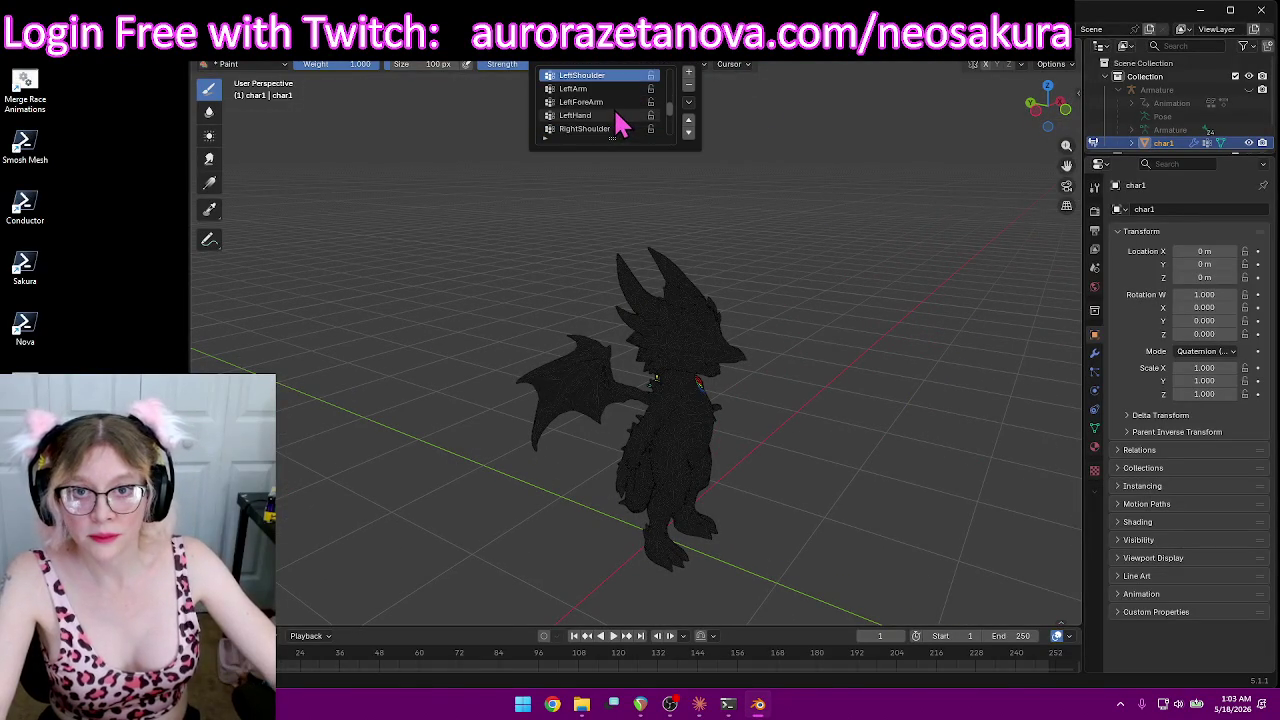
scroll(608, 105, up, 1)
click(620, 102)
mouse_move(811, 189)
middle_down()
mouse_move(720, 189)
mouse_move(737, 189)
mouse_move(895, 398)
mouse_move(803, 361)
middle_up()
mouse_move(700, 360)
ctrl+mouse_down()
mouse_move(660, 240)
mouse_move(615, 230)
mouse_move(631, 311)
ctrl+mouse_up()
Step: Fade the LeftArm weights on the shoulder down toward zero
mouse_move(682, 251)
middle_down()
mouse_move(737, 277)
mouse_move(483, 280)
mouse_move(591, 248)
middle_up()
mouse_move(629, 397)
middle_down()
mouse_move(640, 429)
mouse_move(706, 423)
middle_up()
scroll(857, 449, up, 5)
mouse_move(857, 449)
middle_down()
mouse_move(798, 484)
mouse_move(709, 390)
middle_up()
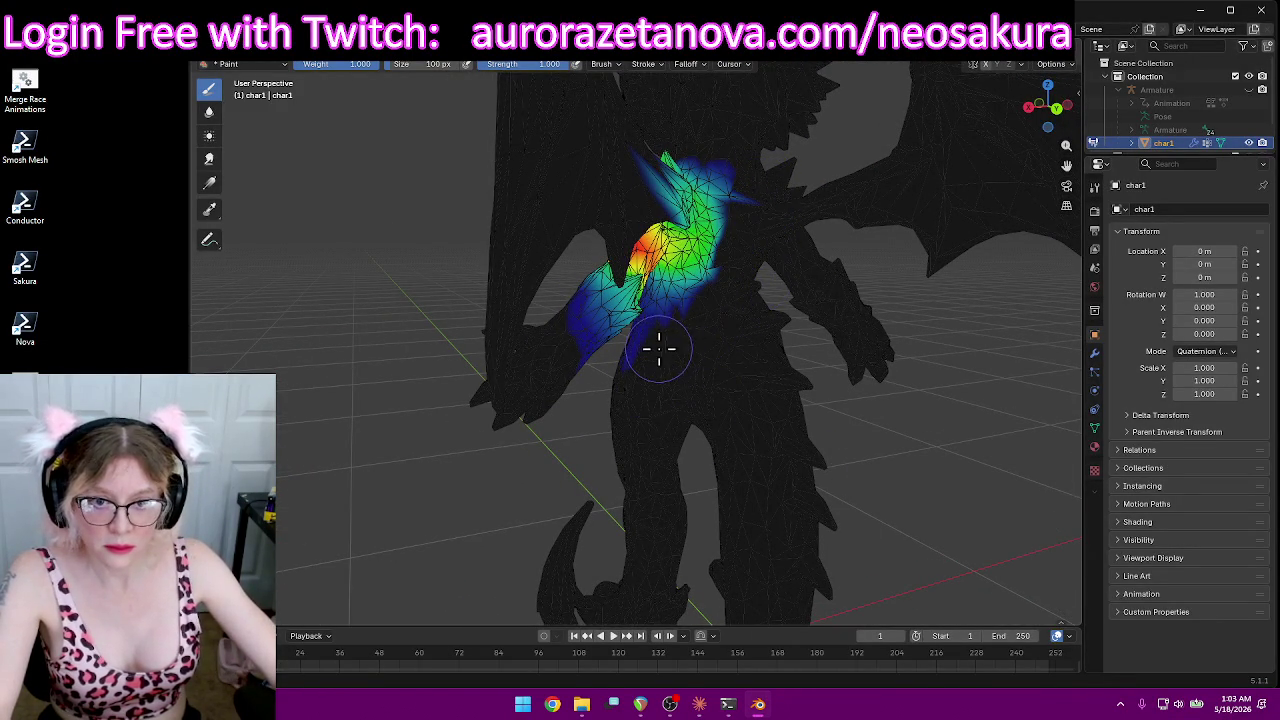
middle_drag(677, 358, 842, 348)
mouse_move(521, 427)
middle_down()
mouse_move(632, 400)
mouse_move(843, 457)
mouse_move(802, 316)
middle_up()
middle_drag(779, 272, 777, 171)
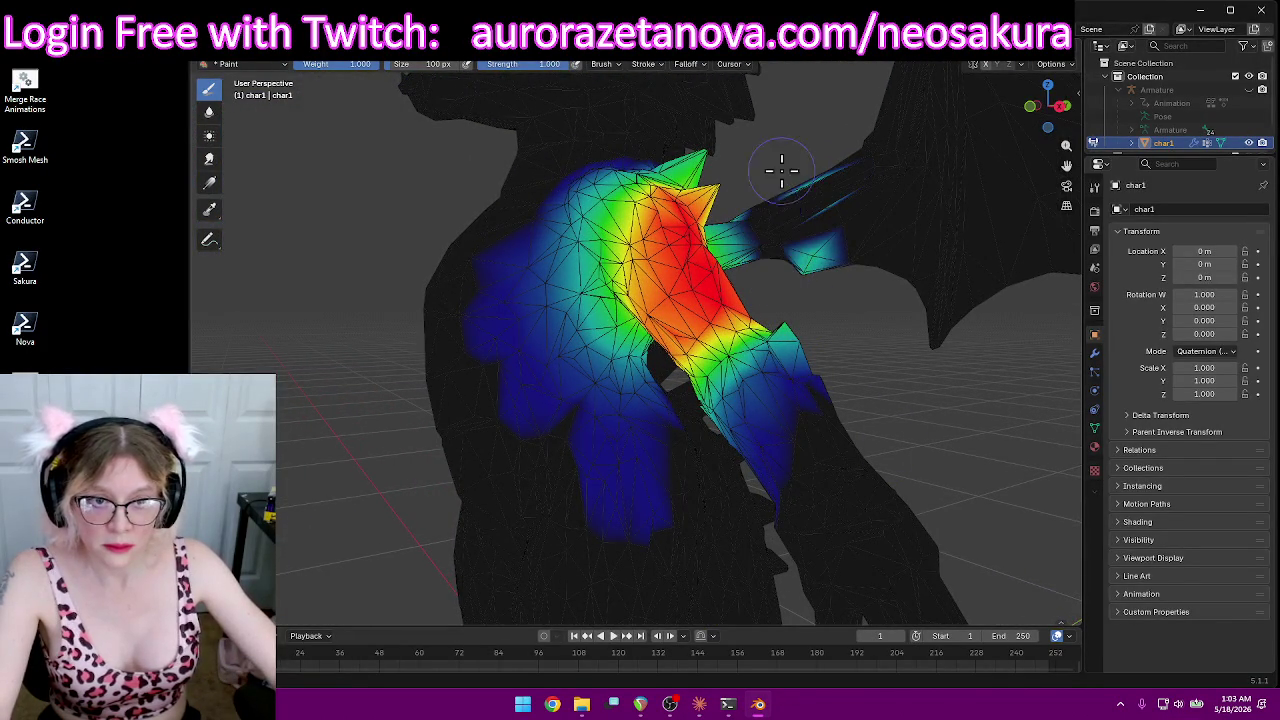
mouse_move(829, 306)
middle_down()
mouse_move(849, 309)
mouse_move(666, 292)
mouse_move(600, 391)
mouse_move(575, 381)
middle_up()
drag(506, 290, 513, 290)
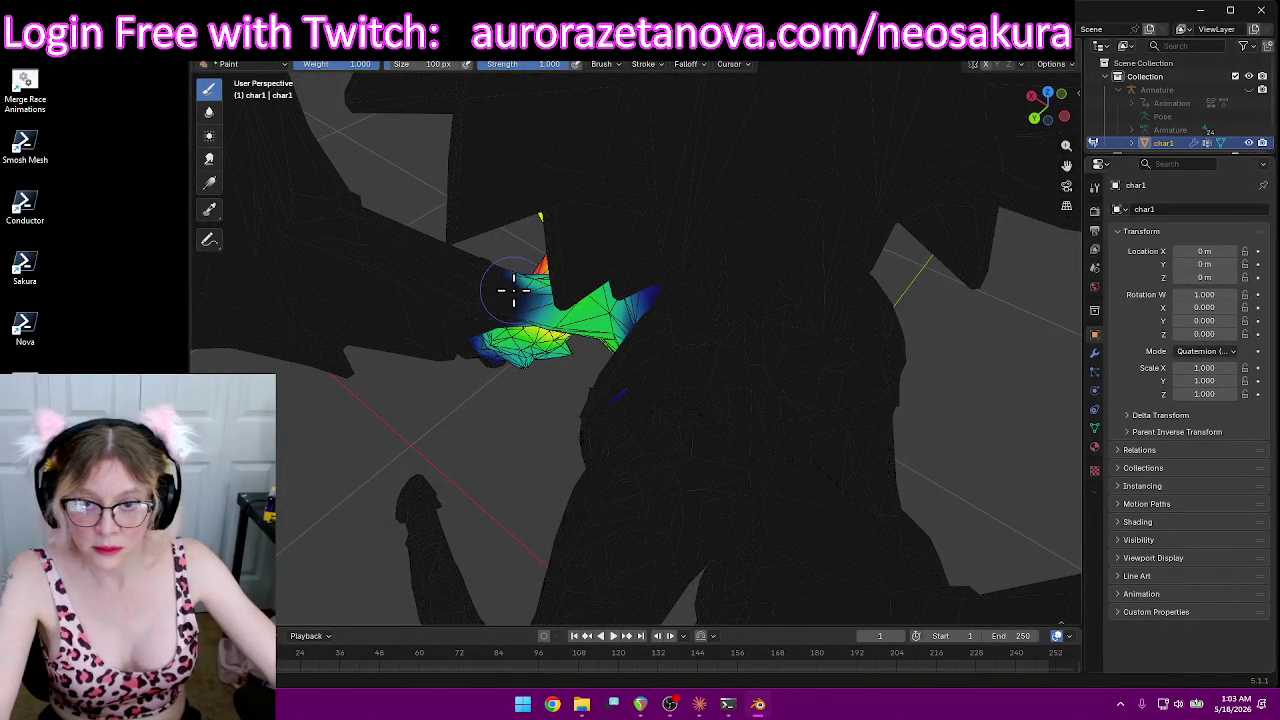
Step: Lower the weights along the shoulder's edge, clear stray weight on the left, and check the arm
middle_drag(496, 305, 607, 266)
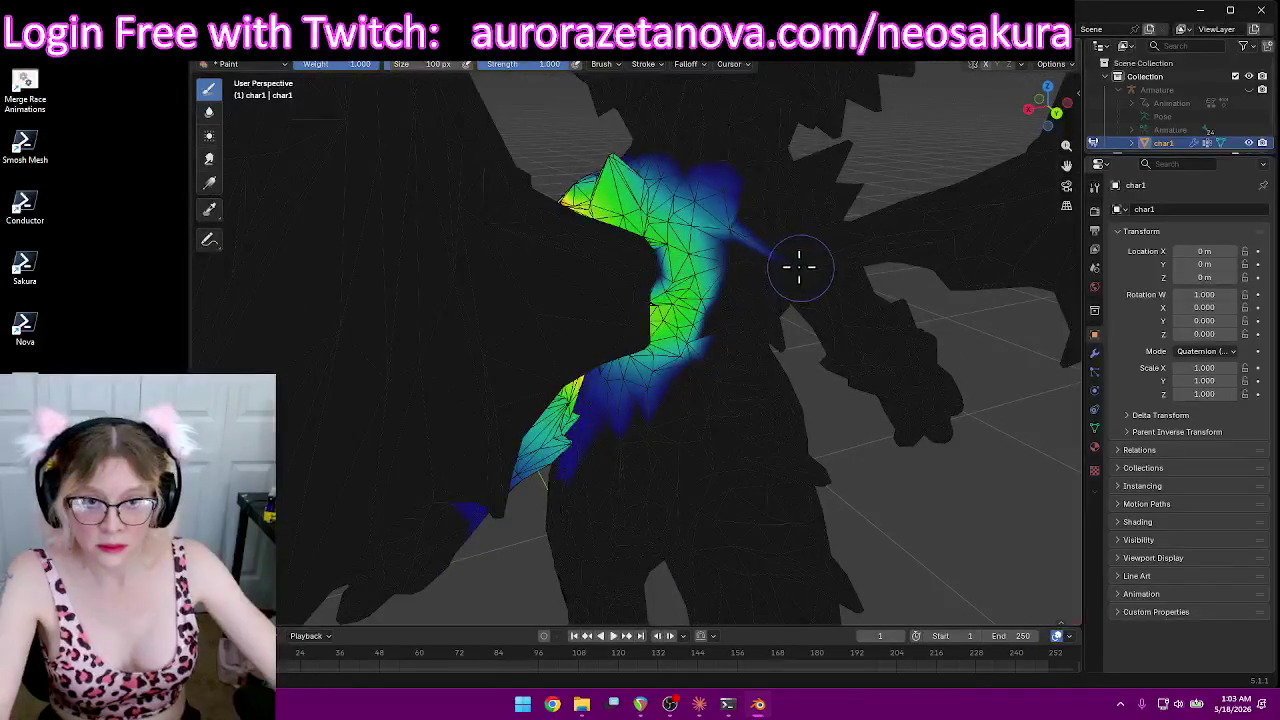
mouse_move(746, 205)
mouse_down()
mouse_move(697, 160)
mouse_move(717, 251)
mouse_move(691, 348)
mouse_up()
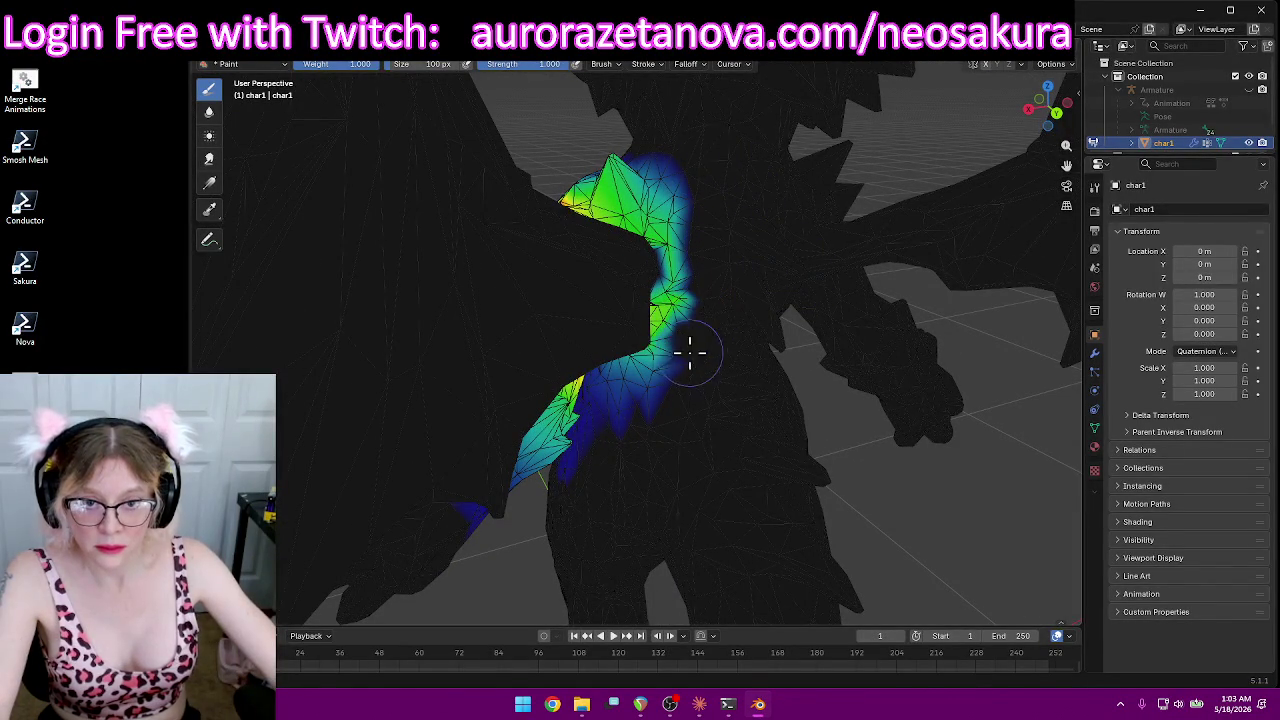
mouse_move(641, 416)
middle_down()
mouse_move(723, 386)
mouse_move(843, 400)
mouse_move(680, 509)
middle_up()
mouse_move(587, 432)
mouse_down()
mouse_move(491, 286)
mouse_move(543, 309)
mouse_move(675, 433)
mouse_up()
mouse_move(590, 440)
middle_down()
mouse_move(620, 428)
mouse_move(586, 405)
middle_up()
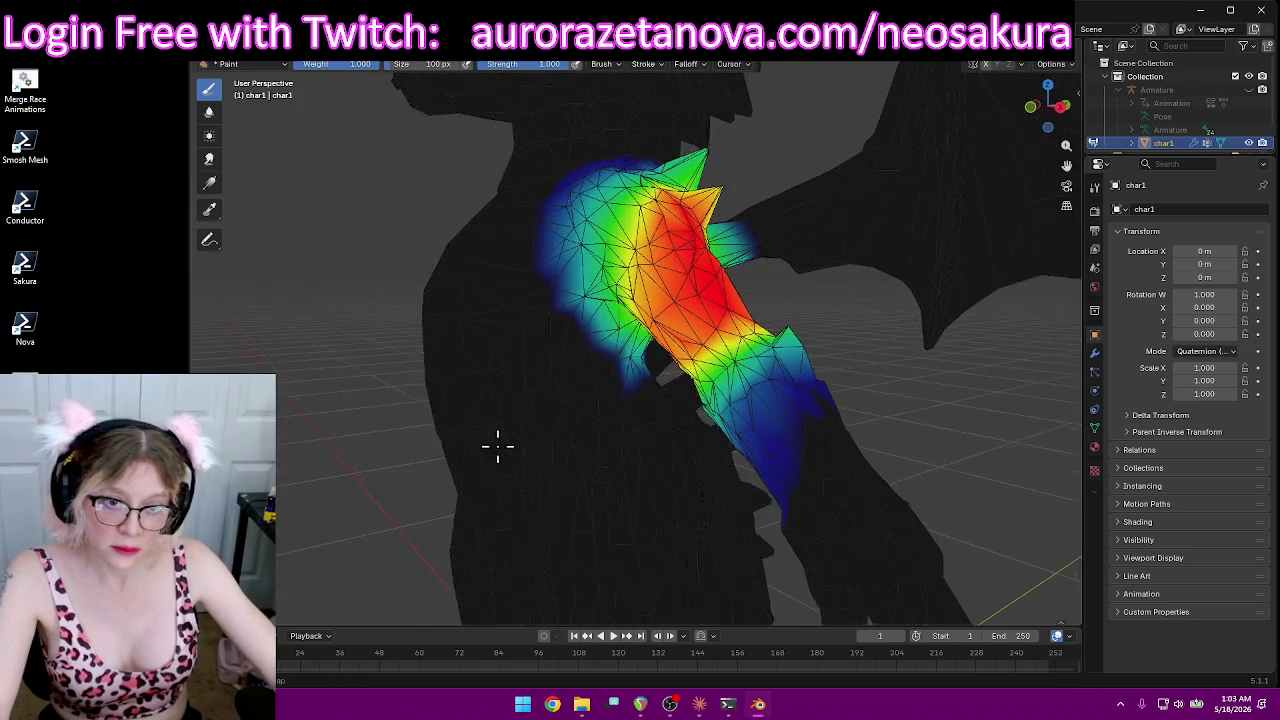
middle_drag(494, 449, 571, 451)
mouse_move(951, 314)
middle_down()
mouse_move(795, 343)
mouse_move(923, 323)
mouse_move(983, 291)
mouse_move(931, 303)
mouse_move(960, 340)
mouse_move(700, 340)
middle_up()
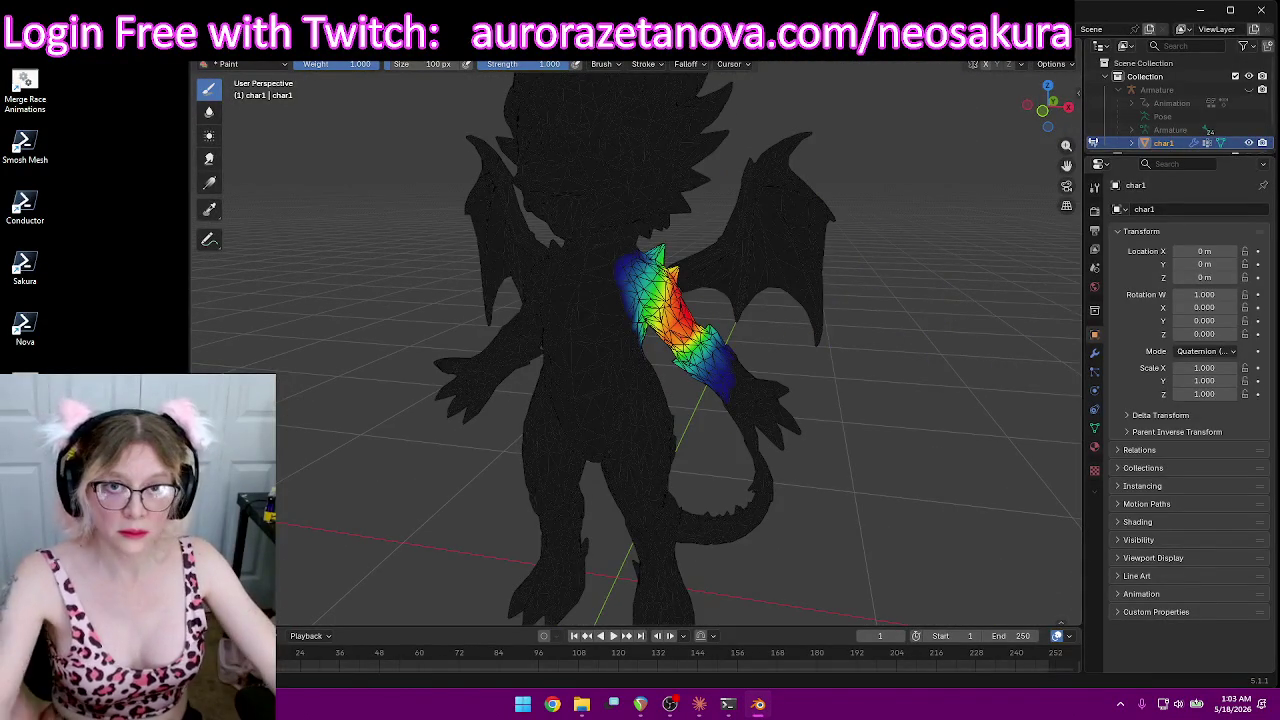
click(620, 64)
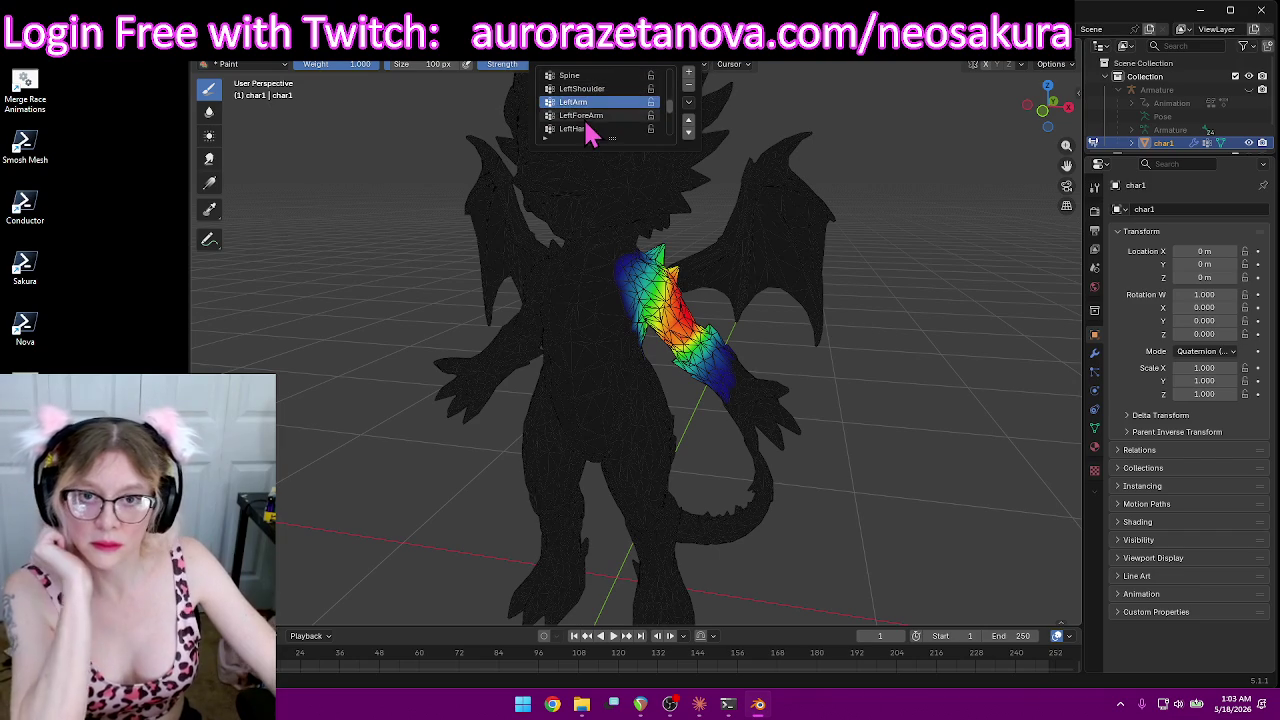
Step: Review the LeftForeArm and LeftHand vertex group weights
click(587, 119)
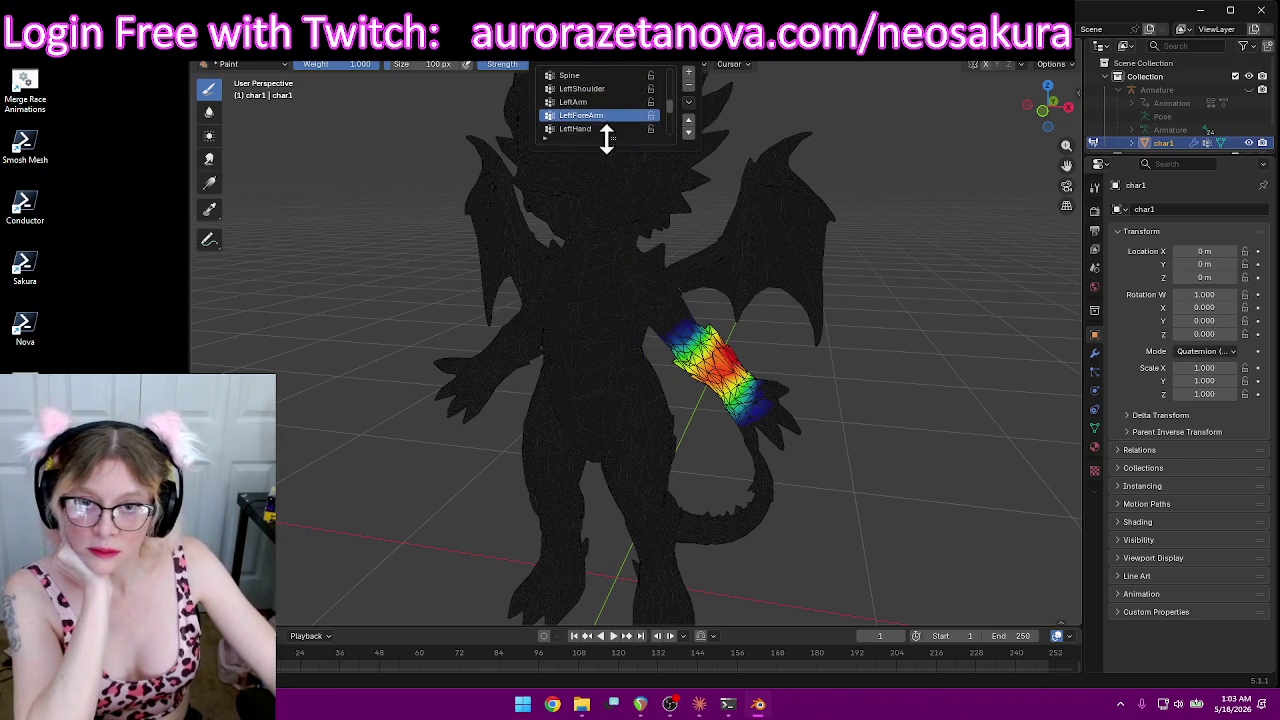
scroll(610, 140, down, 2)
click(604, 104)
Step: Switch to the RightShoulder vertex group and paint its weight off the wing
click(606, 116)
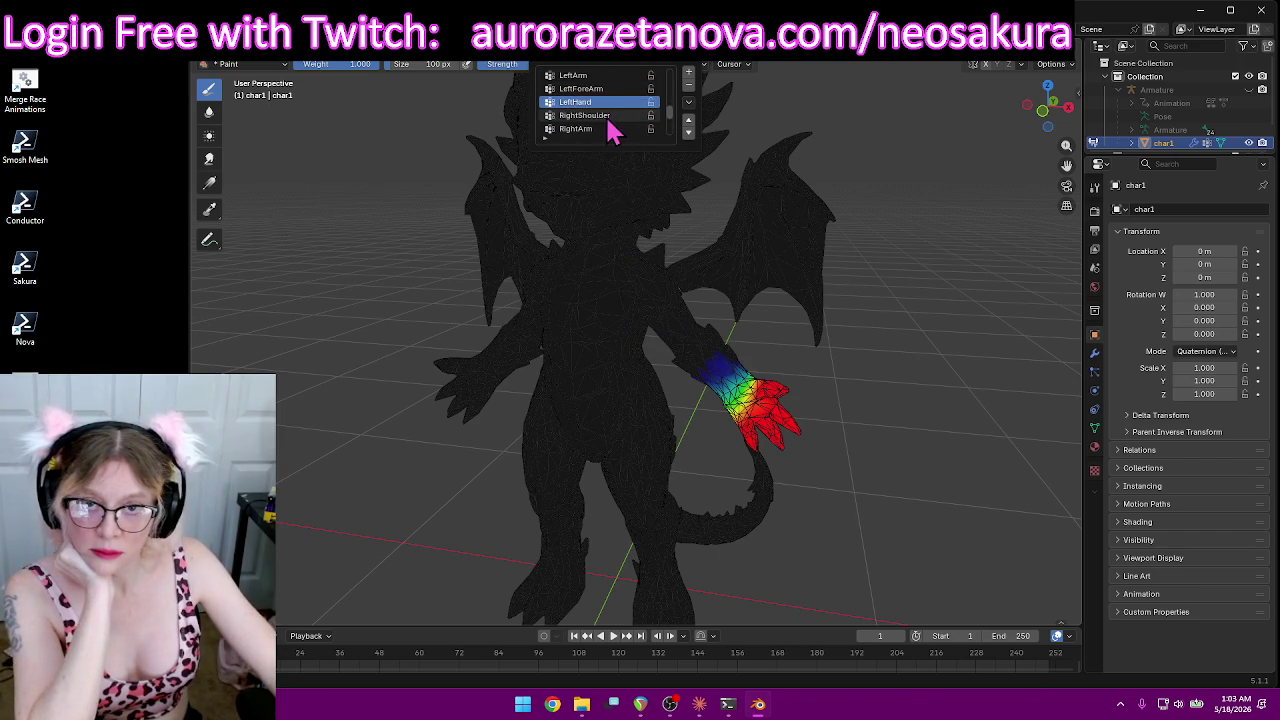
middle_drag(520, 357, 543, 423)
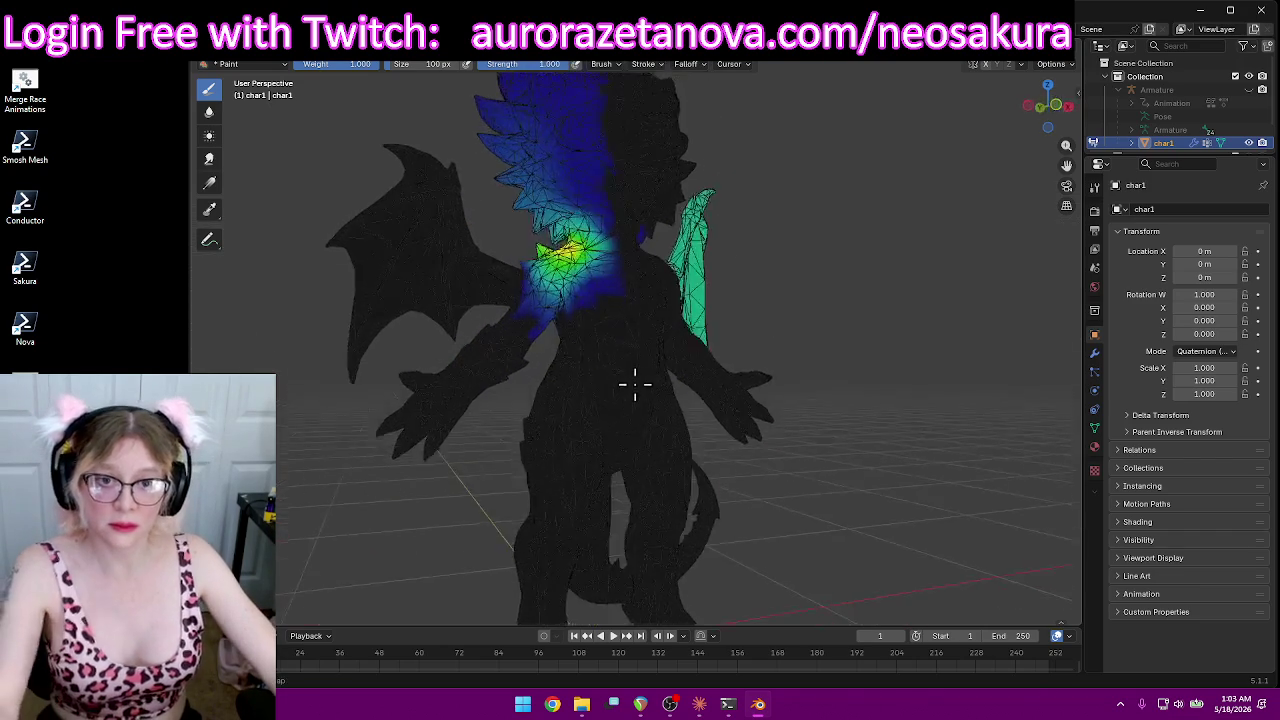
scroll(831, 386, down, 4)
drag(710, 209, 730, 262)
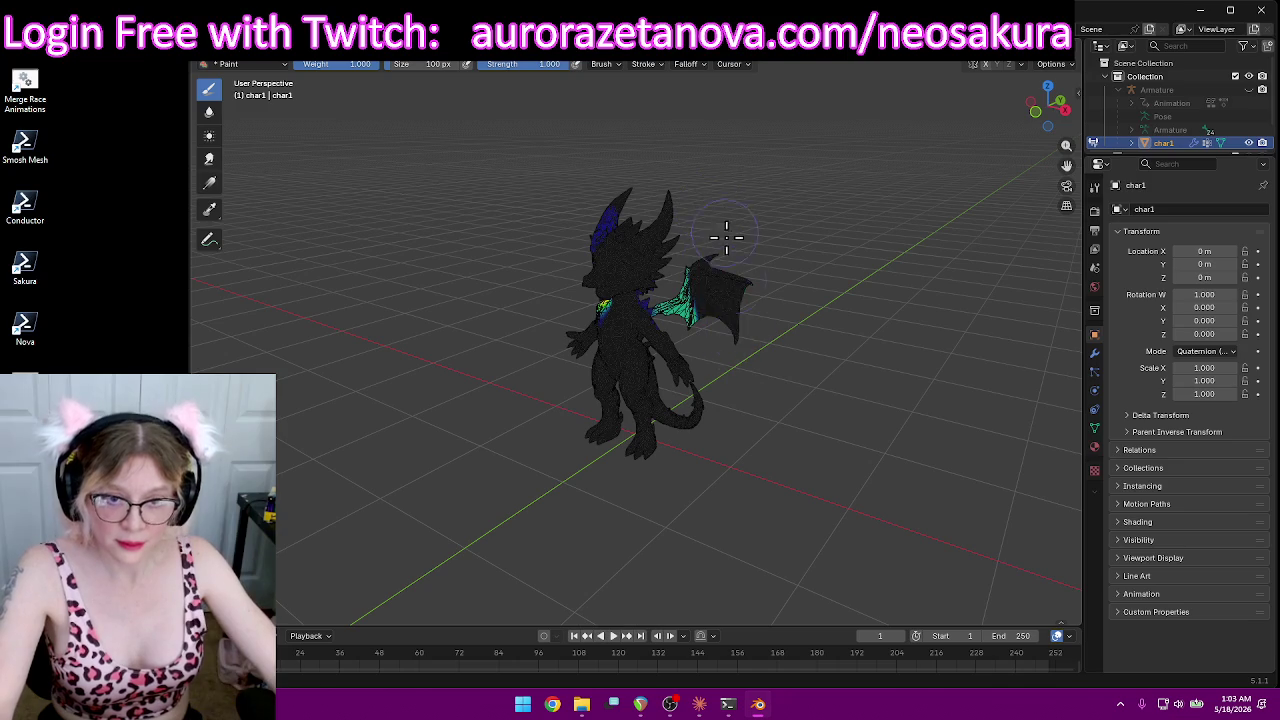
middle_drag(797, 273, 523, 243)
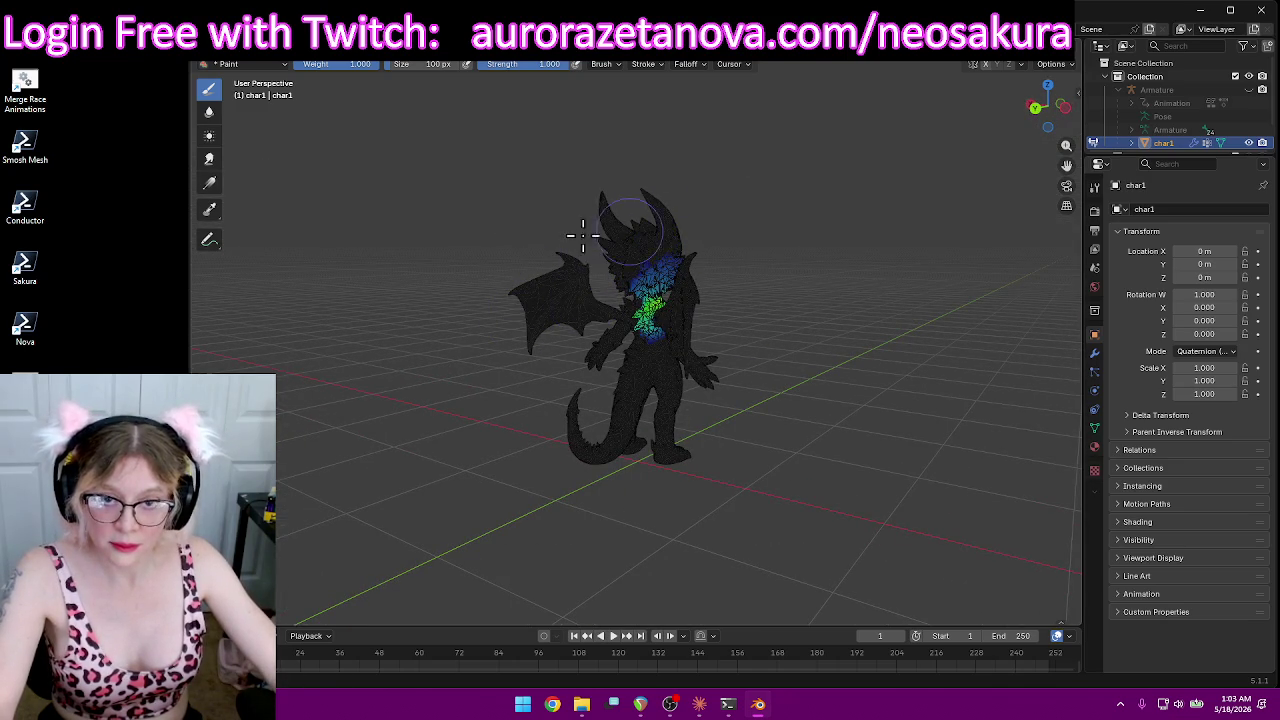
Step: Paint full RightShoulder weight across the upper chest
mouse_move(686, 265)
middle_down()
mouse_move(803, 289)
mouse_move(677, 294)
mouse_move(624, 234)
middle_up()
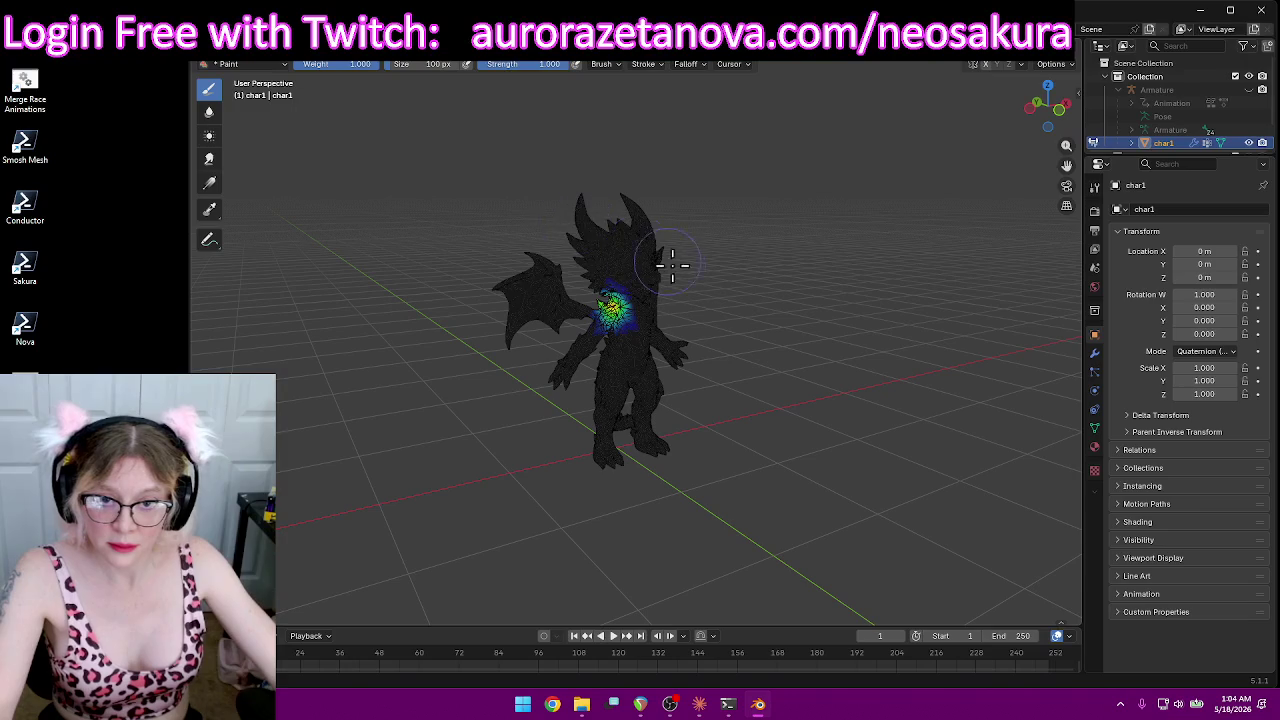
scroll(624, 258, up, 5)
scroll(766, 271, up, 3)
mouse_move(528, 209)
mouse_down()
mouse_move(519, 243)
mouse_move(460, 212)
mouse_move(470, 258)
mouse_move(458, 250)
mouse_up()
mouse_move(483, 228)
middle_down()
mouse_move(657, 229)
mouse_move(737, 271)
mouse_move(800, 240)
middle_up()
mouse_move(837, 220)
mouse_down()
mouse_move(774, 295)
mouse_move(792, 308)
mouse_up()
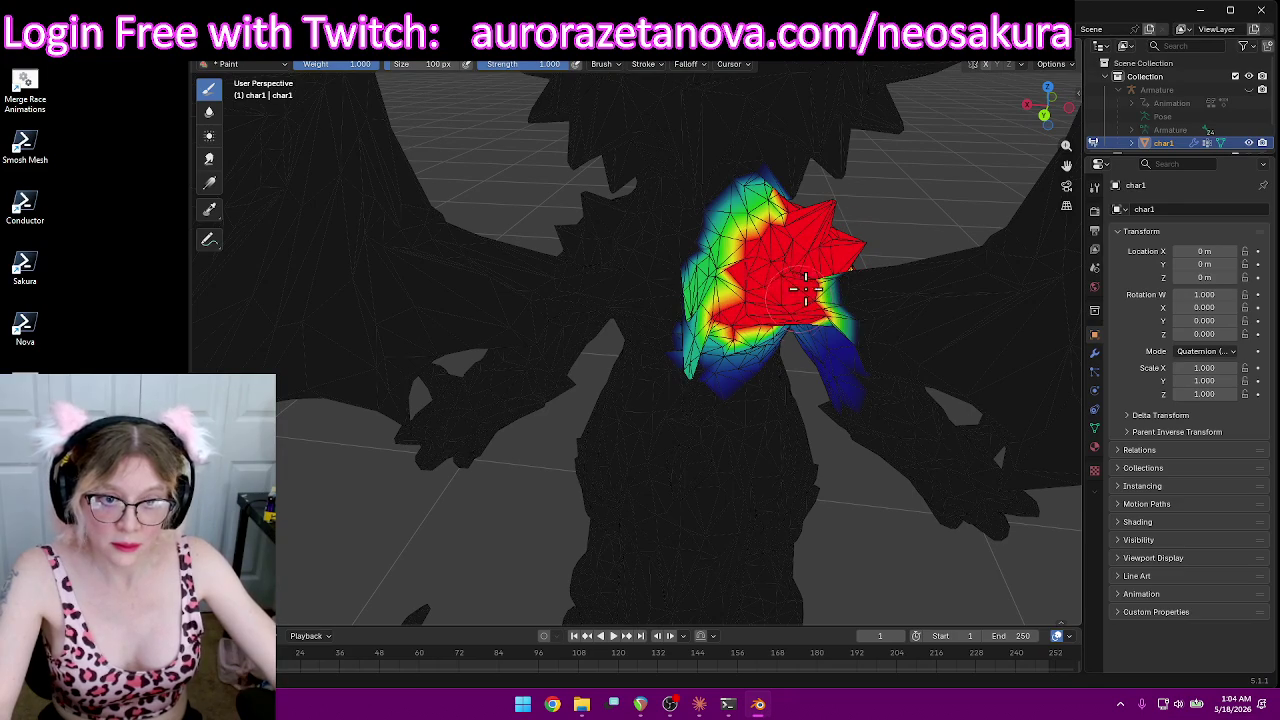
drag(768, 229, 780, 208)
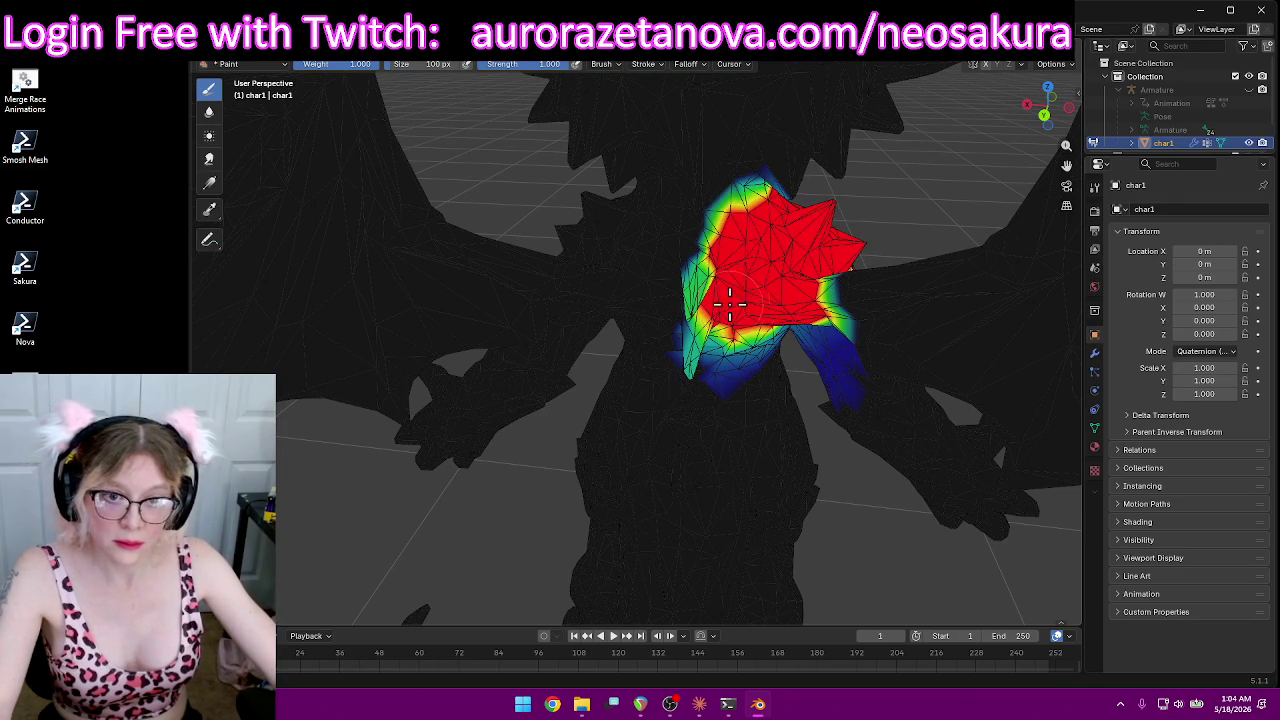
Step: Extend the full weight down over the shoulder, viewed from below
middle_drag(825, 293, 725, 203)
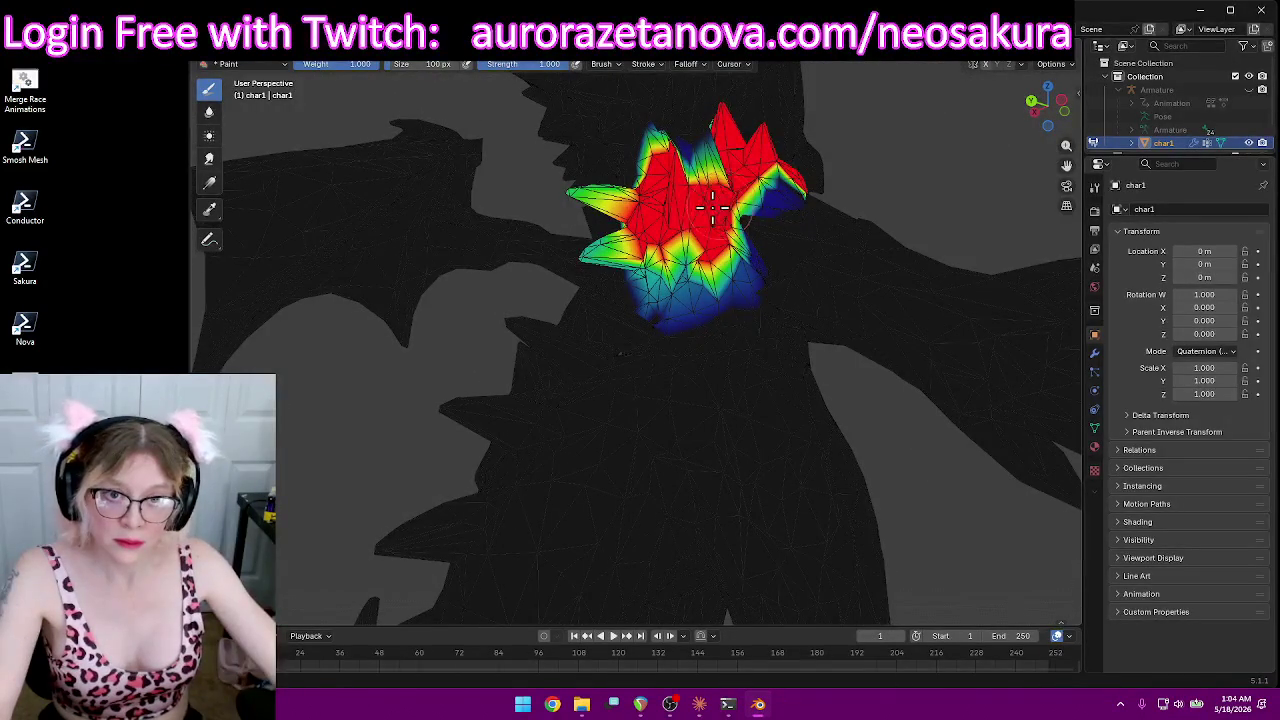
middle_drag(752, 168, 441, 258)
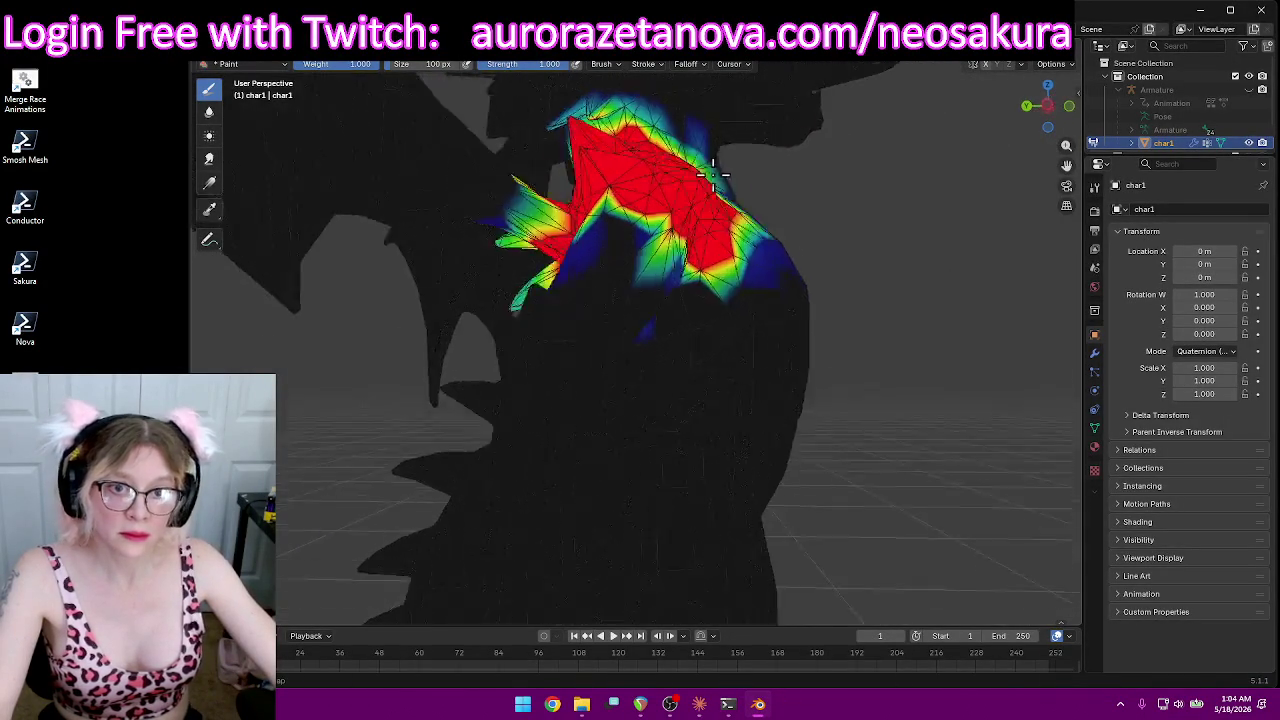
drag(441, 258, 428, 296)
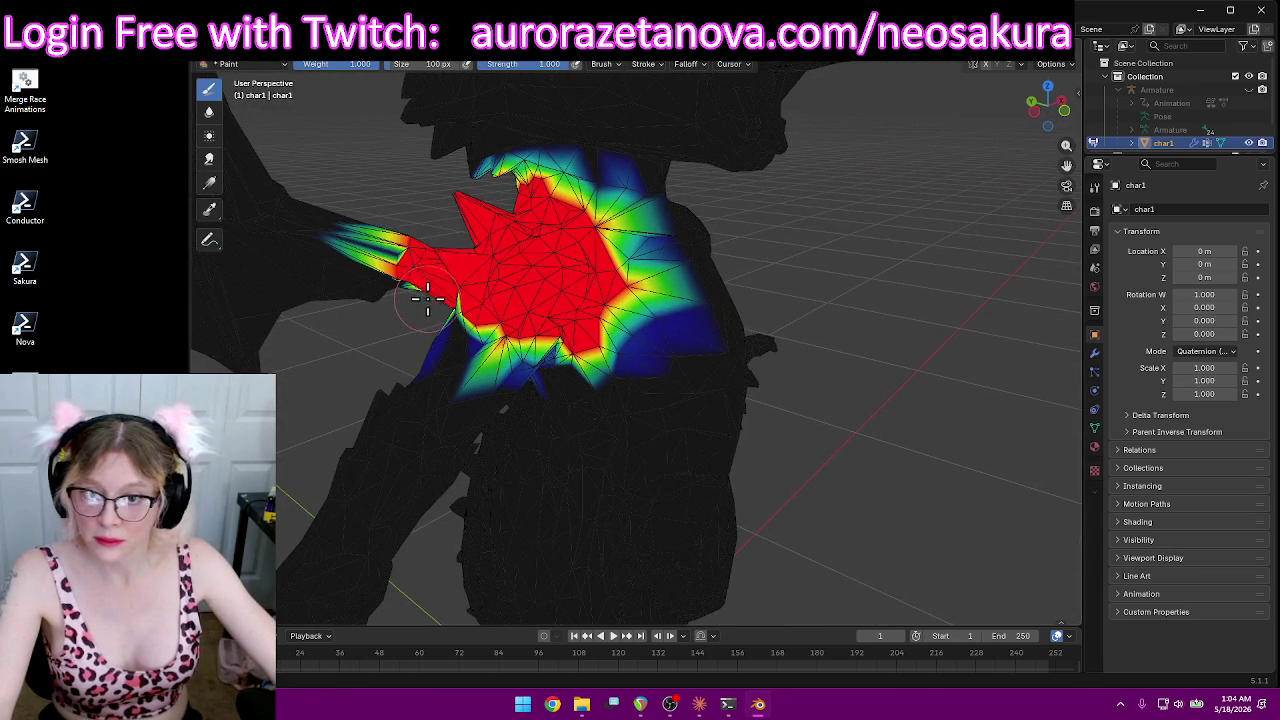
drag(413, 240, 407, 298)
mouse_move(409, 256)
middle_down()
mouse_move(614, 189)
mouse_move(714, 214)
mouse_move(691, 277)
mouse_move(845, 302)
mouse_move(857, 271)
mouse_move(820, 214)
mouse_move(934, 257)
mouse_move(768, 189)
mouse_move(633, 250)
mouse_move(629, 294)
mouse_move(680, 277)
middle_up()
scroll(640, 290, down, 6)
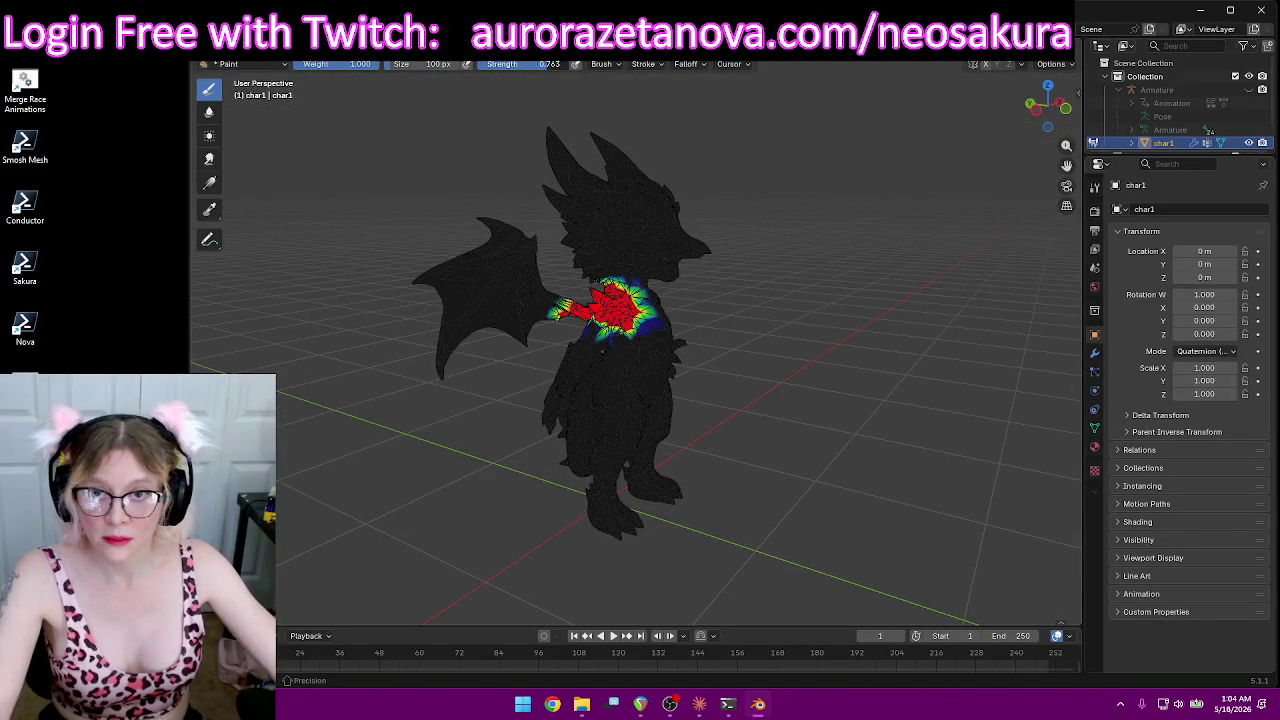
Step: Undo the heavy wing stroke and repaint a light weight across the wing at strength about 0.115
mouse_move(484, 208)
mouse_down()
mouse_move(500, 280)
mouse_move(482, 325)
mouse_up()
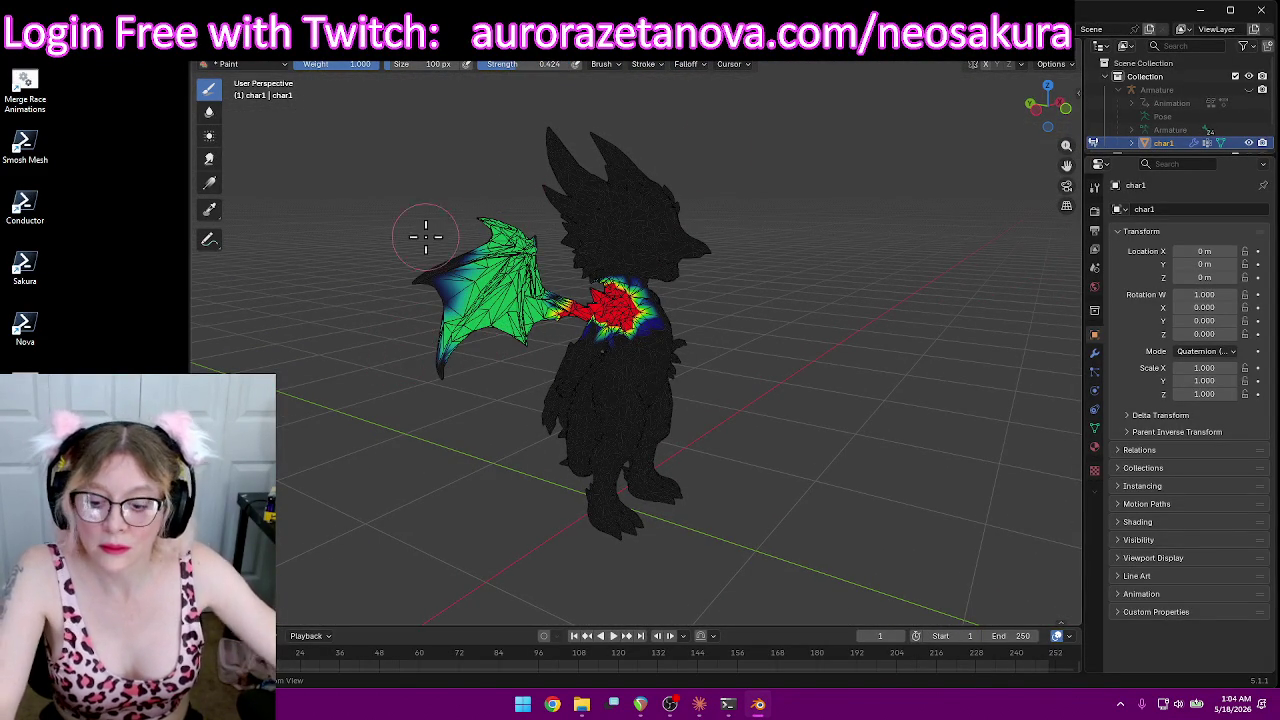
key(ctrl+z)
drag(506, 68, 462, 68)
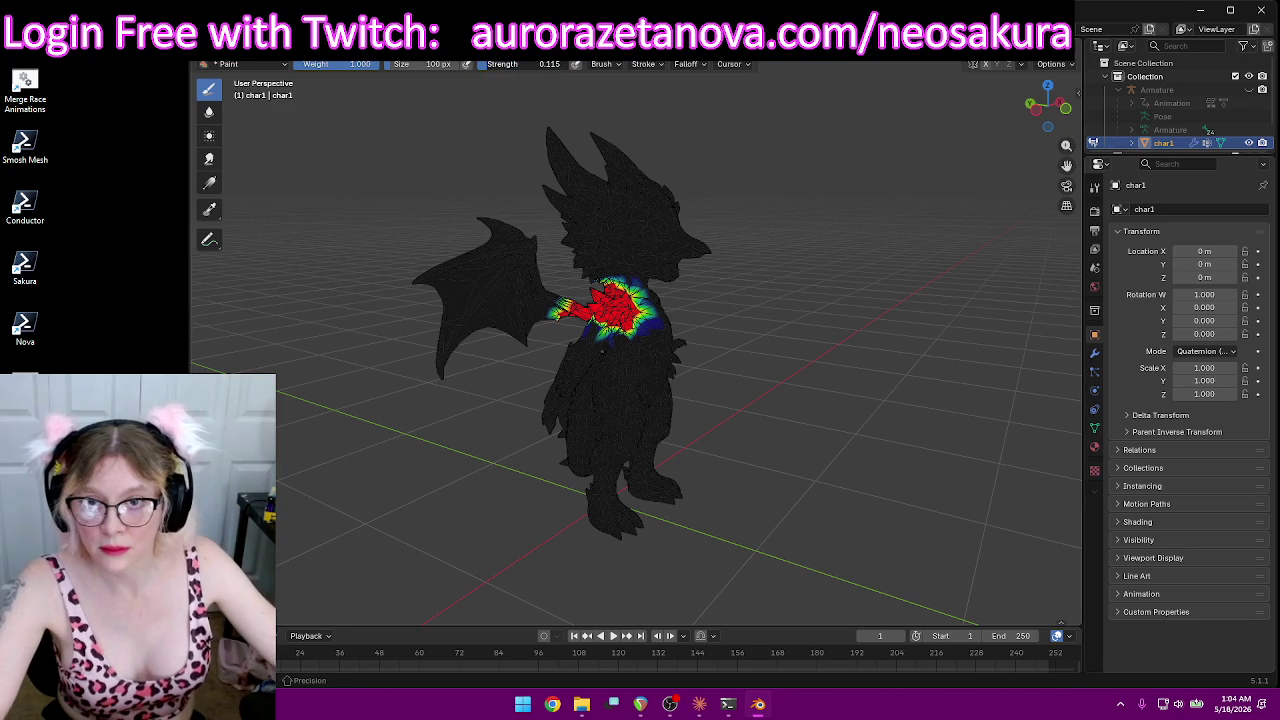
mouse_move(493, 172)
mouse_down()
mouse_move(490, 290)
mouse_move(450, 300)
mouse_move(518, 245)
mouse_up()
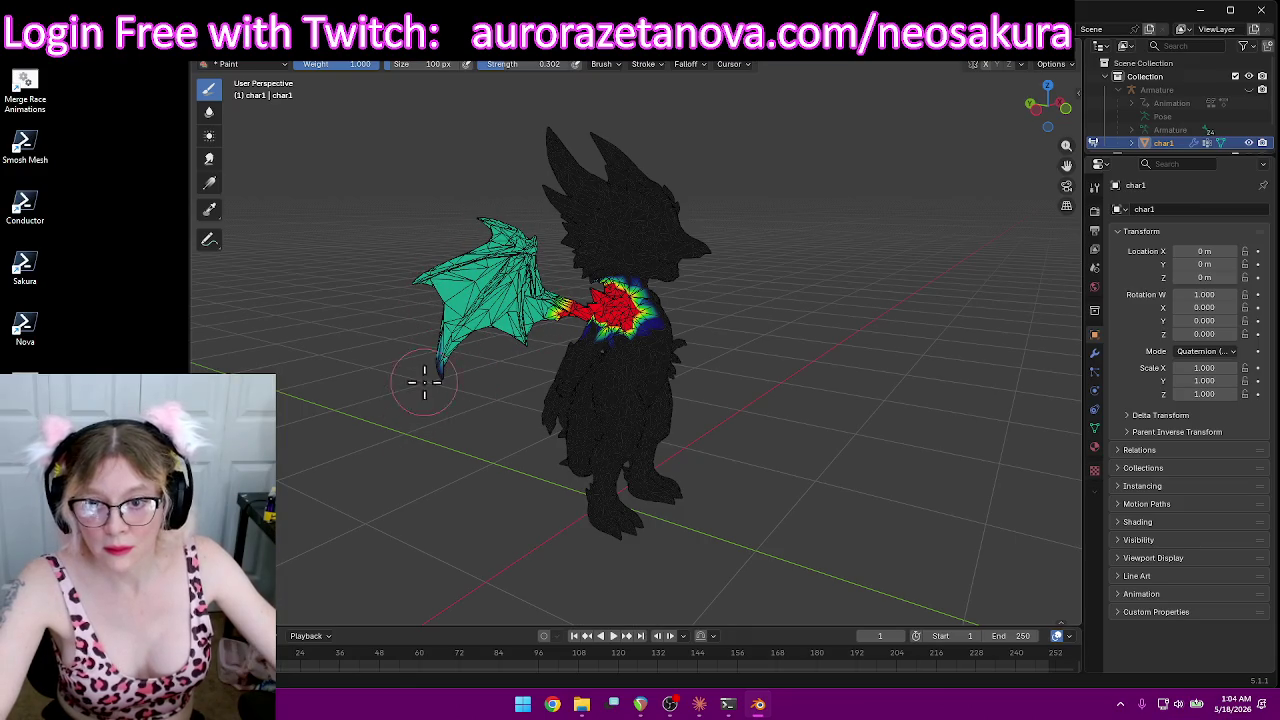
Step: Paint weight from the red shoulder up the wing edge, along its upper edge and diagonally across
middle_drag(432, 376, 737, 393)
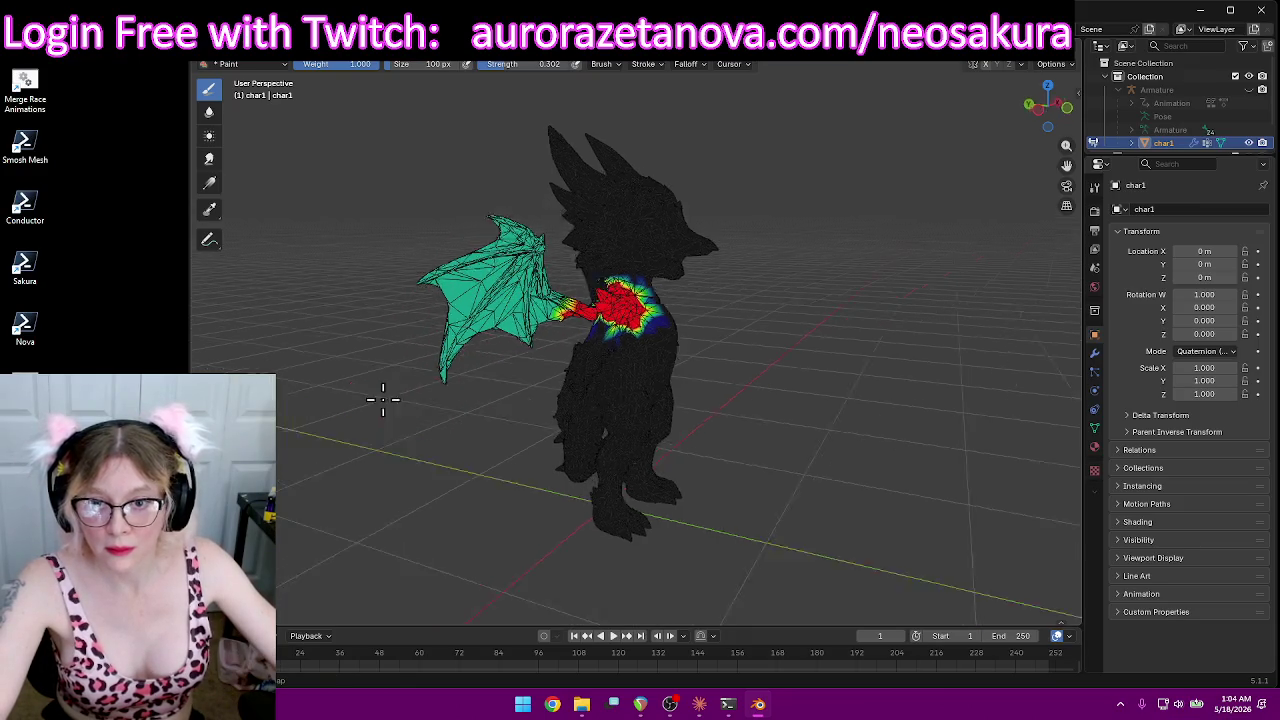
scroll(737, 393, up, 5)
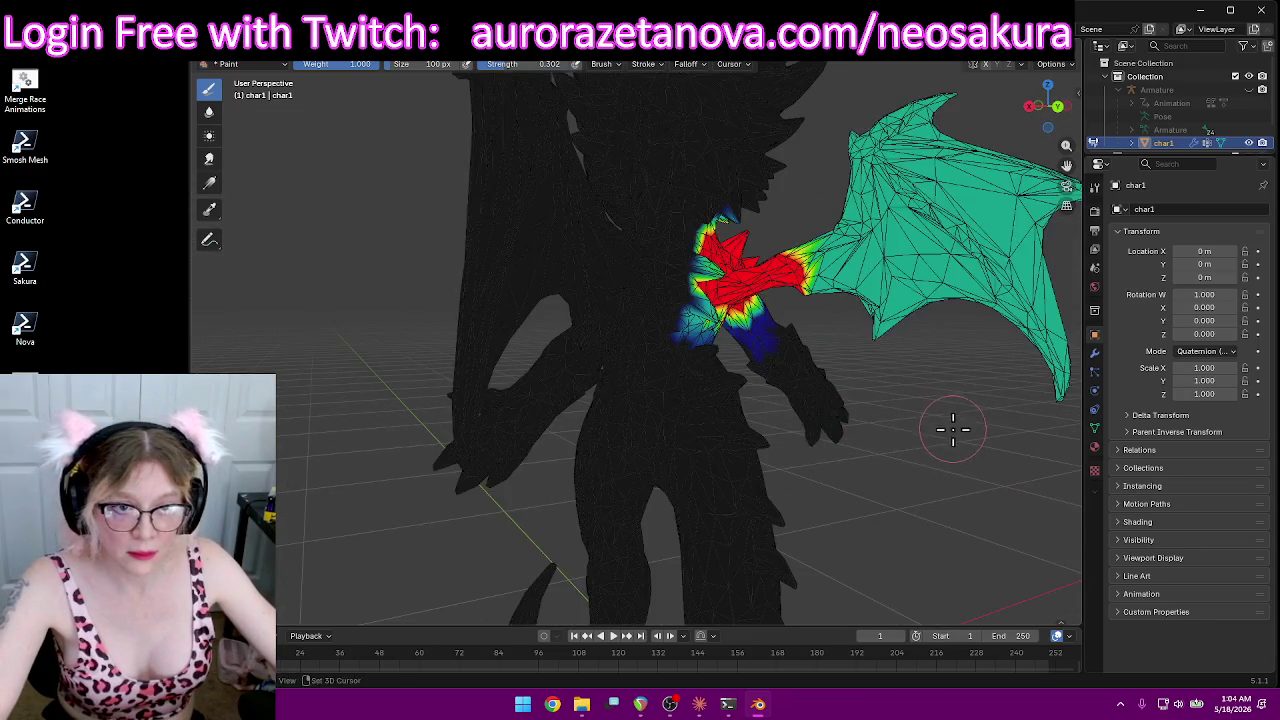
middle_drag(951, 429, 654, 531)
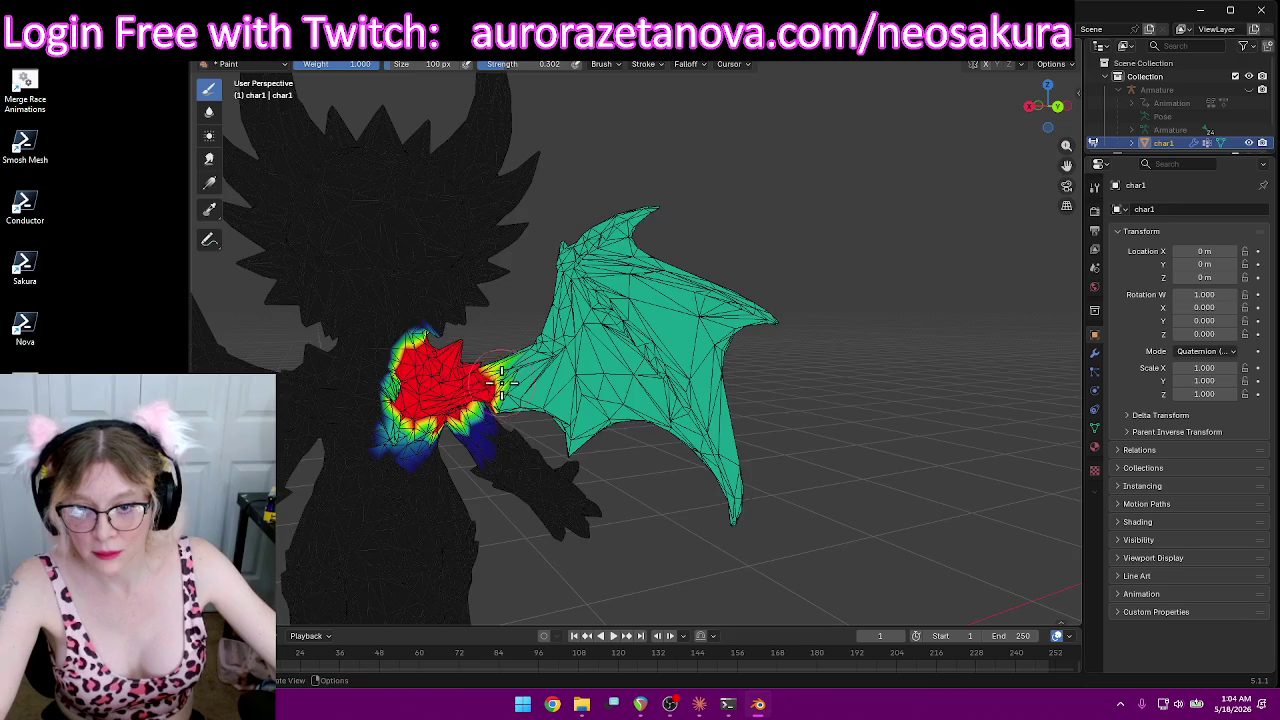
middle_drag(495, 345, 523, 355)
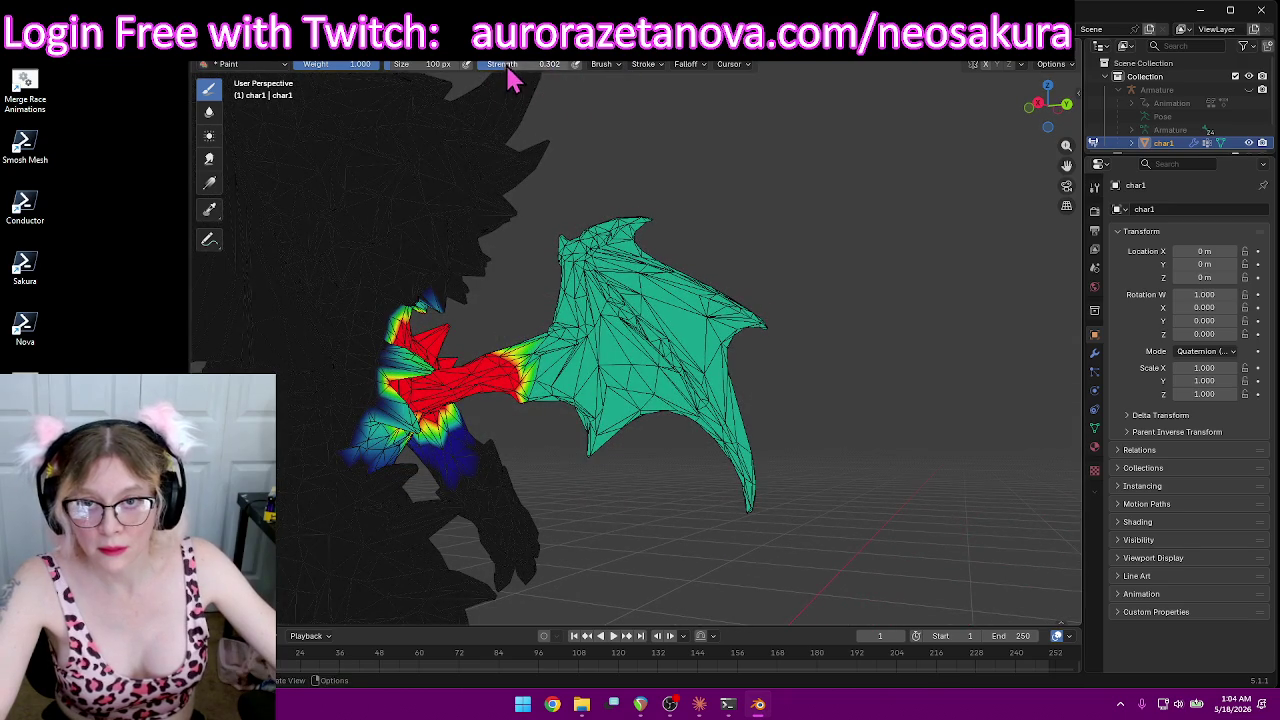
scroll(506, 352, up, 3)
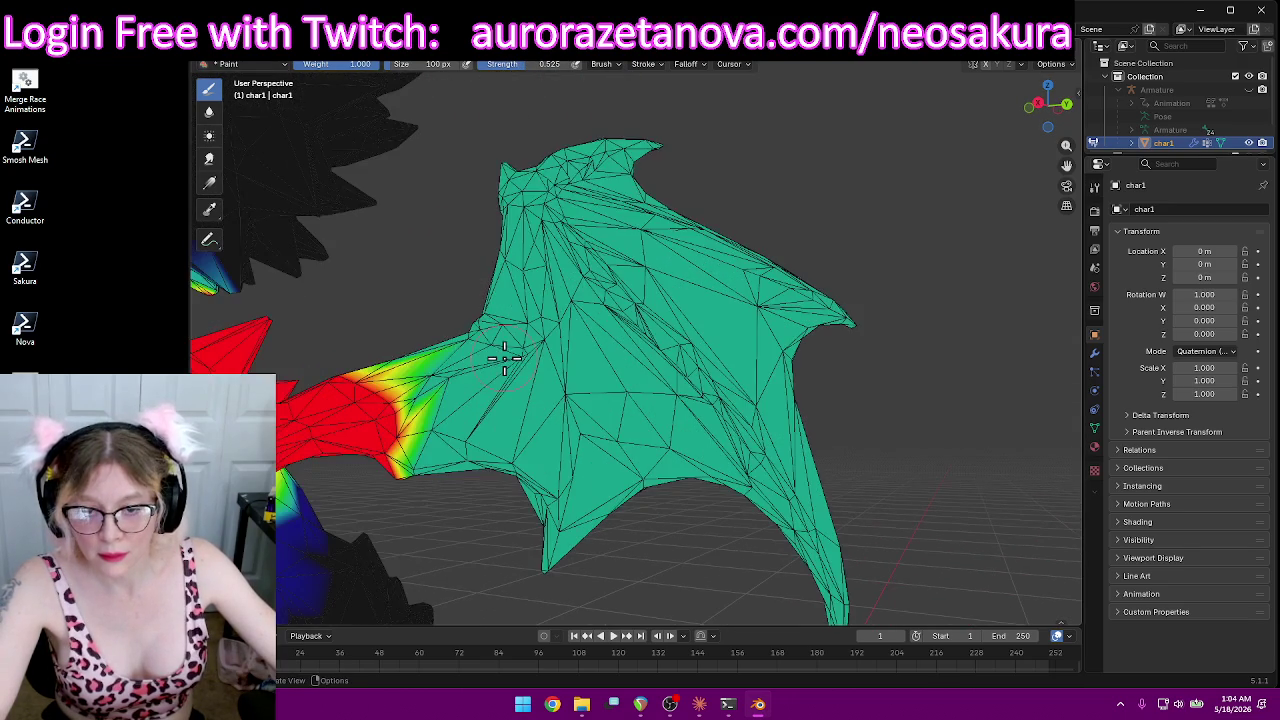
drag(381, 385, 702, 152)
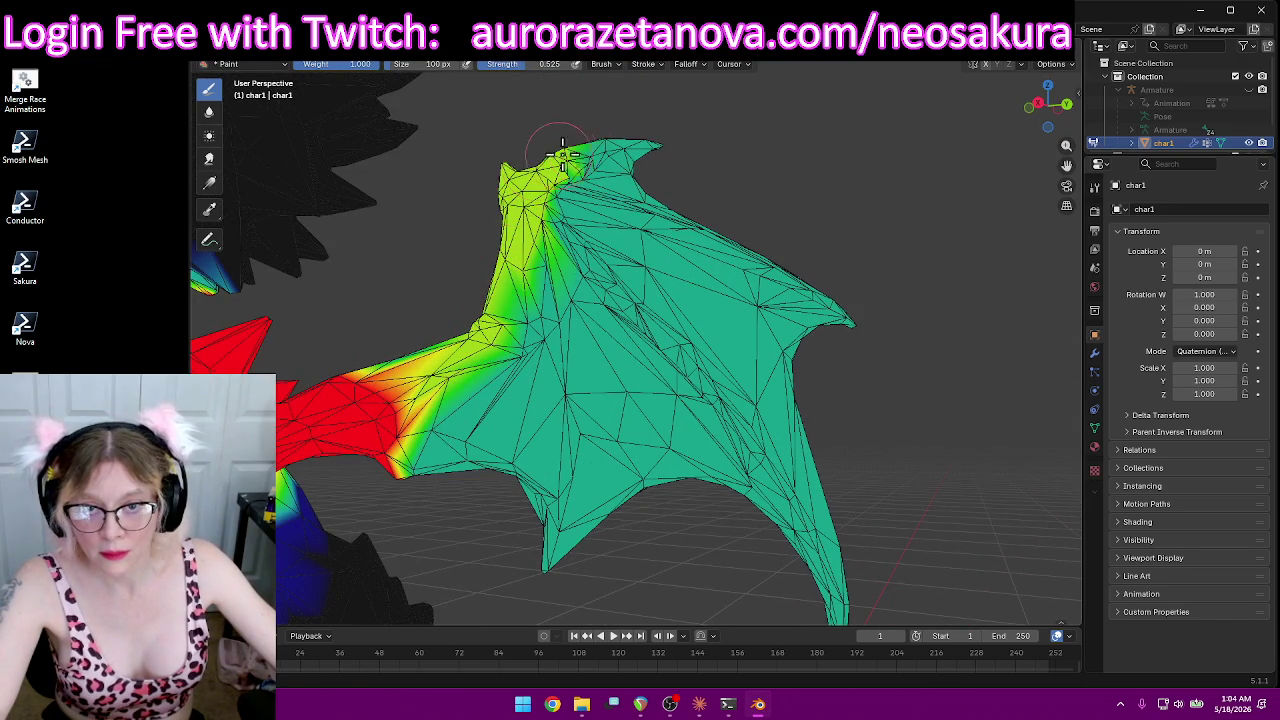
drag(556, 202, 845, 318)
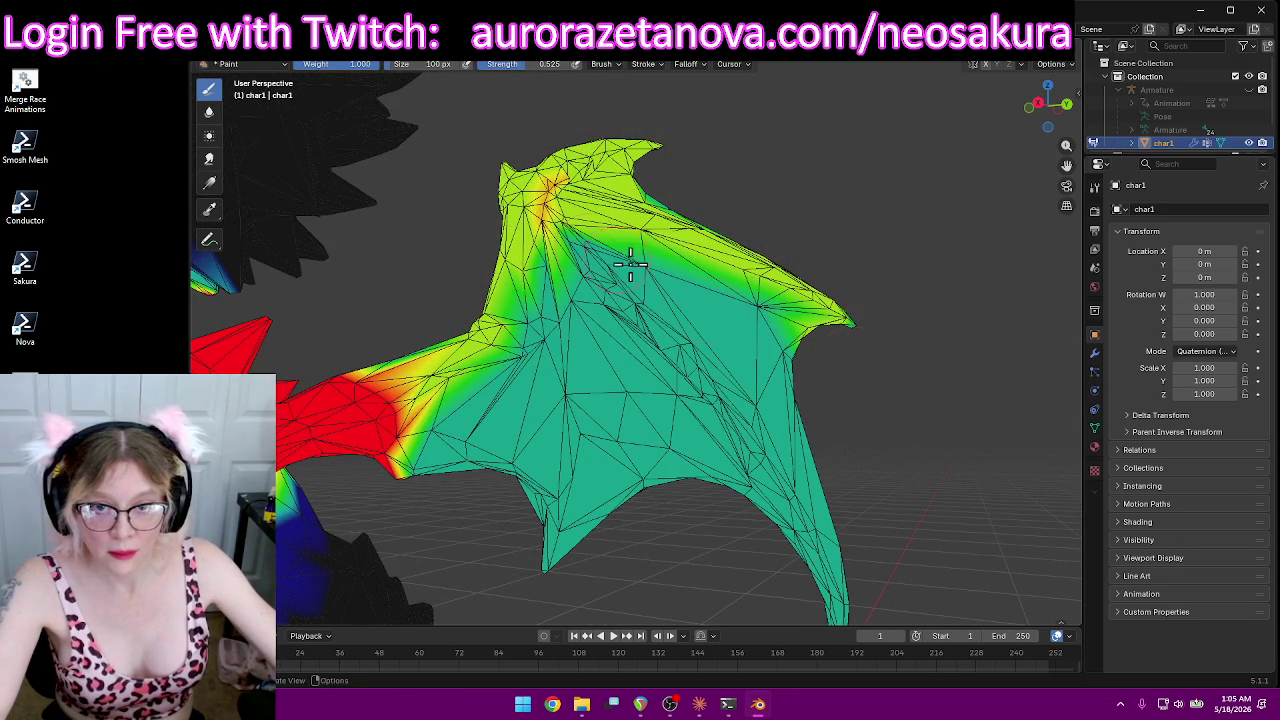
drag(534, 190, 634, 303)
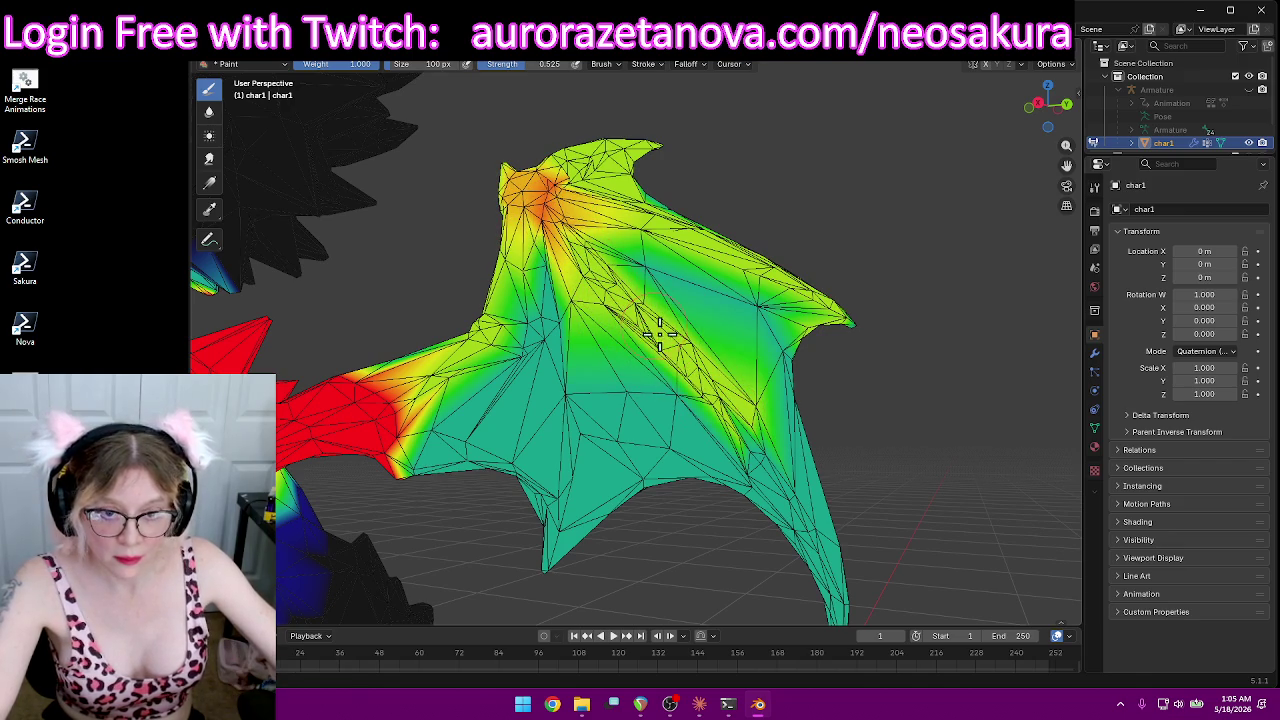
Step: Paint weight down the wing's right edge to the tip and streak it up the wing centre
drag(726, 410, 835, 612)
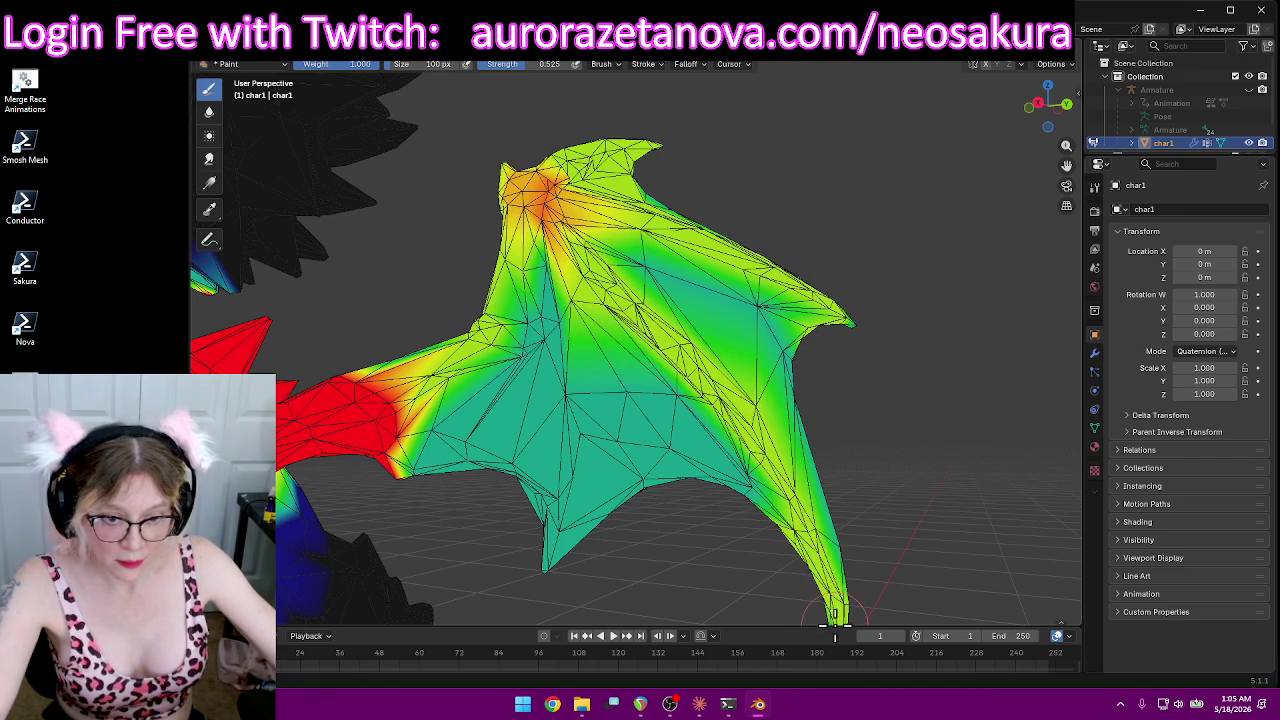
drag(792, 497, 745, 450)
mouse_move(562, 515)
mouse_down()
mouse_move(549, 562)
mouse_move(566, 355)
mouse_move(556, 320)
mouse_up()
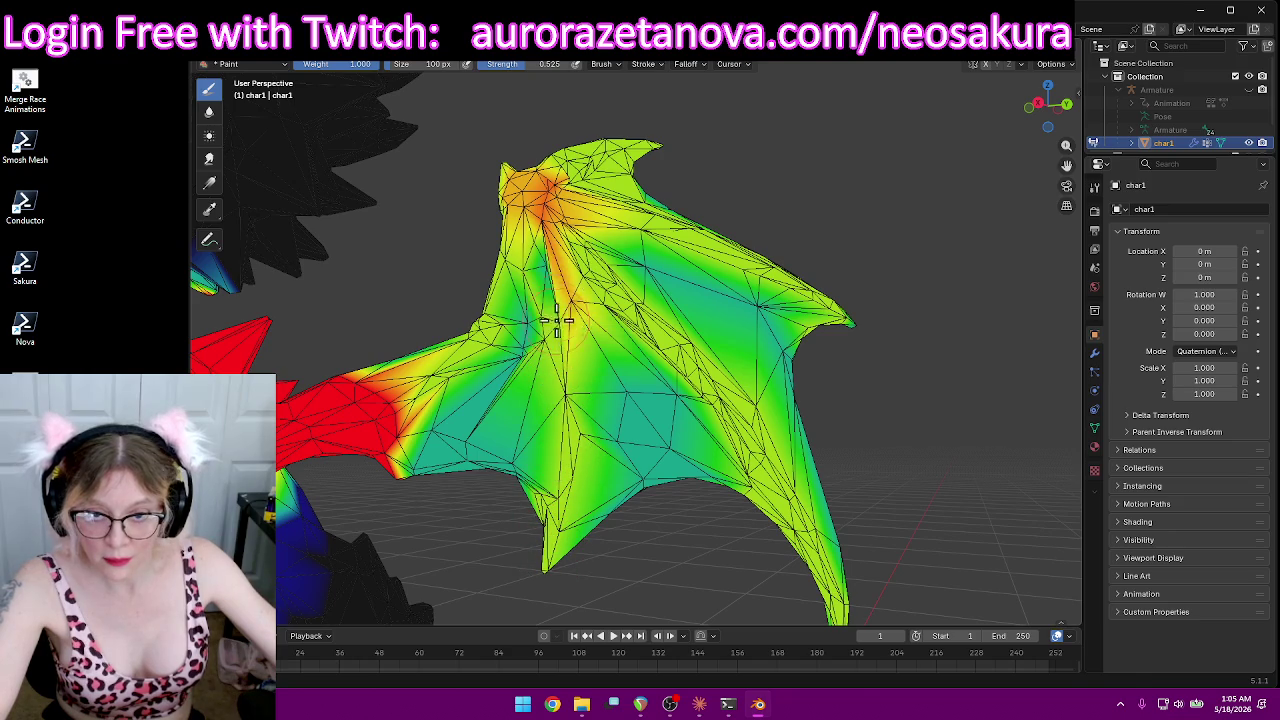
drag(546, 268, 558, 352)
drag(554, 562, 560, 330)
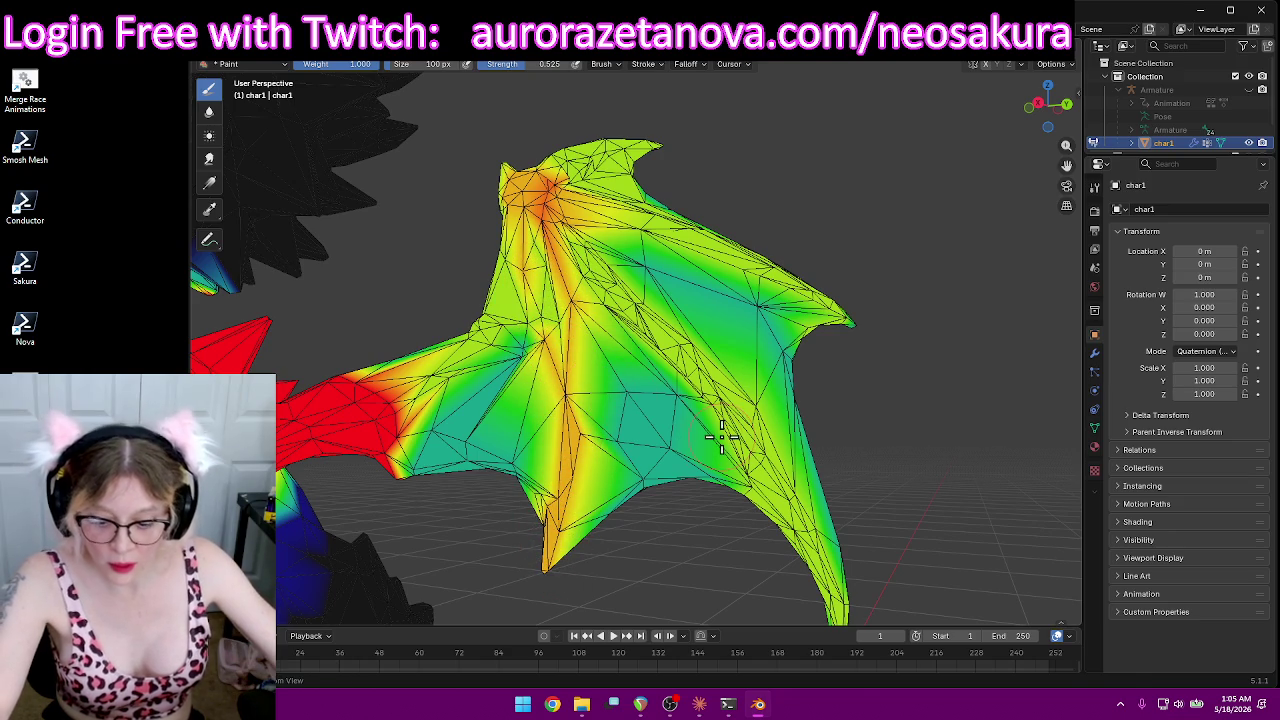
Step: Strengthen weight along the upper wing spar from the other side, then inspect the graded wing
mouse_move(977, 309)
middle_down()
mouse_move(655, 325)
mouse_move(763, 225)
middle_up()
mouse_move(728, 207)
mouse_down()
mouse_move(700, 160)
mouse_move(690, 181)
mouse_up()
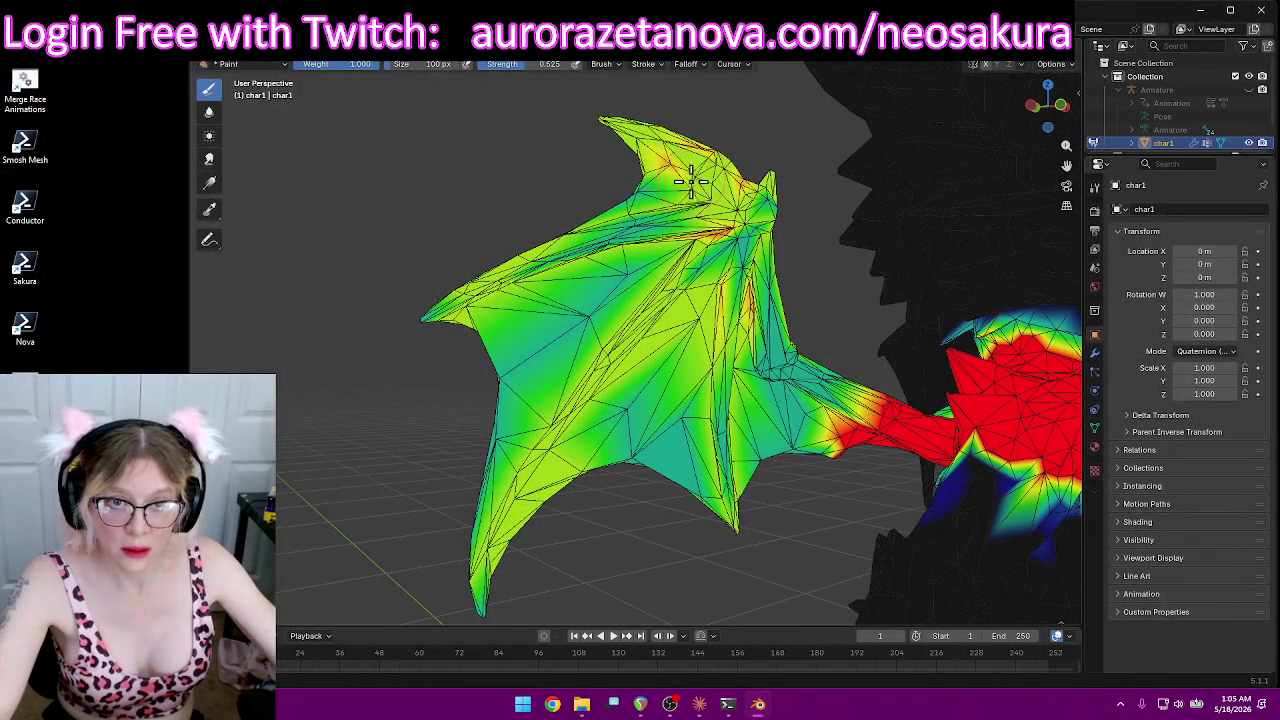
drag(752, 213, 711, 260)
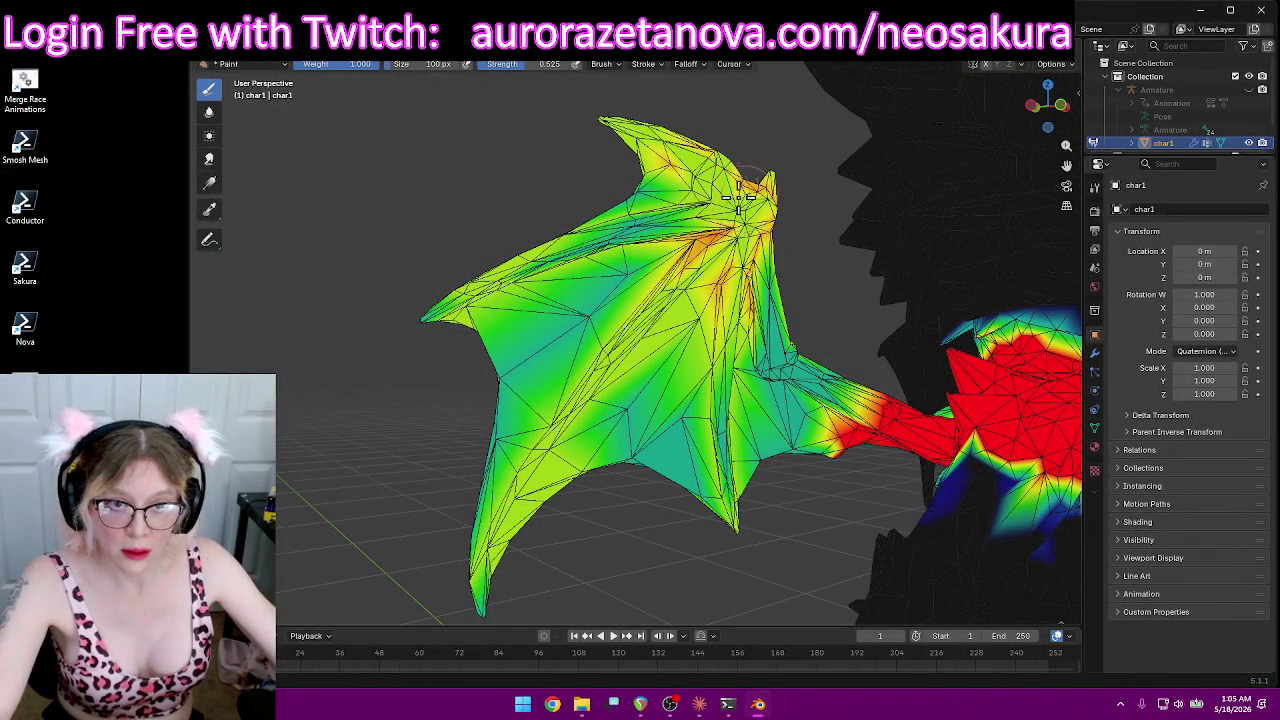
mouse_move(843, 271)
middle_down()
mouse_move(814, 251)
mouse_move(877, 266)
mouse_move(648, 225)
middle_up()
scroll(648, 225, up, 1)
scroll(648, 225, up, 1)
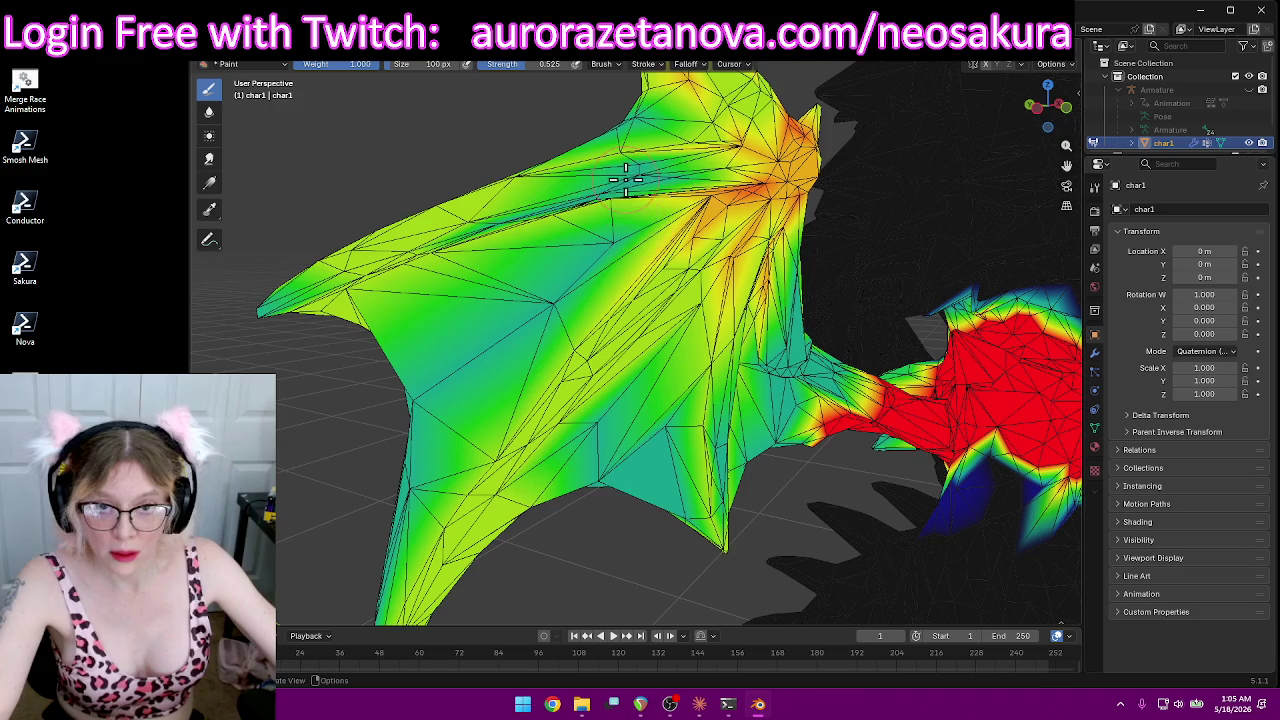
mouse_move(676, 185)
middle_down()
mouse_move(651, 235)
mouse_move(728, 305)
mouse_move(748, 362)
middle_up()
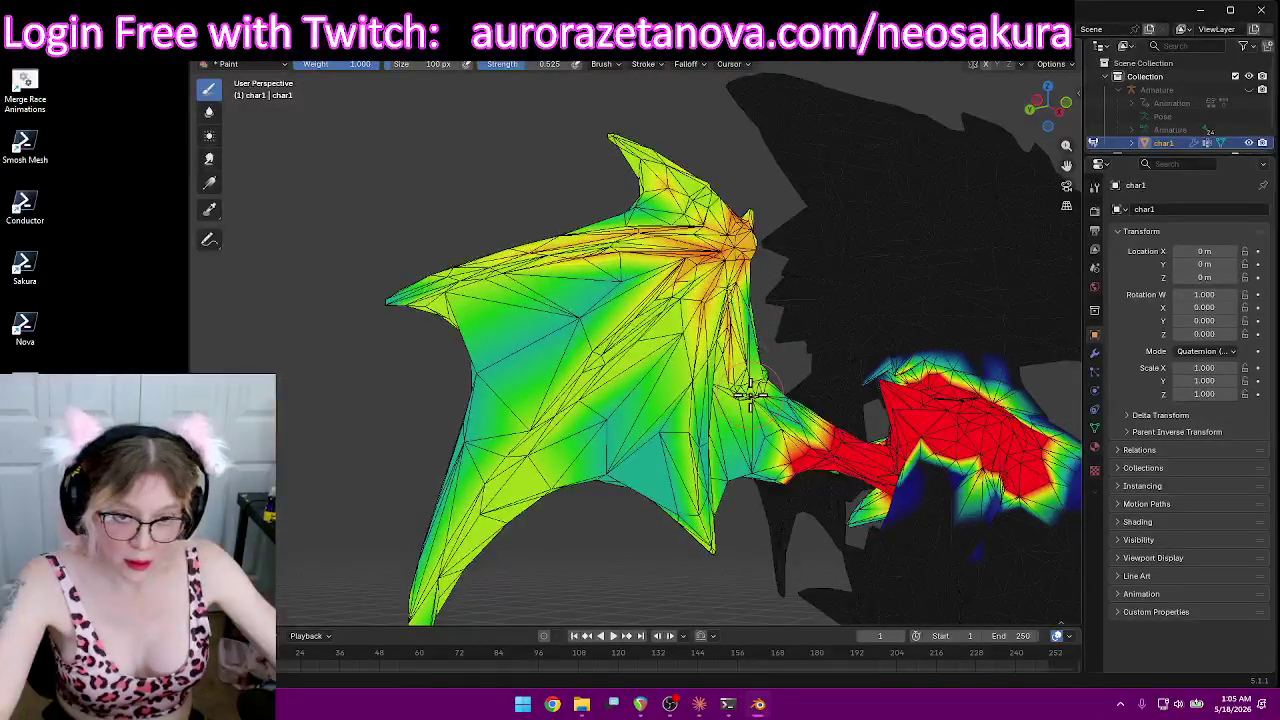
middle_drag(753, 314, 734, 267)
mouse_move(795, 323)
middle_down()
mouse_move(851, 357)
mouse_move(955, 318)
middle_up()
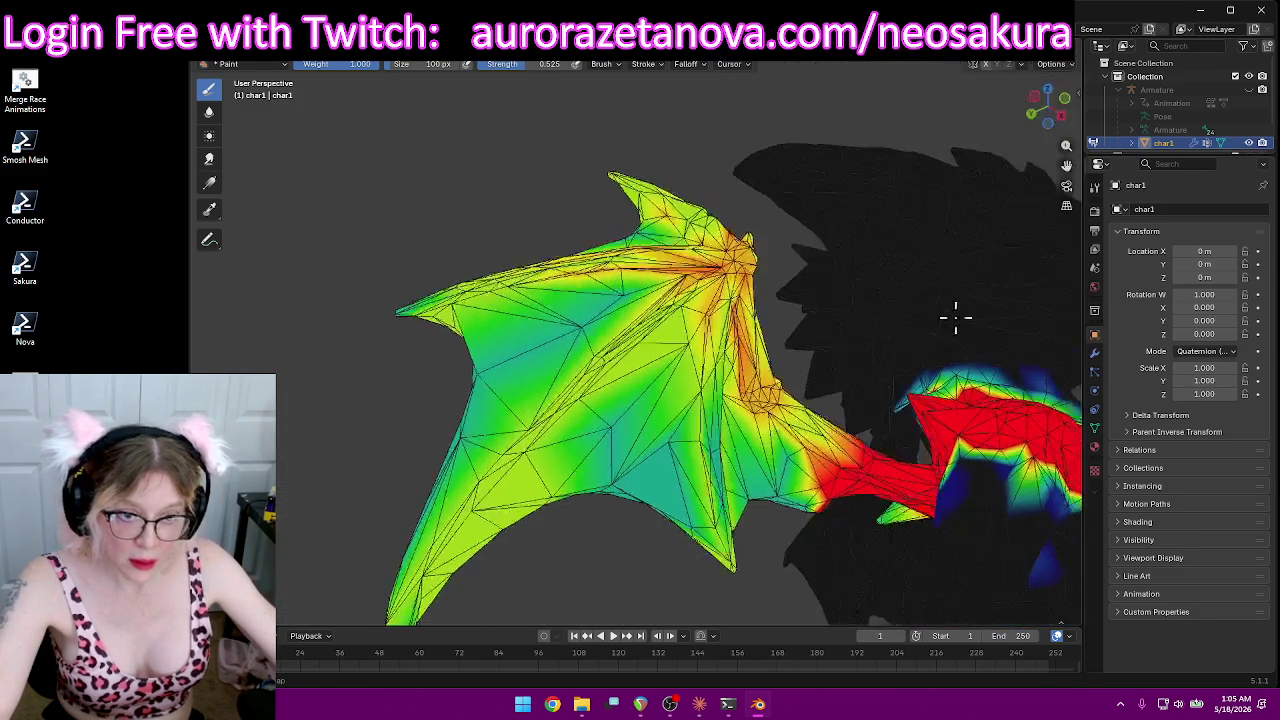
middle_drag(810, 426, 790, 462)
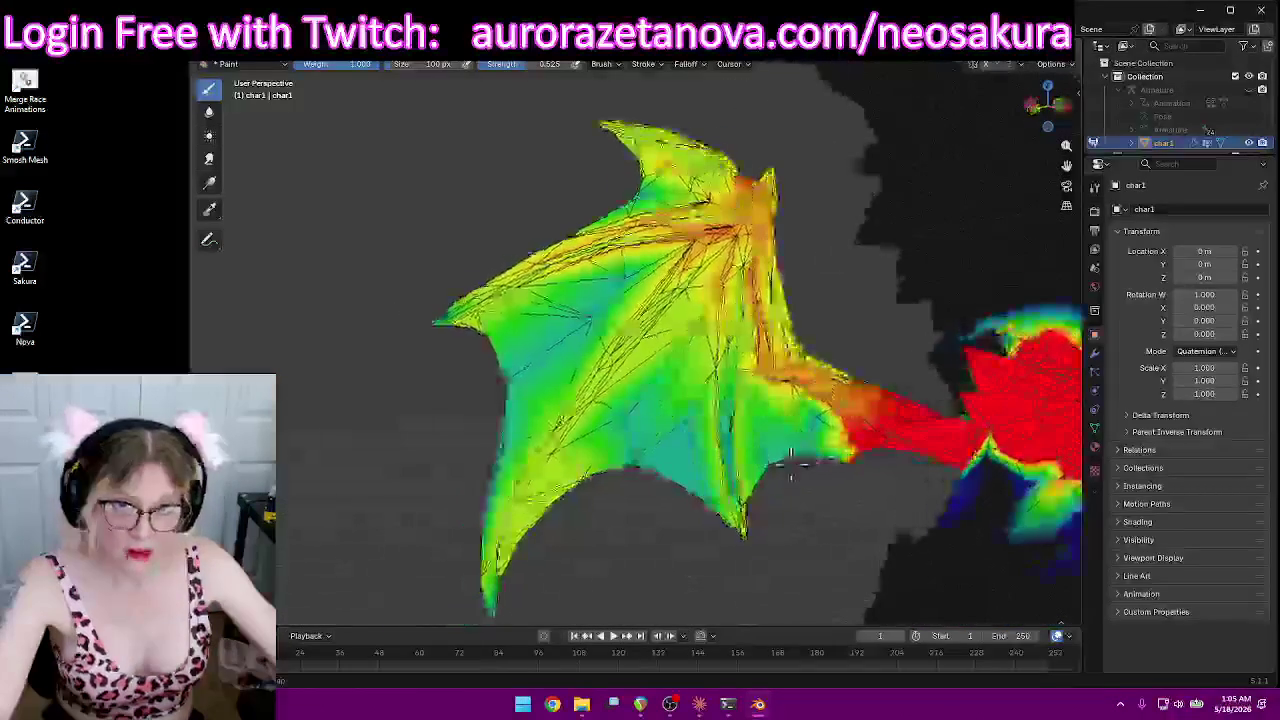
scroll(790, 470, down, 5)
middle_drag(920, 491, 309, 467)
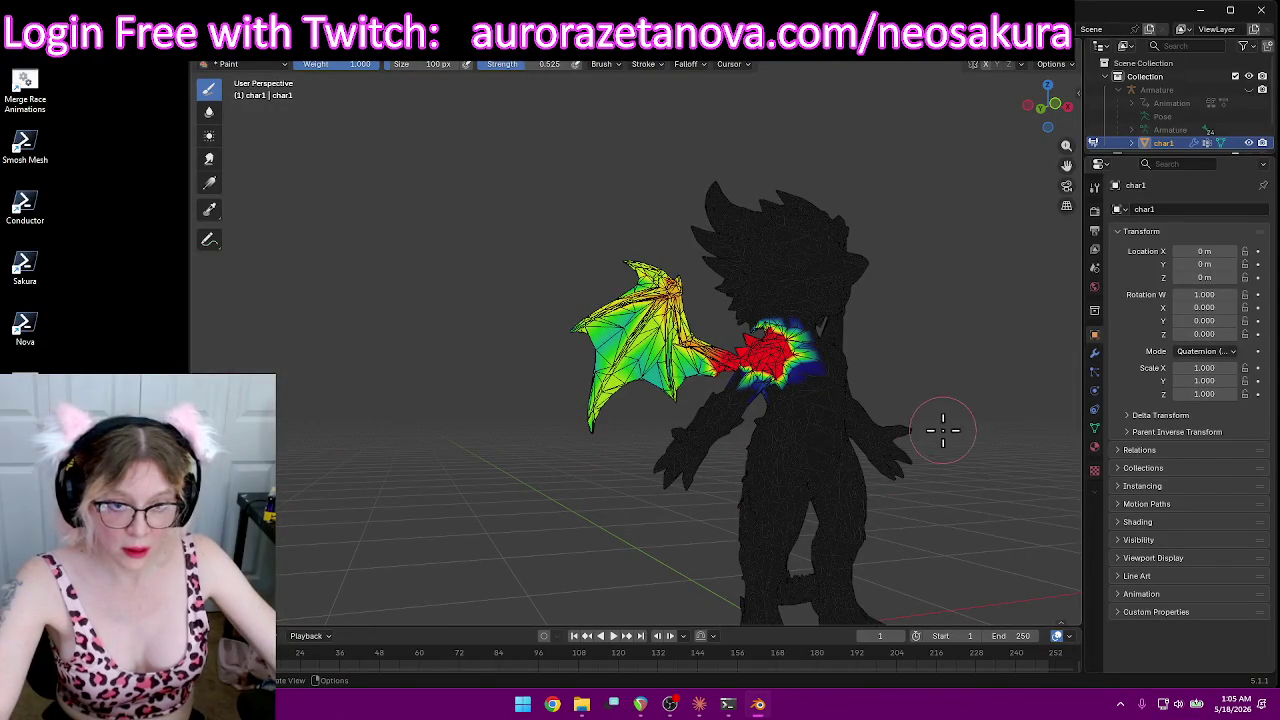
scroll(872, 290, up, 5)
Step: Remove stray RightShoulder weight near the chest, seen from around the neck
middle_drag(1046, 257, 659, 251)
scroll(659, 251, up, 4)
mouse_move(571, 223)
middle_down()
mouse_move(617, 220)
mouse_move(600, 240)
middle_up()
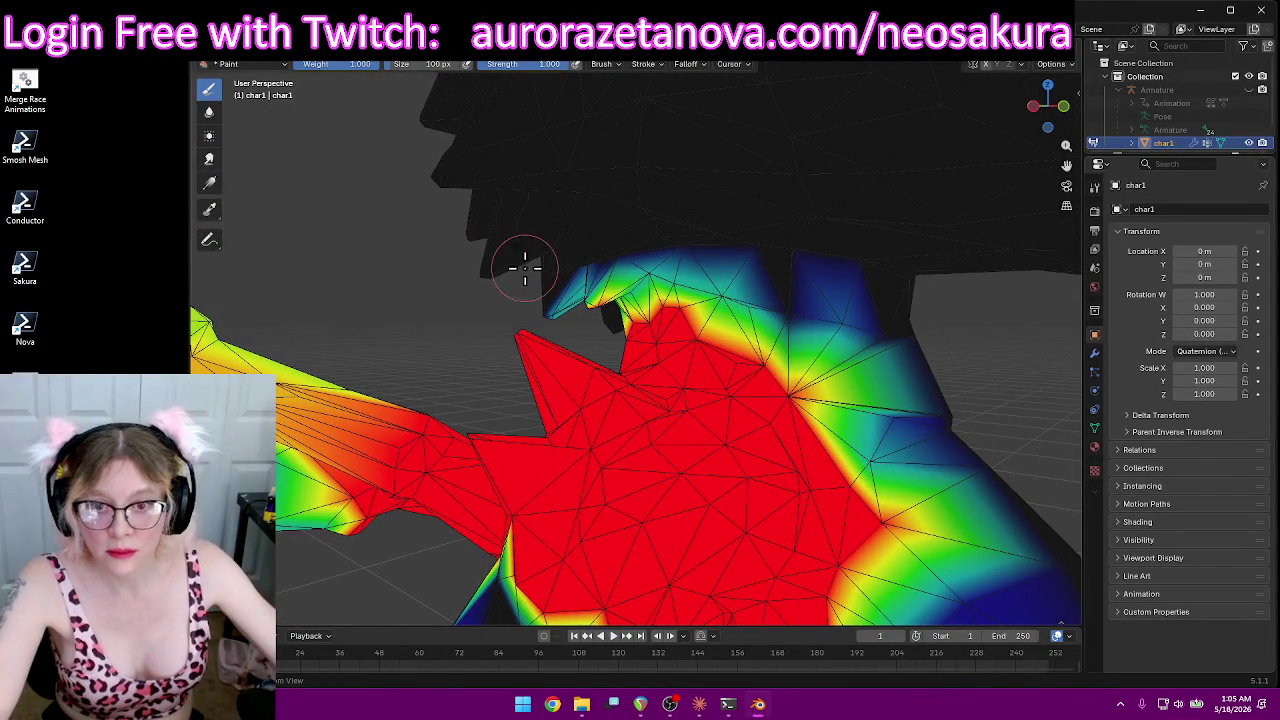
mouse_move(620, 270)
middle_down()
mouse_move(674, 223)
mouse_move(674, 240)
middle_up()
mouse_move(809, 180)
middle_down()
mouse_move(829, 163)
mouse_move(789, 189)
mouse_move(857, 164)
mouse_move(778, 256)
middle_up()
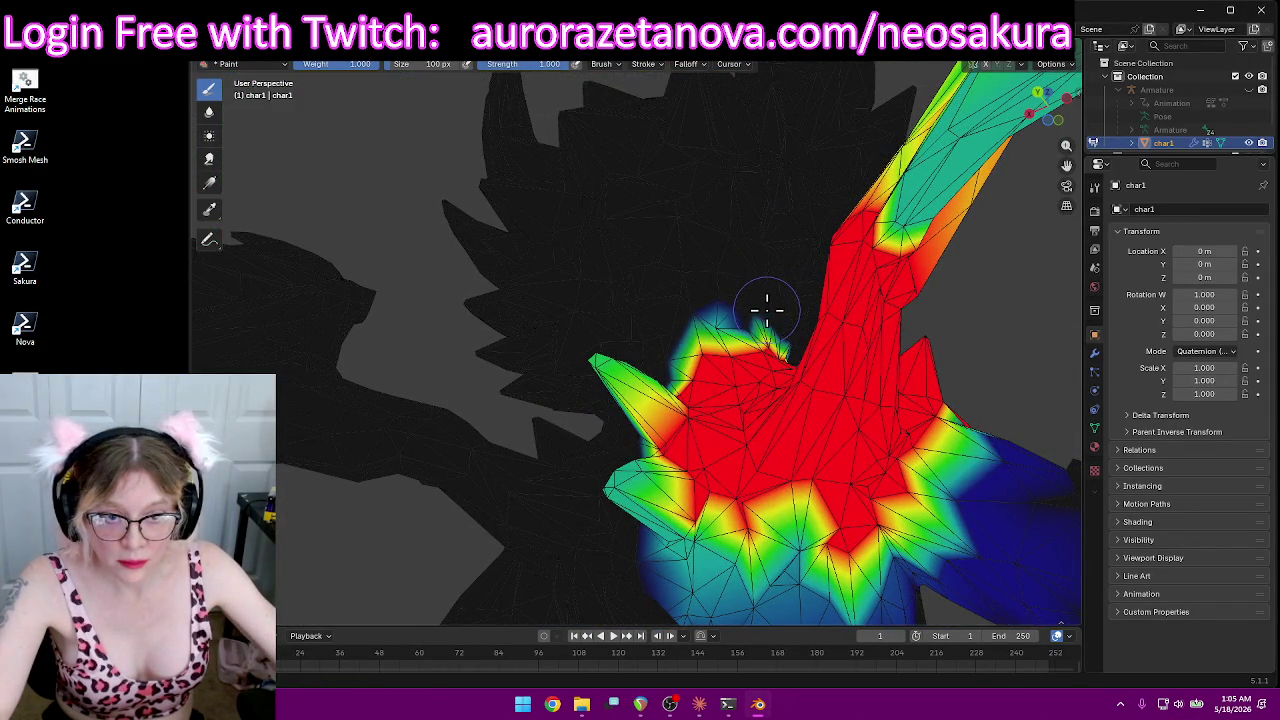
mouse_move(717, 314)
middle_down()
mouse_move(700, 277)
mouse_move(603, 277)
mouse_move(574, 306)
mouse_move(516, 310)
mouse_move(628, 314)
mouse_move(708, 386)
mouse_move(690, 410)
middle_up()
scroll(628, 314, down, 5)
ctrl+drag(690, 410, 690, 403)
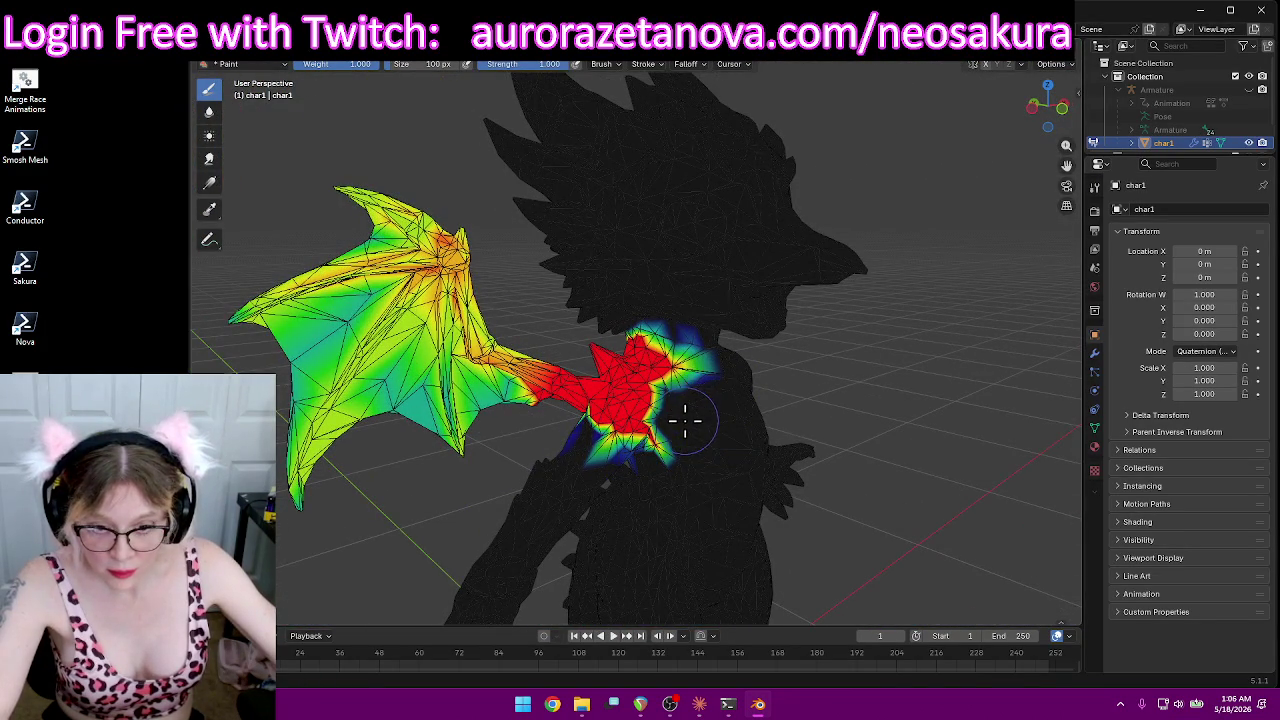
Step: Clear weight right of the red chest region and reduce it at the region's edge
scroll(685, 420, up, 2)
scroll(731, 423, up, 3)
mouse_move(731, 423)
middle_down()
mouse_move(765, 437)
mouse_move(823, 423)
mouse_move(863, 380)
mouse_move(909, 409)
middle_up()
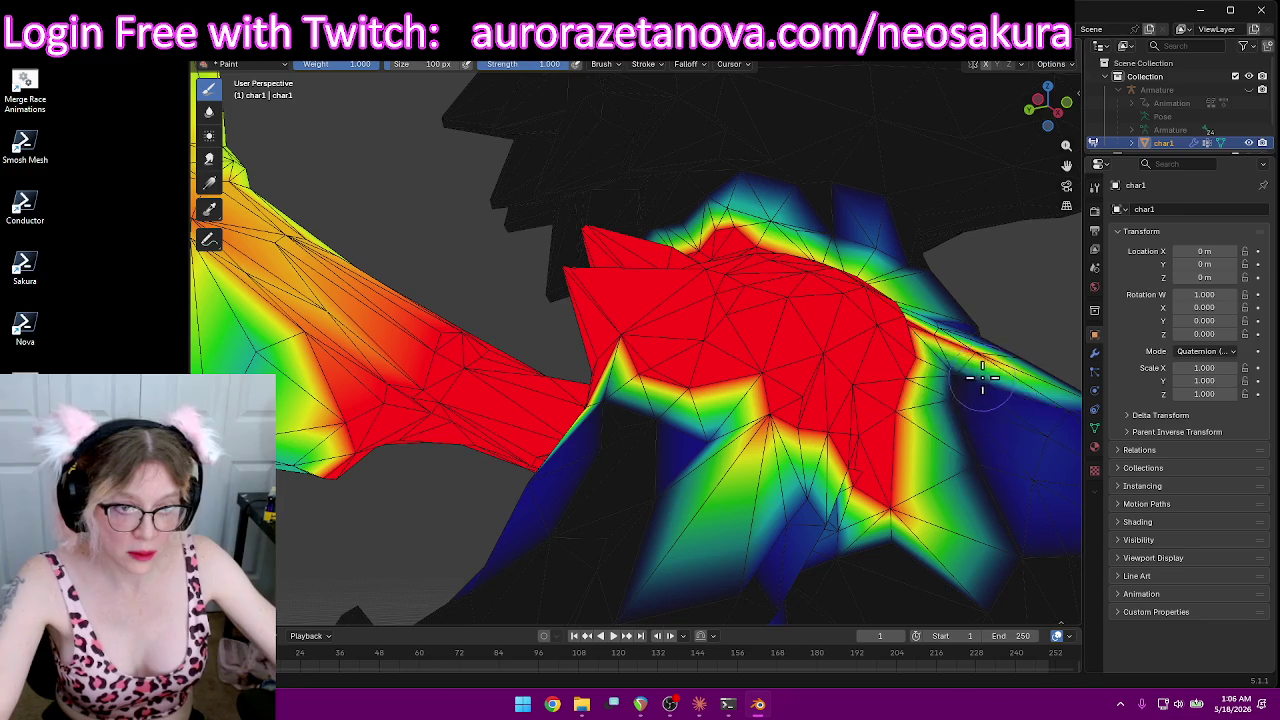
middle_drag(977, 377, 988, 354)
drag(810, 469, 802, 461)
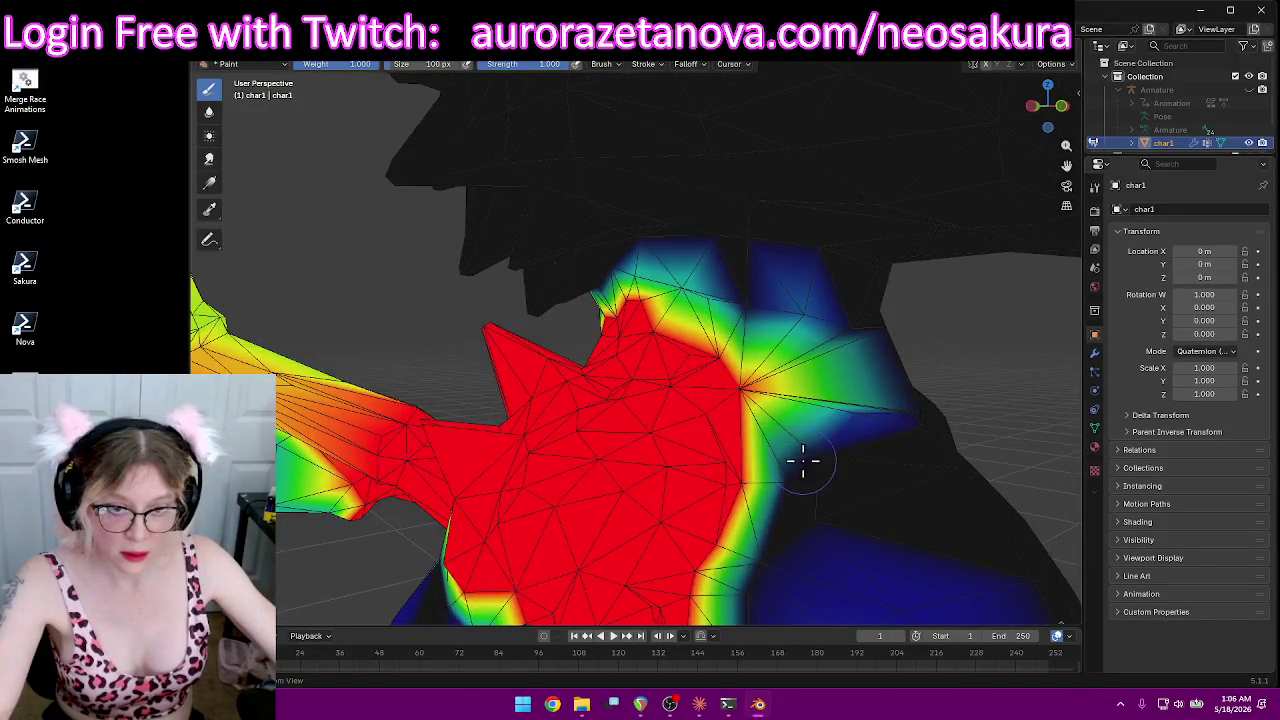
middle_drag(860, 420, 903, 402)
drag(745, 310, 686, 300)
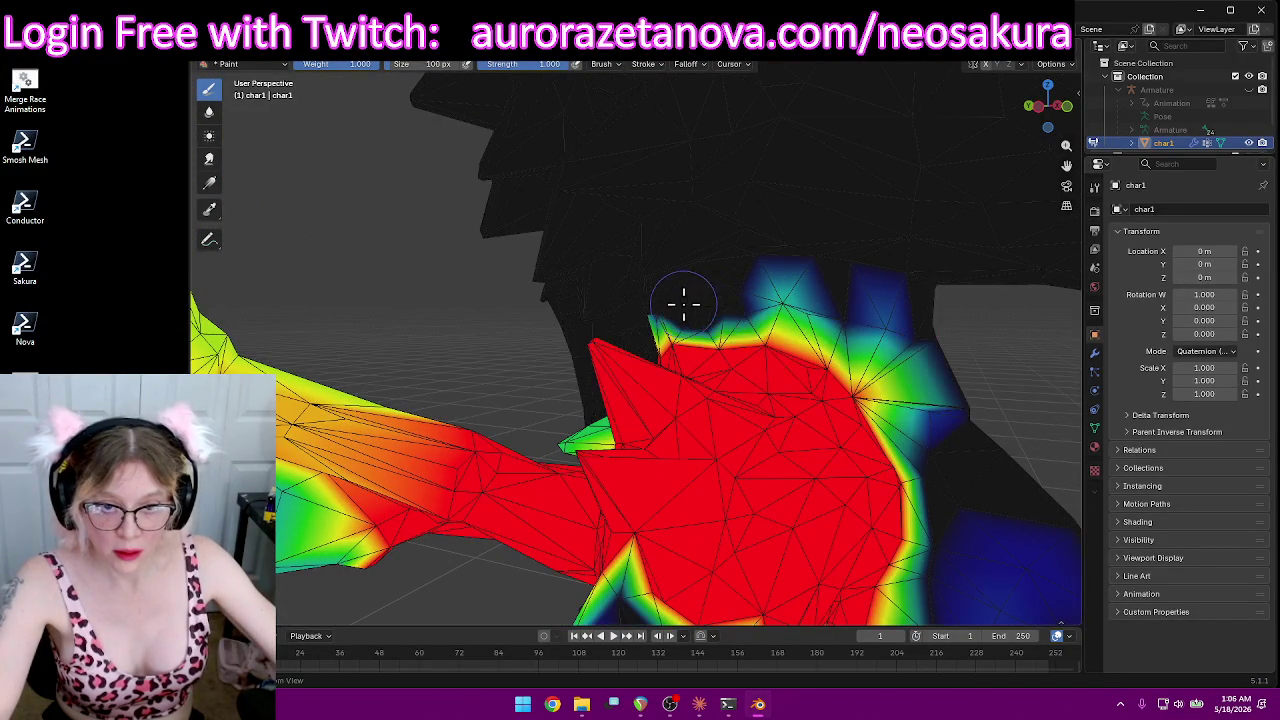
mouse_move(686, 300)
middle_down()
mouse_move(986, 309)
mouse_move(1043, 298)
mouse_move(991, 234)
mouse_move(889, 297)
mouse_move(752, 309)
middle_up()
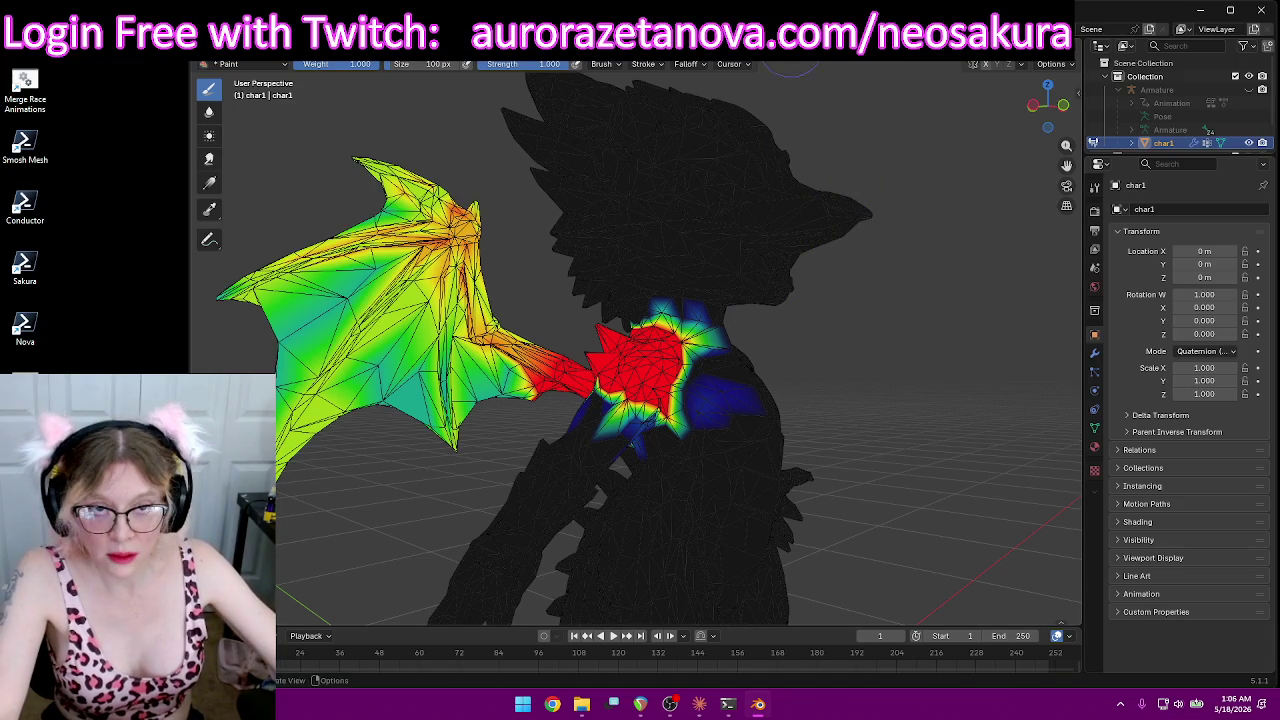
Step: Select the RightArm vertex group and view its arm and wing weights
click(655, 62)
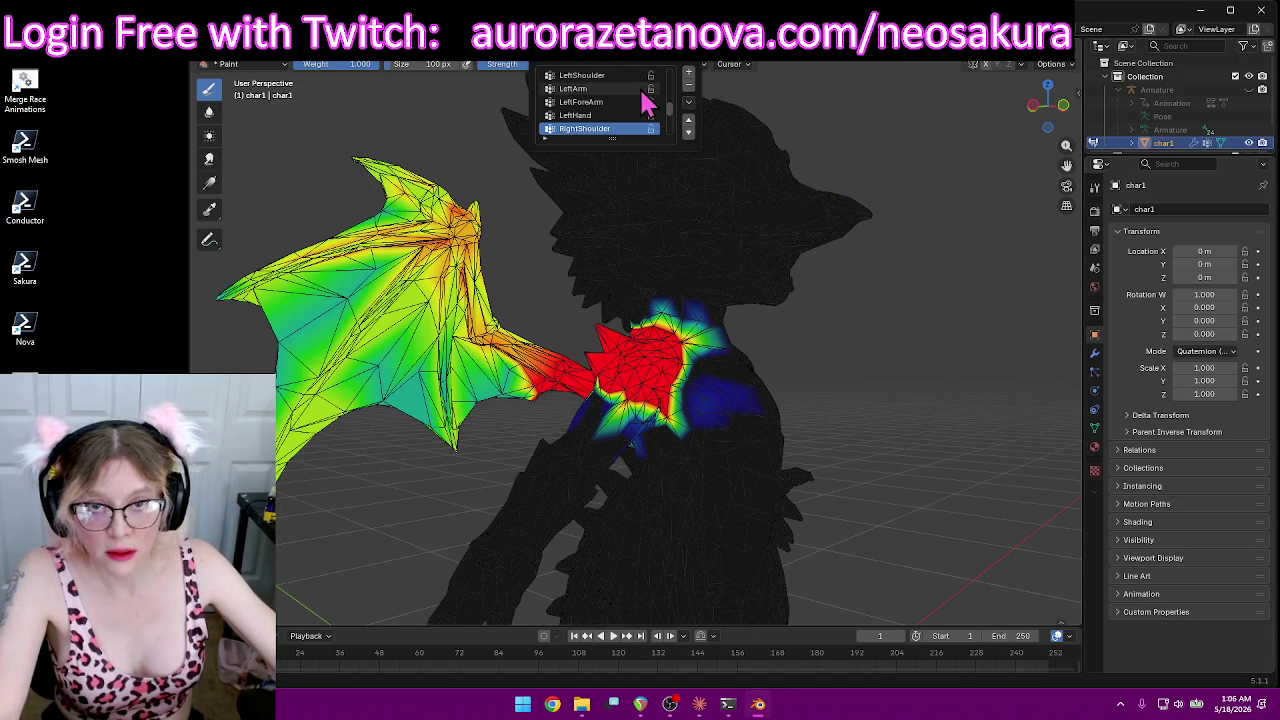
click(580, 129)
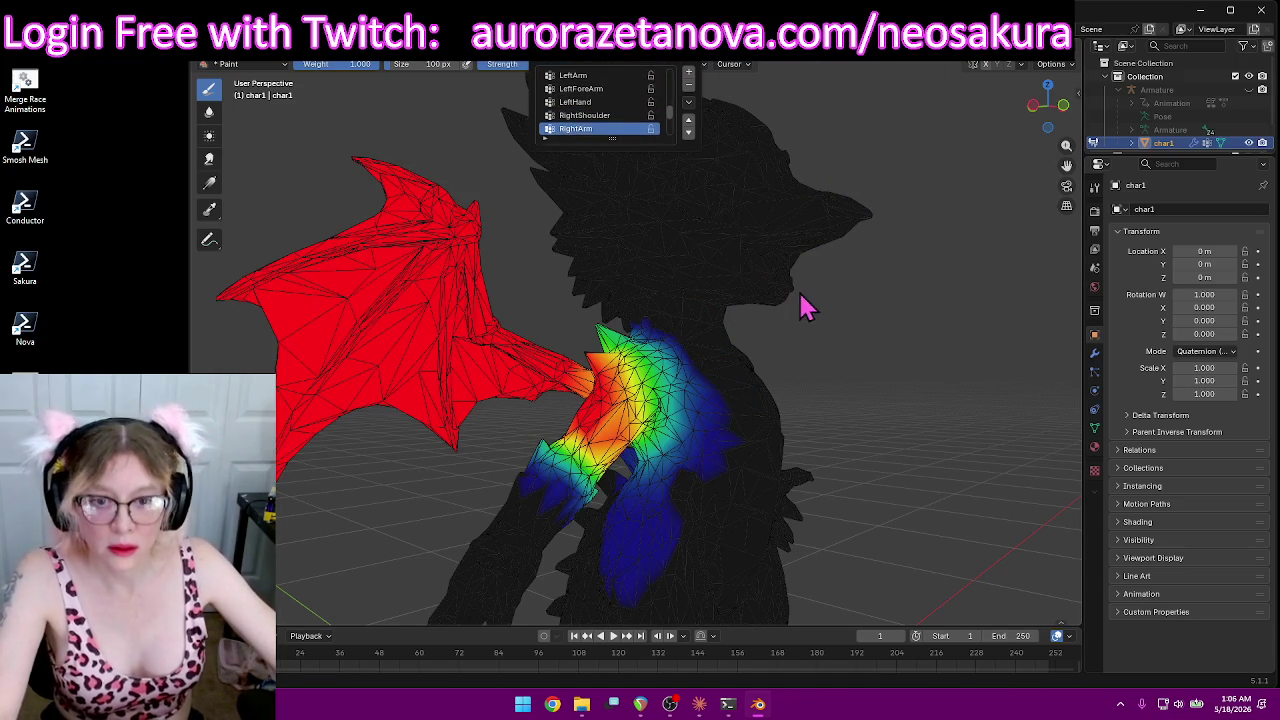
mouse_move(748, 277)
middle_down()
mouse_move(660, 282)
mouse_move(672, 276)
middle_up()
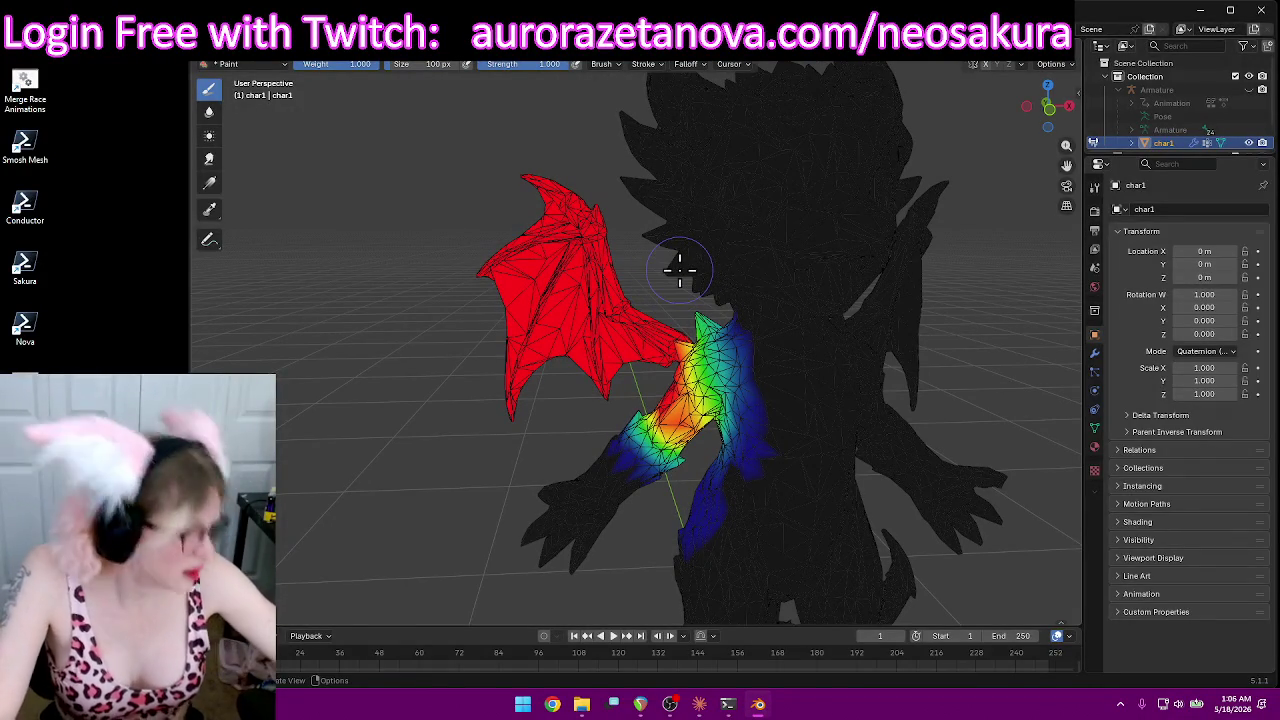
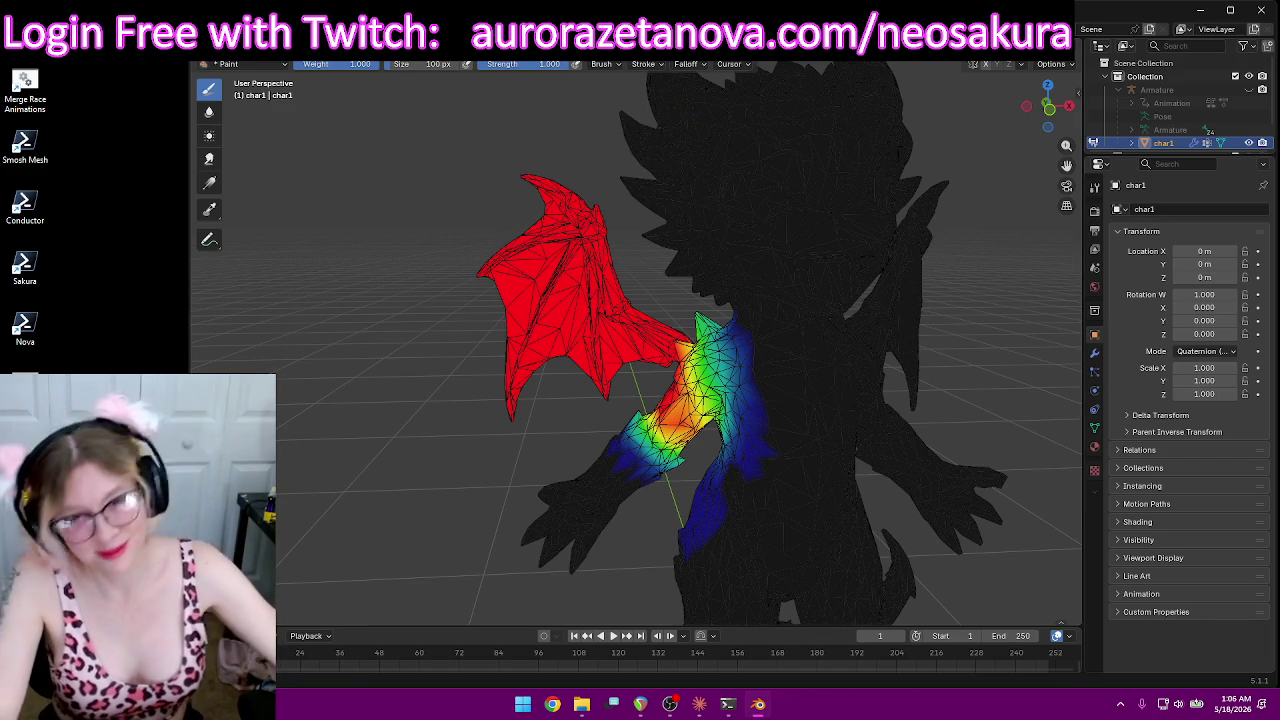
Step: Paint weight 0 over the dragon's wing and the spikes at its base to remove arm influence
mouse_move(612, 133)
ctrl+mouse_down()
mouse_move(492, 350)
mouse_move(511, 389)
mouse_move(608, 286)
ctrl+mouse_up()
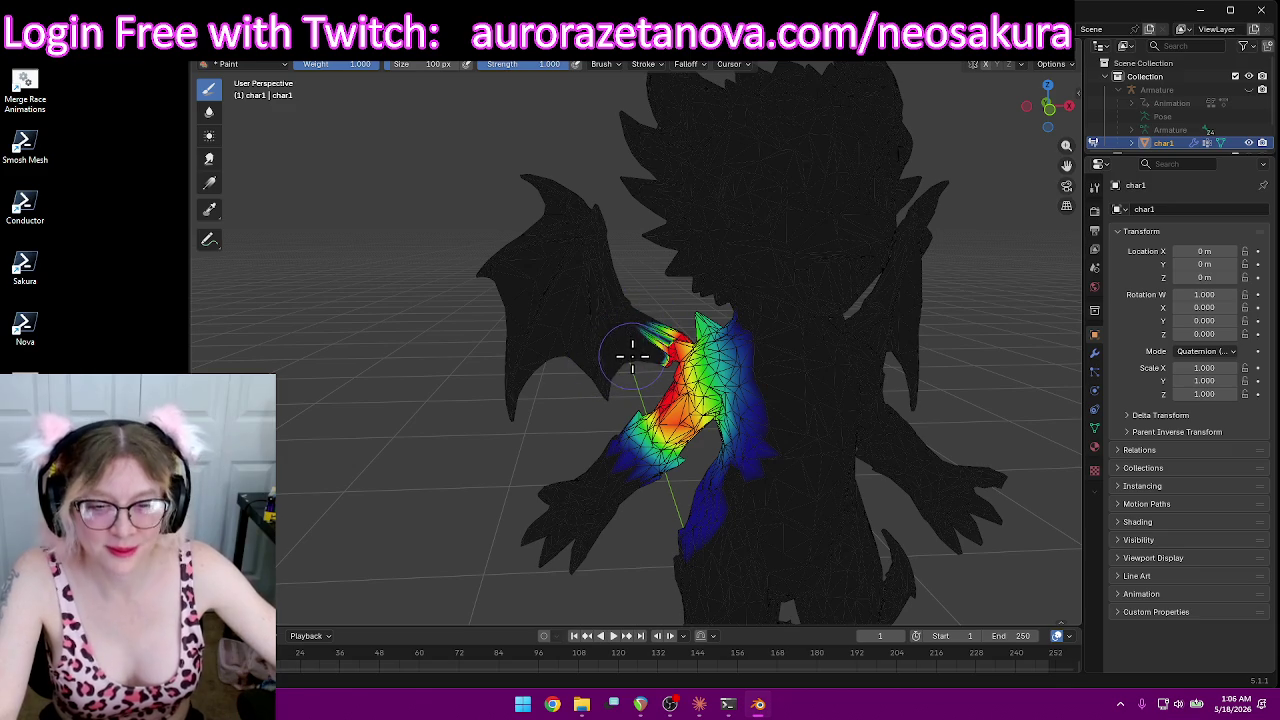
mouse_move(645, 295)
middle_down()
mouse_move(577, 300)
mouse_move(620, 314)
mouse_move(592, 320)
middle_up()
scroll(612, 320, up, 2)
scroll(614, 322, up, 2)
scroll(617, 332, up, 2)
drag(679, 318, 662, 366)
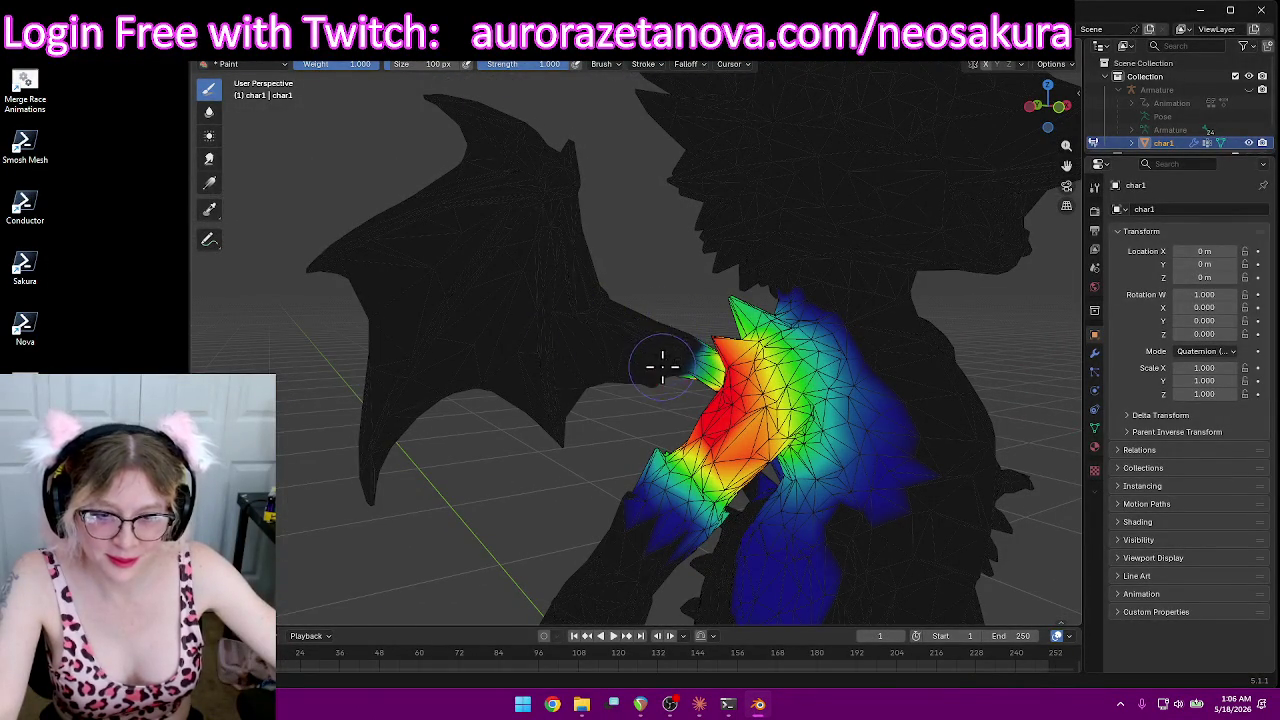
Step: Erase stray arm weight from the torso and the blue patch beside the shoulder
mouse_move(617, 385)
middle_down()
mouse_move(662, 338)
mouse_move(709, 340)
middle_up()
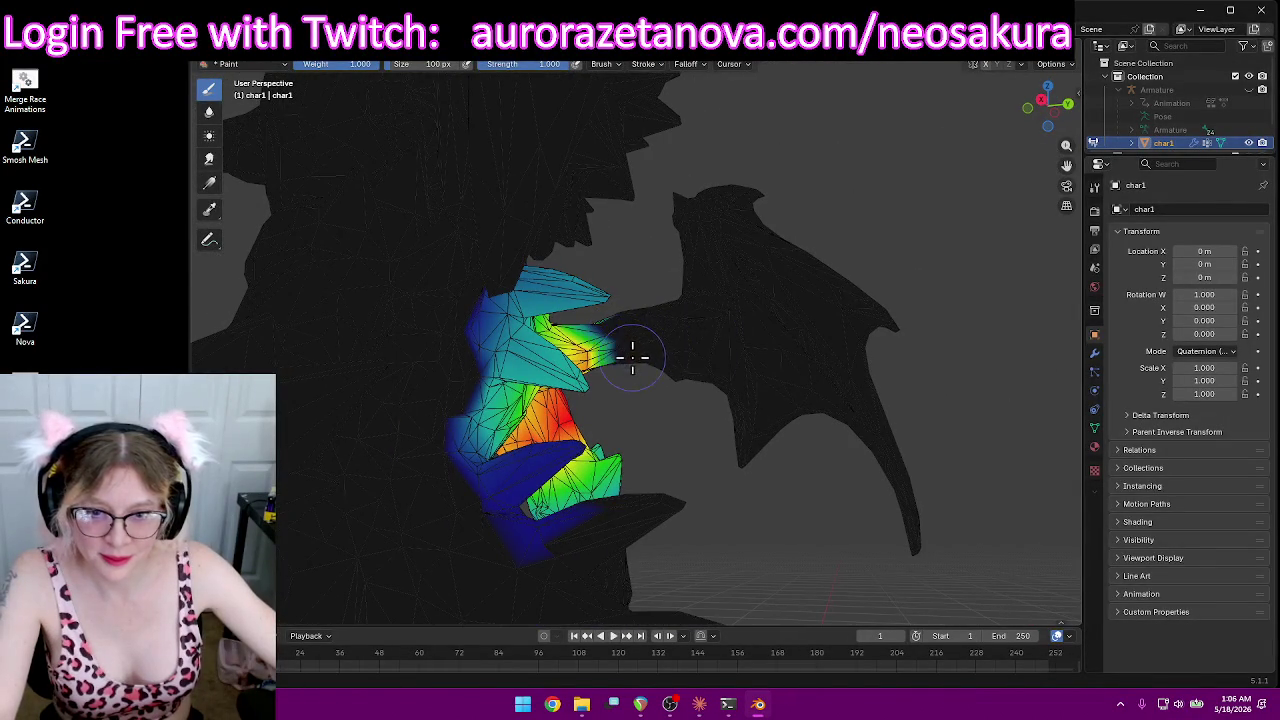
middle_drag(632, 357, 511, 571)
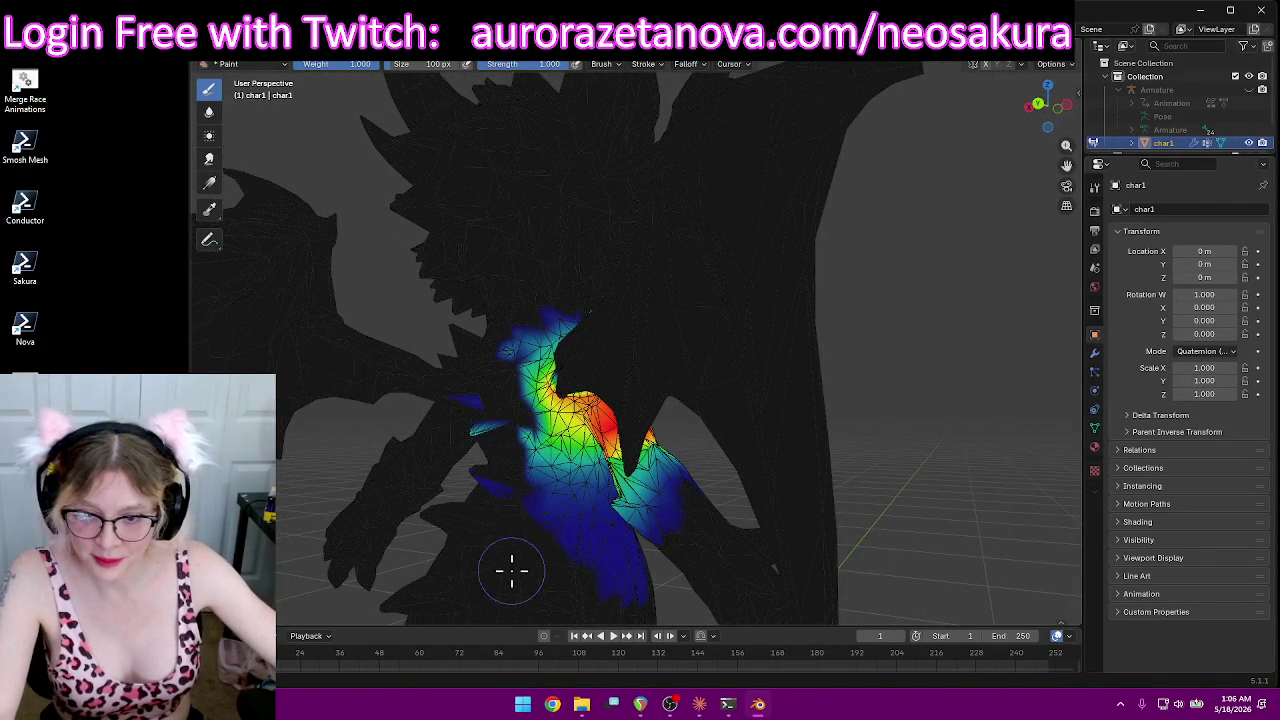
middle_drag(490, 555, 561, 568)
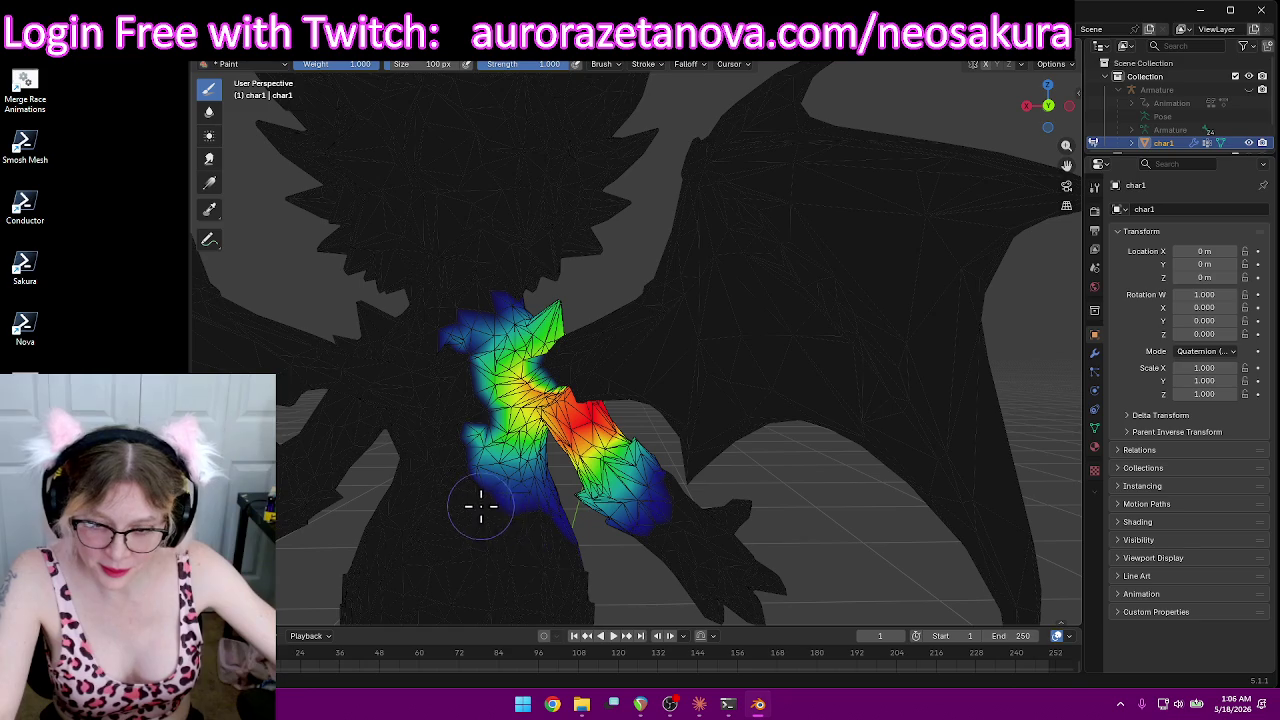
mouse_move(509, 490)
mouse_down()
mouse_move(457, 429)
mouse_move(505, 458)
mouse_move(503, 433)
mouse_up()
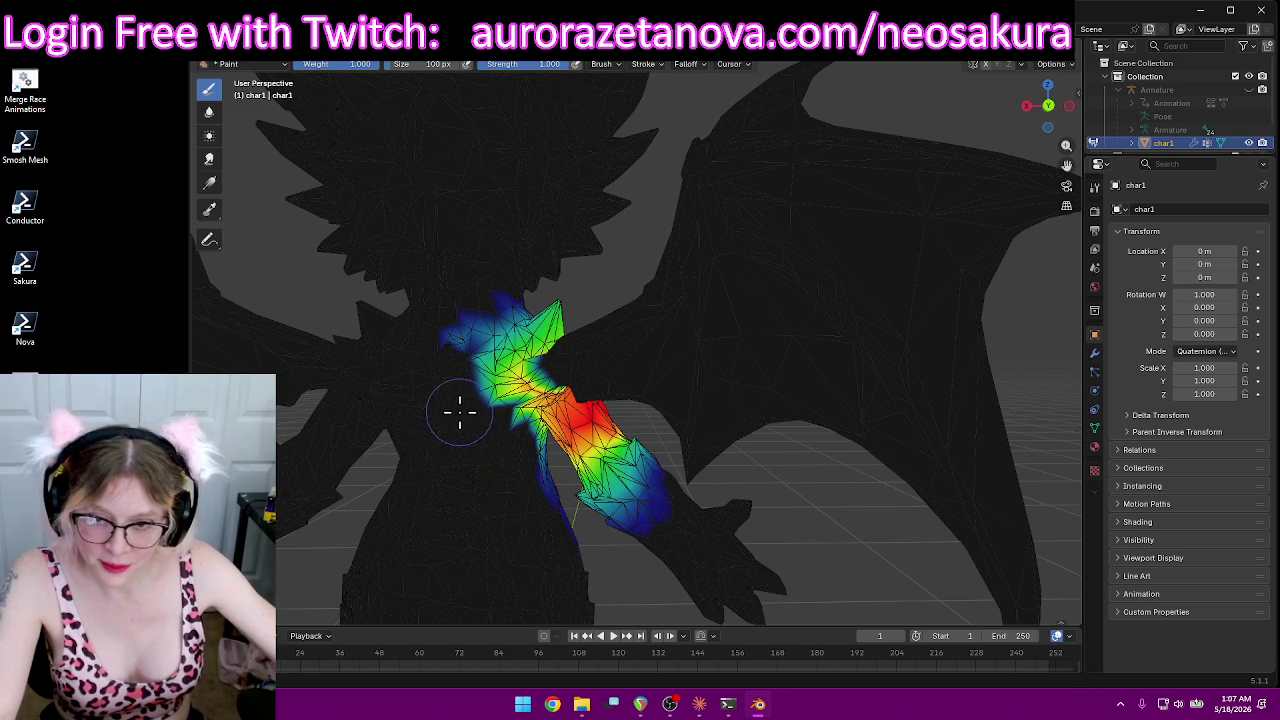
drag(409, 379, 515, 285)
mouse_move(699, 251)
middle_down()
mouse_move(483, 257)
mouse_move(466, 286)
mouse_move(534, 297)
middle_up()
mouse_move(803, 366)
middle_down()
mouse_move(843, 300)
mouse_move(963, 391)
mouse_move(749, 280)
mouse_move(660, 265)
middle_up()
drag(660, 265, 485, 402)
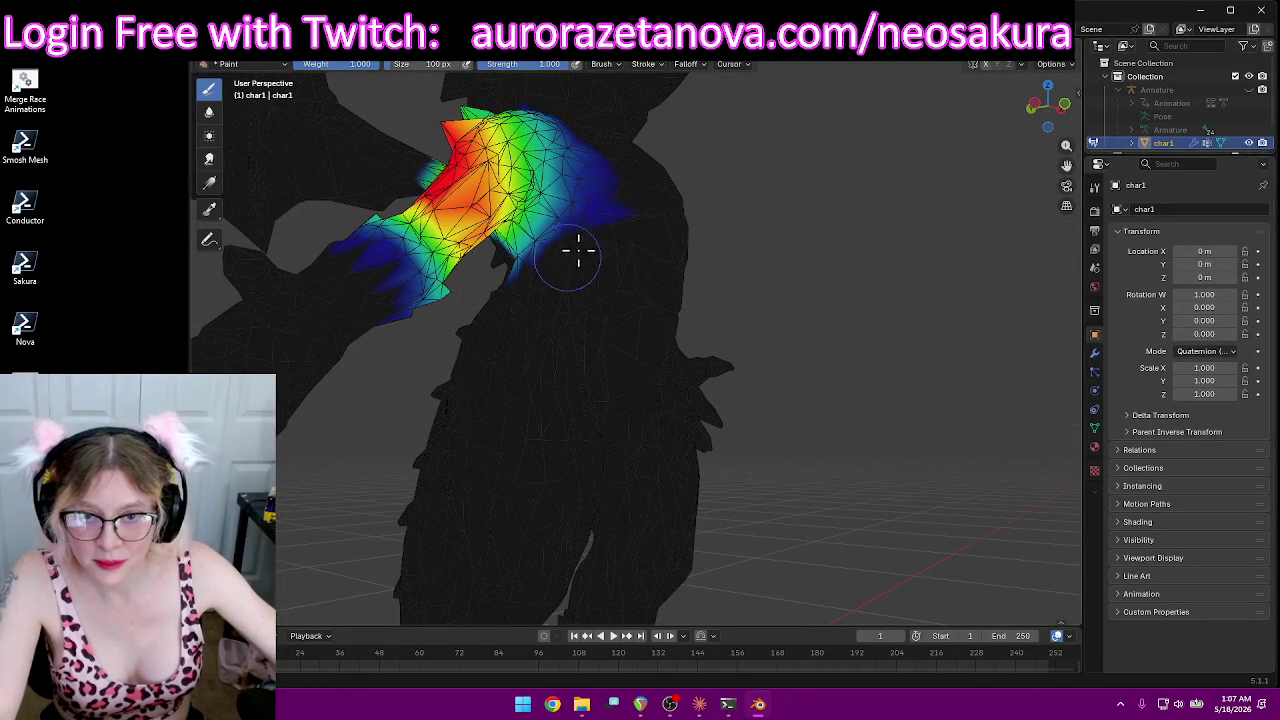
Step: Soften the remaining shoulder weight toward green at strength 0.187, keeping the upper arm weighted
drag(599, 133, 550, 261)
mouse_move(538, 318)
middle_down()
mouse_move(623, 317)
mouse_move(677, 240)
mouse_move(709, 289)
mouse_move(806, 252)
mouse_move(837, 214)
mouse_move(903, 215)
middle_up()
mouse_move(900, 132)
middle_down()
mouse_move(937, 177)
mouse_move(784, 208)
mouse_move(693, 275)
middle_up()
scroll(790, 215, up, 5)
mouse_move(688, 284)
middle_down()
mouse_move(766, 271)
mouse_move(690, 255)
middle_up()
middle_drag(686, 150, 701, 318)
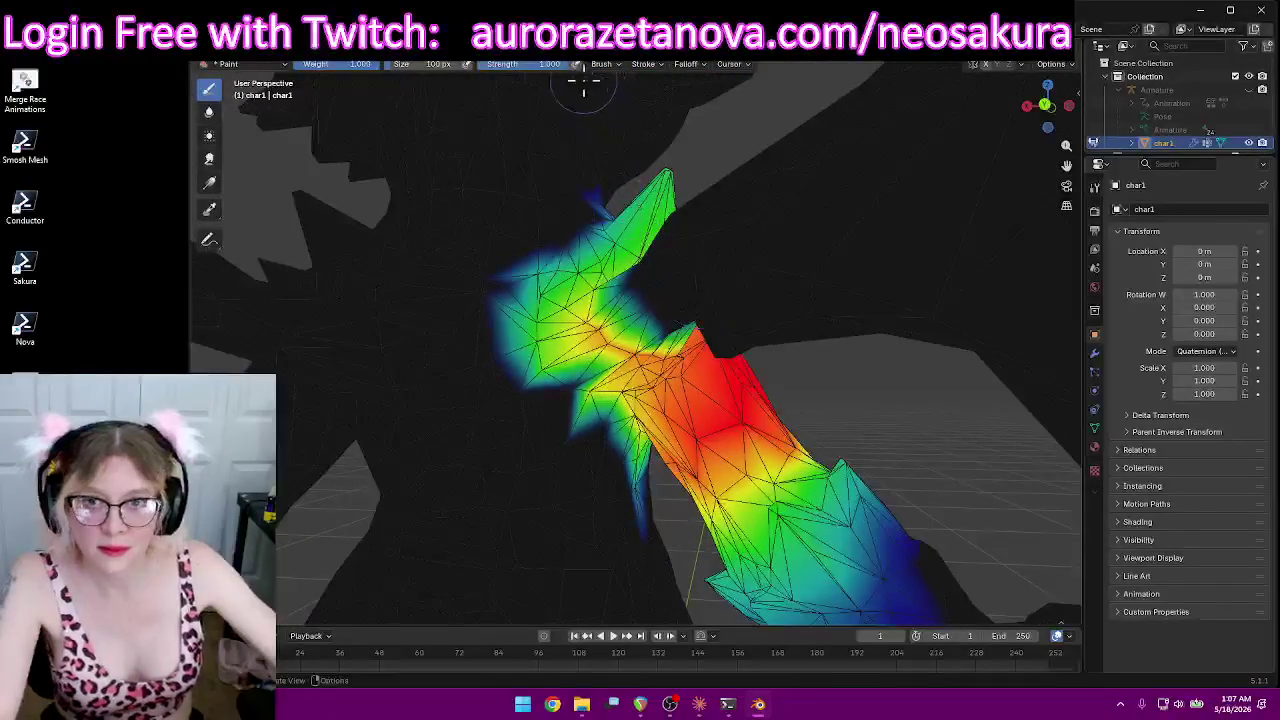
mouse_move(602, 298)
mouse_down()
mouse_move(624, 345)
mouse_move(585, 314)
mouse_move(611, 344)
mouse_up()
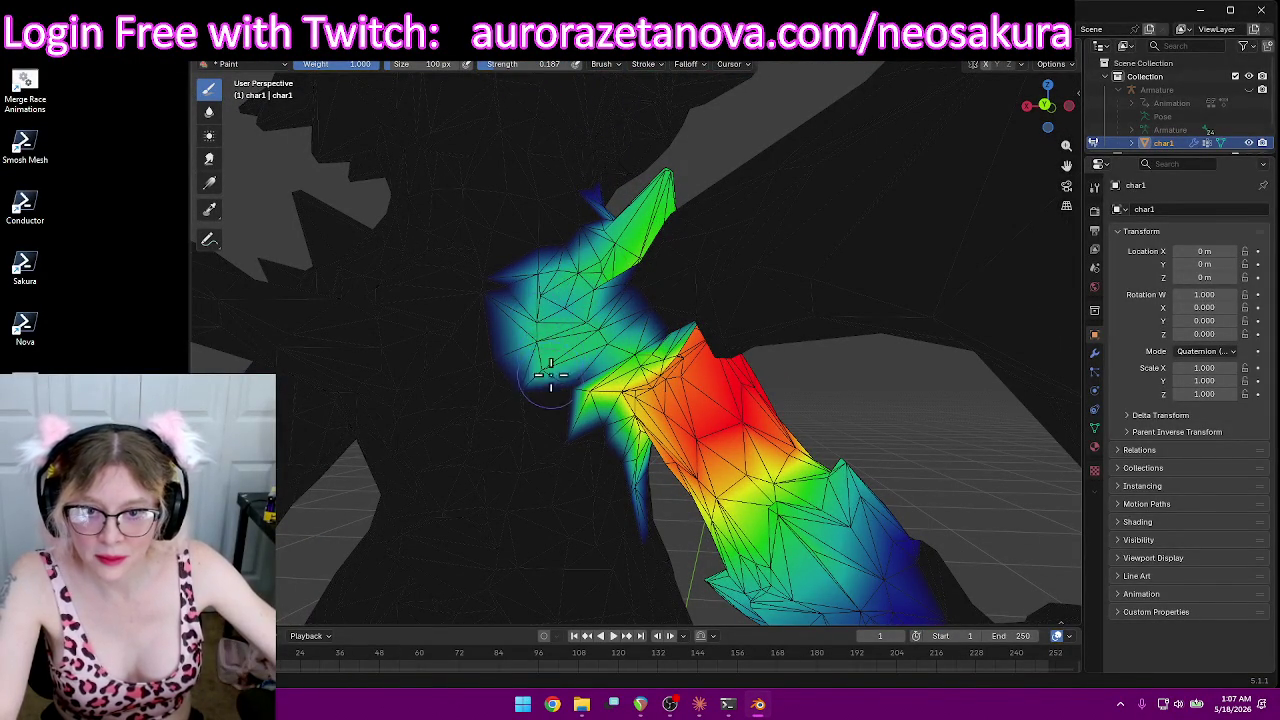
Step: At strength 0.167, soften the shoulder top and build weight along the upper arm into a red-to-blue gradient
middle_drag(550, 300, 525, 282)
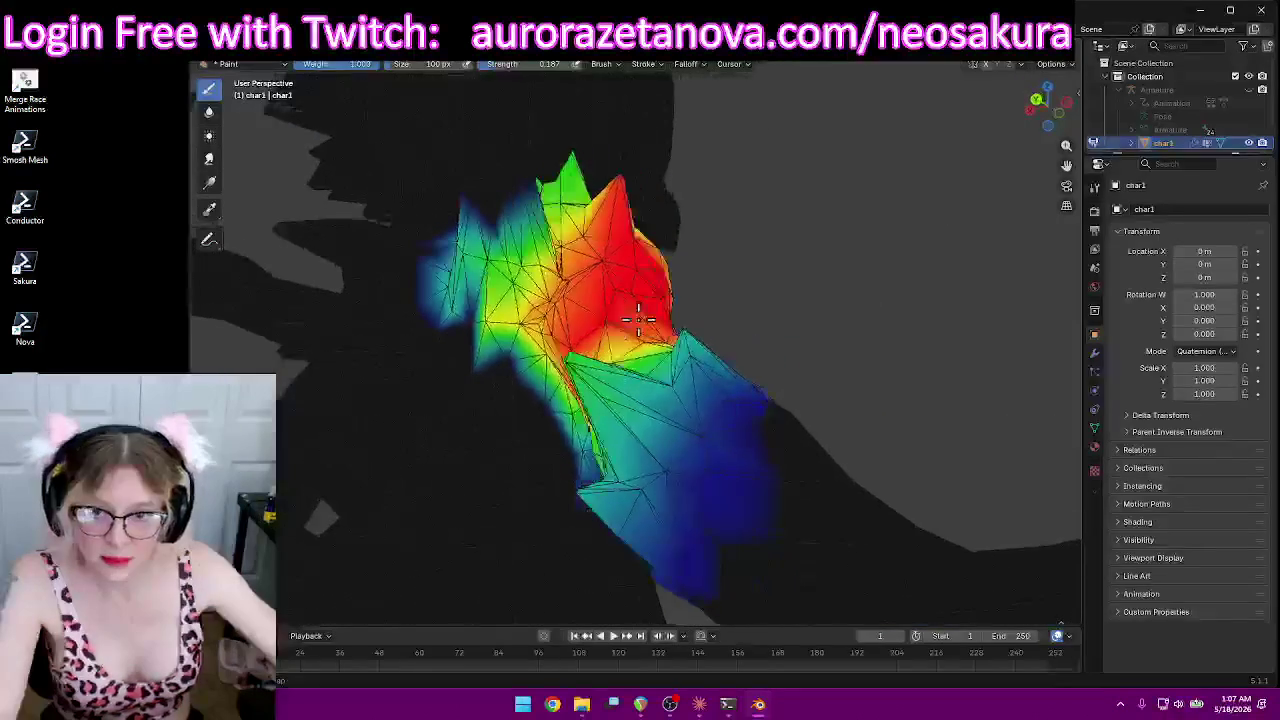
drag(525, 281, 517, 267)
mouse_move(658, 231)
middle_down()
mouse_move(760, 251)
mouse_move(709, 277)
mouse_move(703, 337)
mouse_move(395, 383)
middle_up()
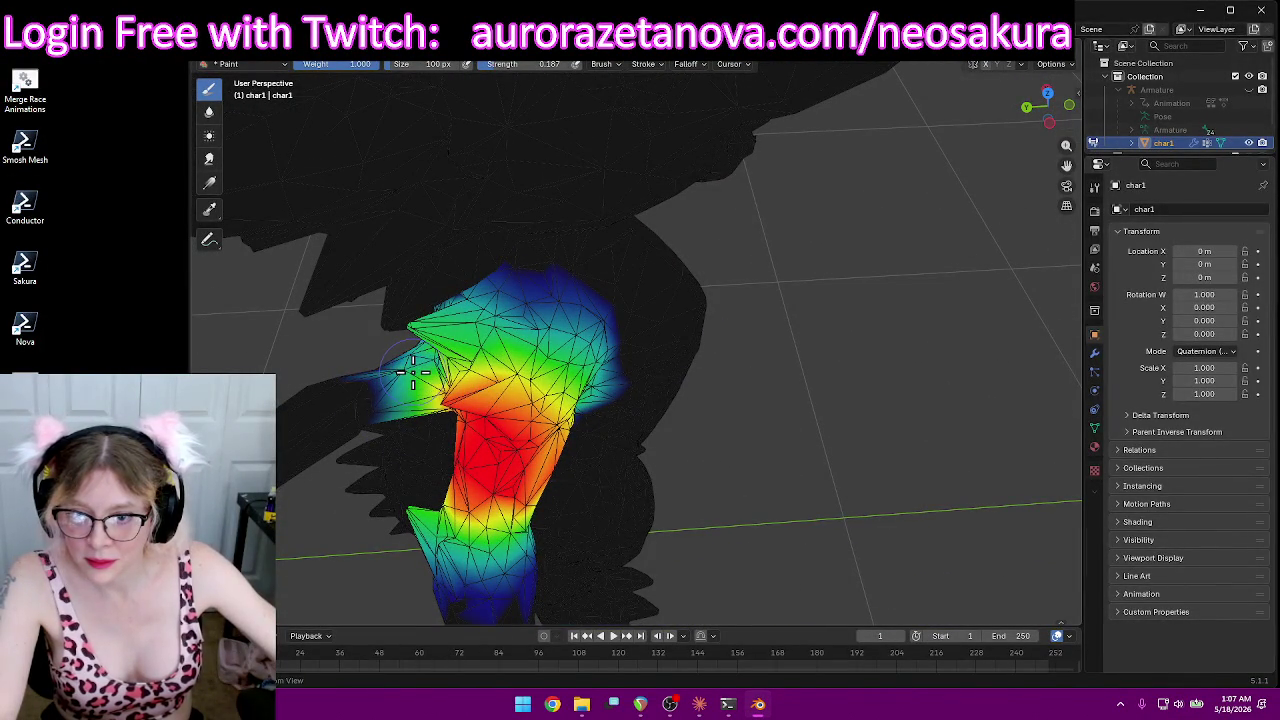
mouse_move(419, 378)
middle_down()
mouse_move(486, 290)
mouse_move(510, 297)
middle_up()
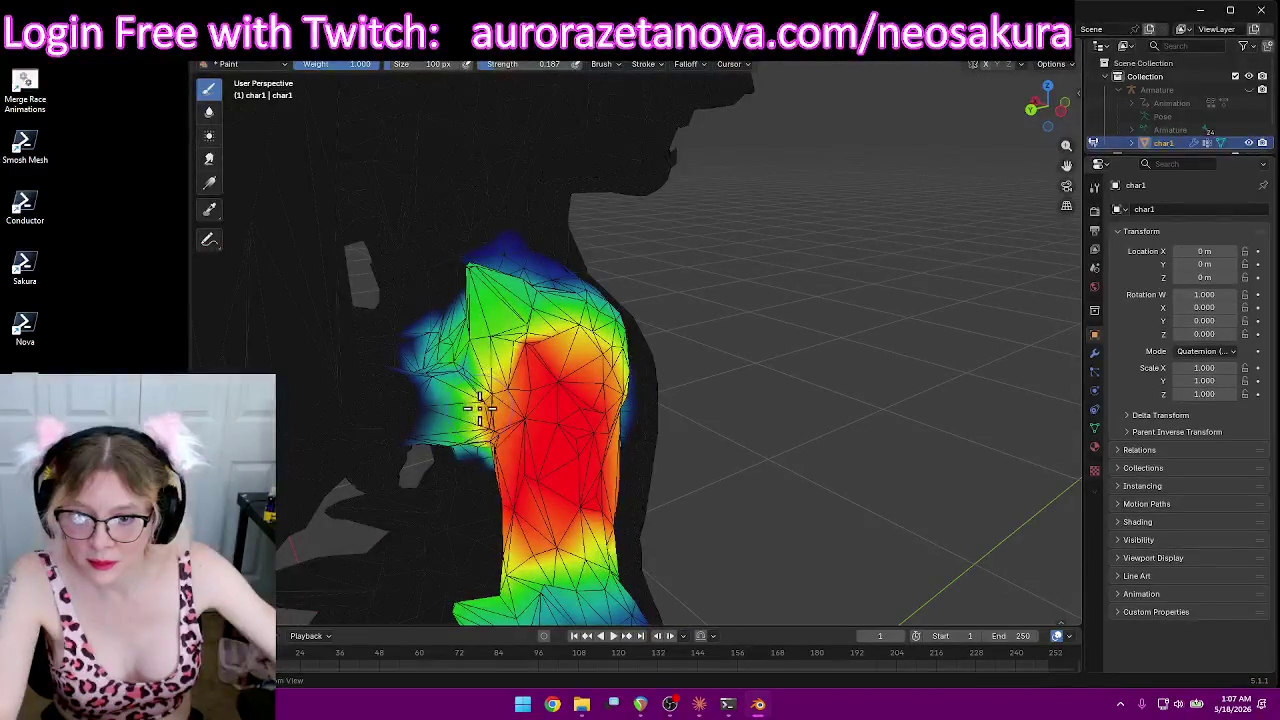
mouse_move(484, 430)
middle_down()
mouse_move(486, 357)
mouse_move(548, 368)
middle_up()
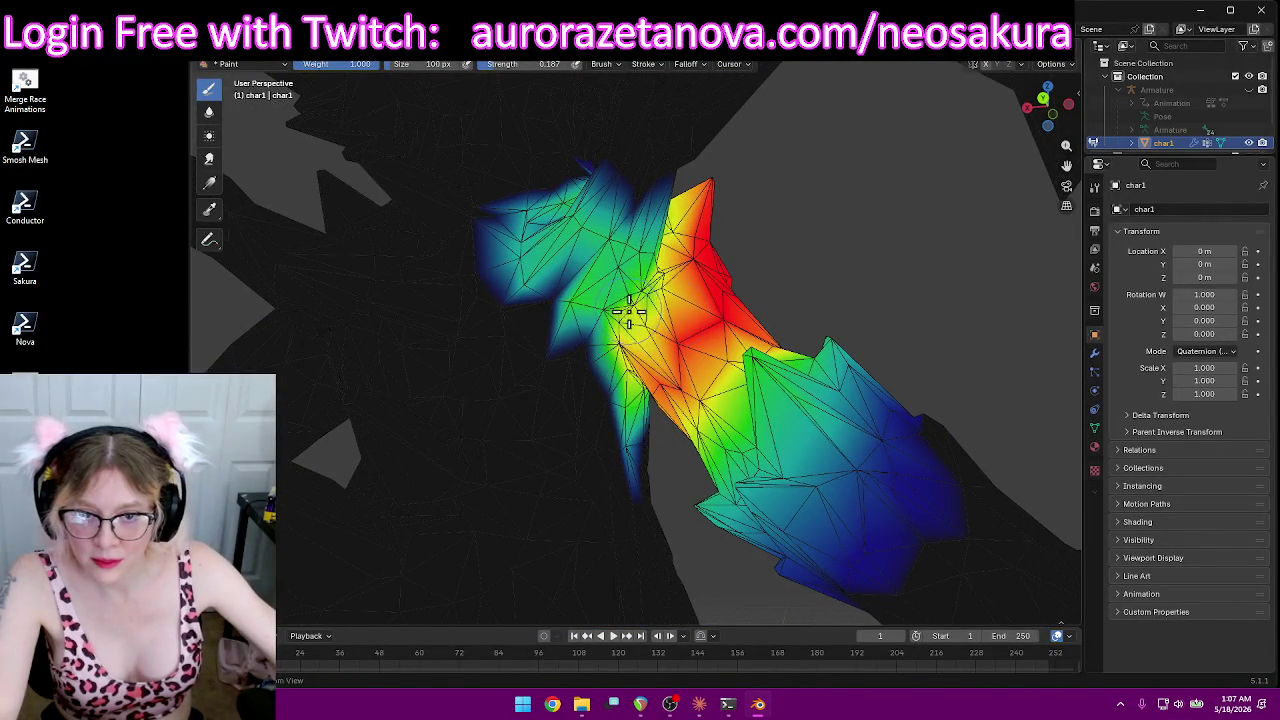
mouse_move(843, 289)
middle_down()
mouse_move(644, 325)
mouse_move(502, 396)
middle_up()
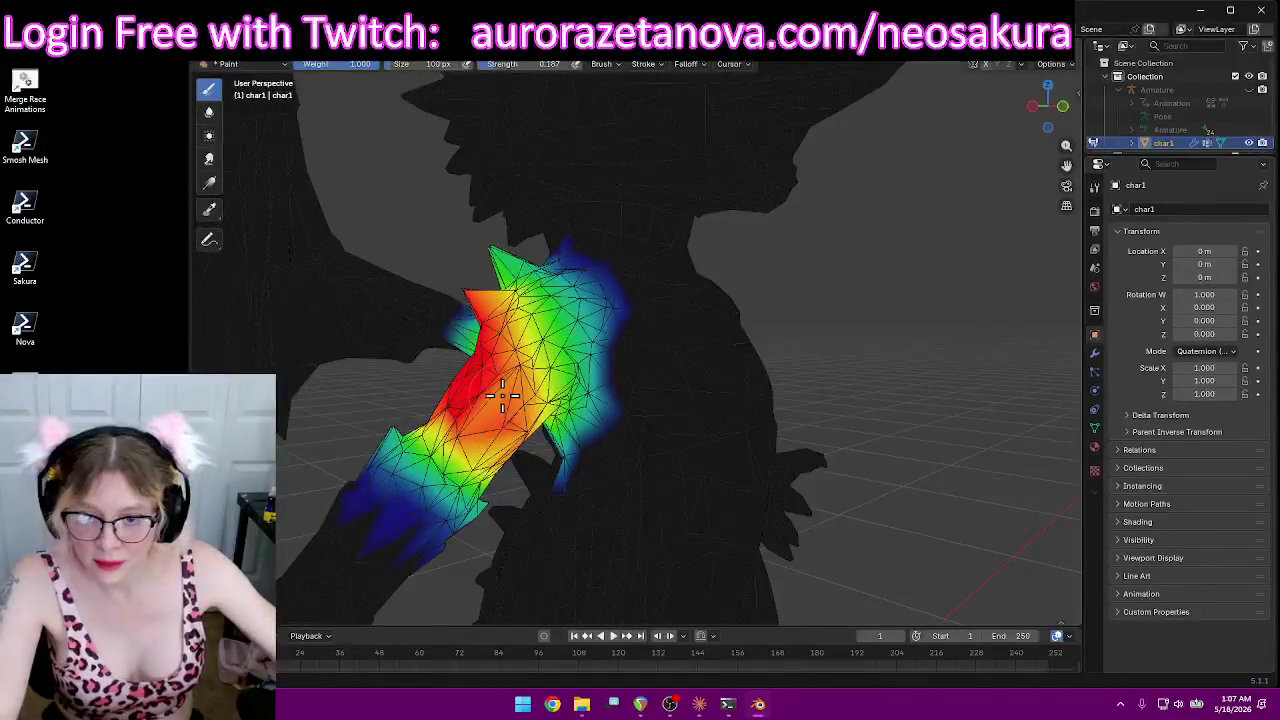
drag(458, 440, 426, 456)
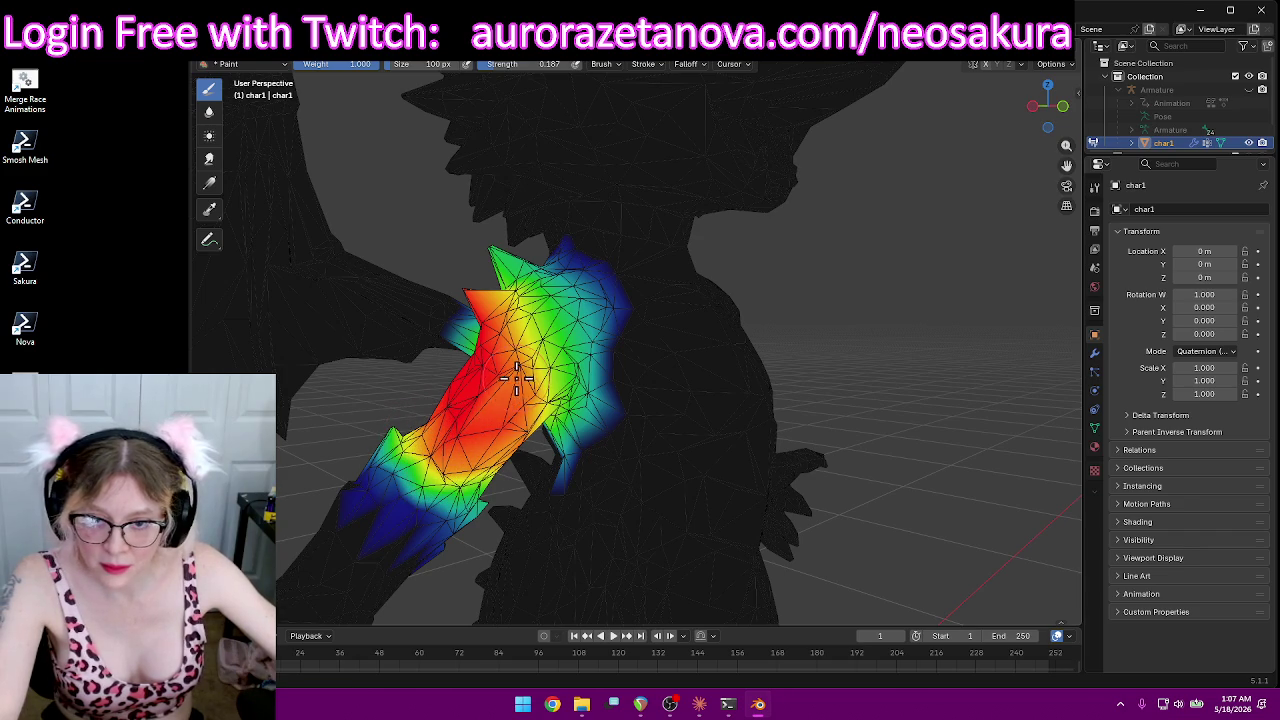
mouse_move(504, 468)
middle_down()
mouse_move(451, 414)
mouse_move(518, 478)
middle_up()
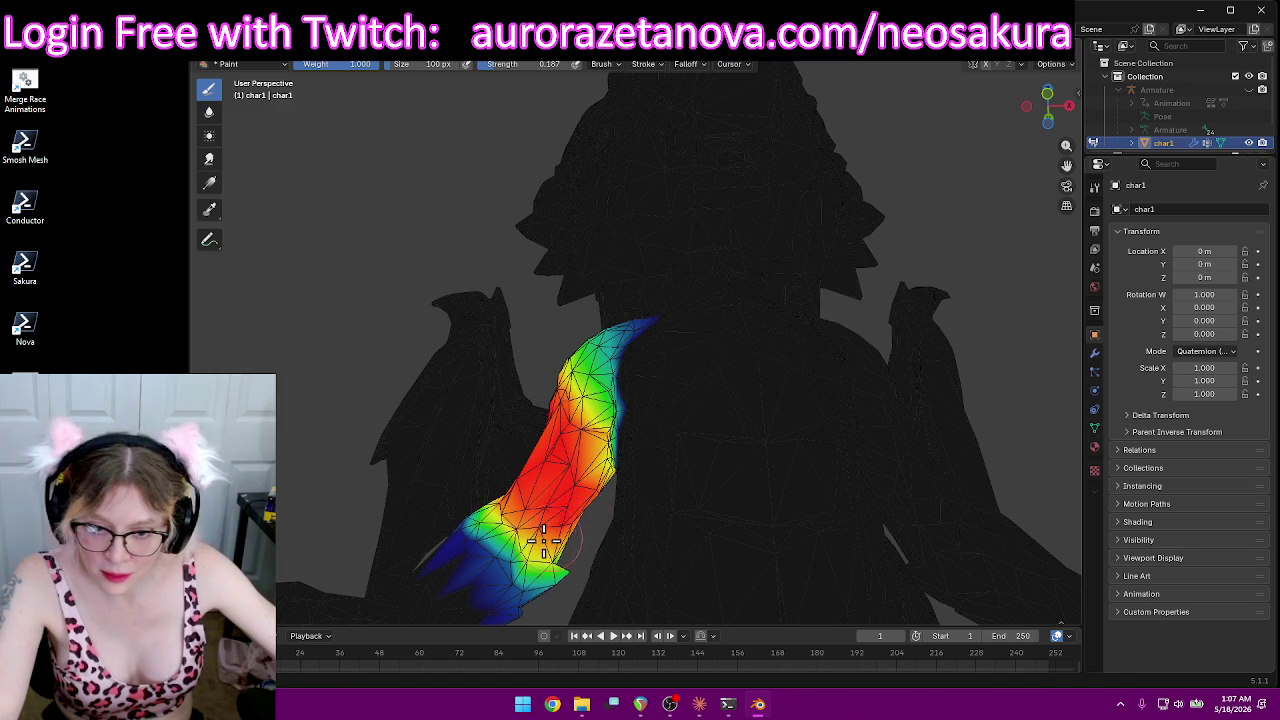
drag(552, 549, 547, 546)
mouse_move(511, 515)
middle_down()
mouse_move(580, 523)
mouse_move(574, 571)
mouse_move(633, 560)
middle_up()
scroll(633, 560, down, 5)
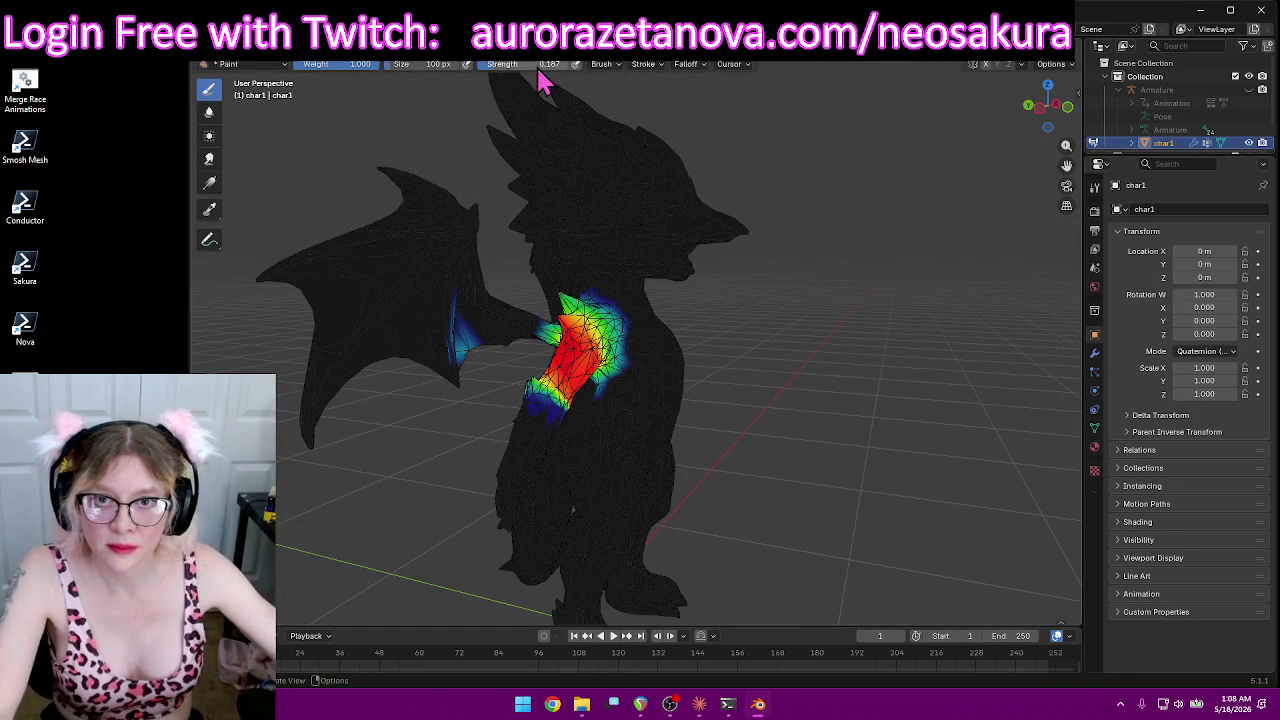
mouse_move(427, 418)
middle_down()
mouse_move(820, 423)
mouse_move(977, 409)
mouse_move(960, 390)
middle_up()
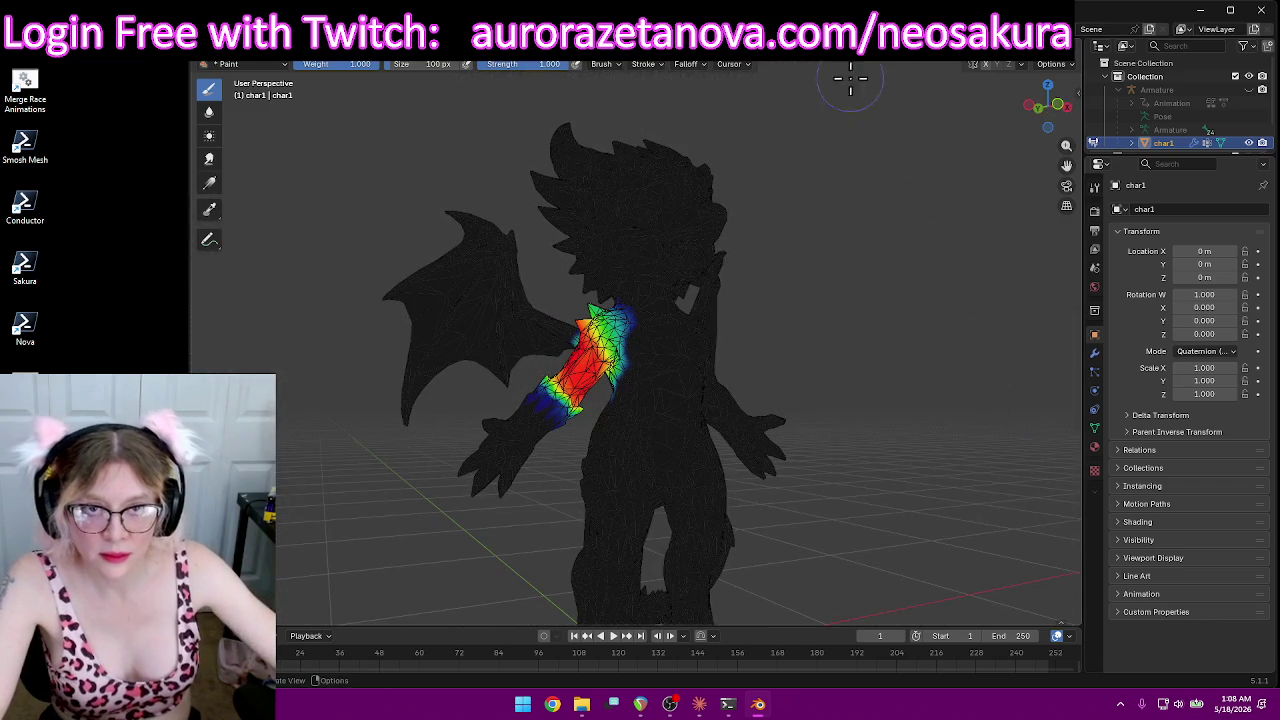
Step: Display and inspect the RightForeArm, then the RightHand, vertex group weights
click(635, 65)
click(594, 117)
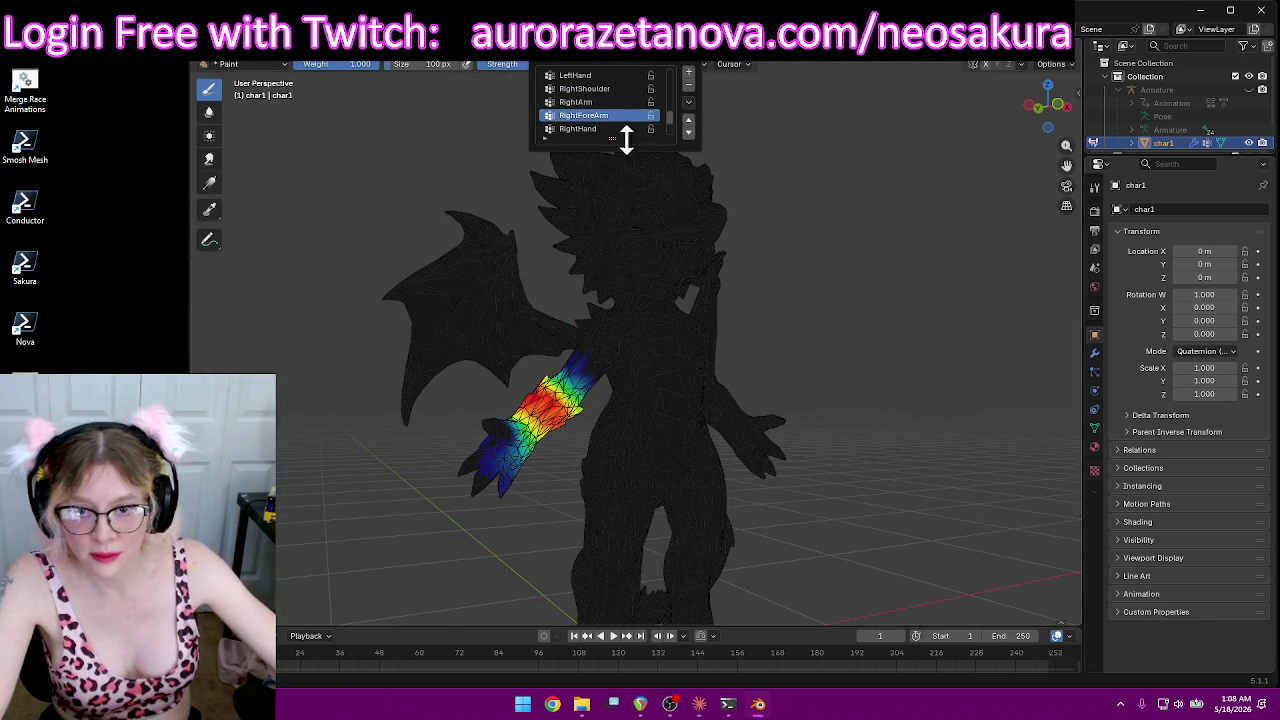
mouse_move(428, 420)
middle_down()
mouse_move(500, 390)
mouse_move(470, 330)
mouse_move(490, 250)
middle_up()
click(615, 65)
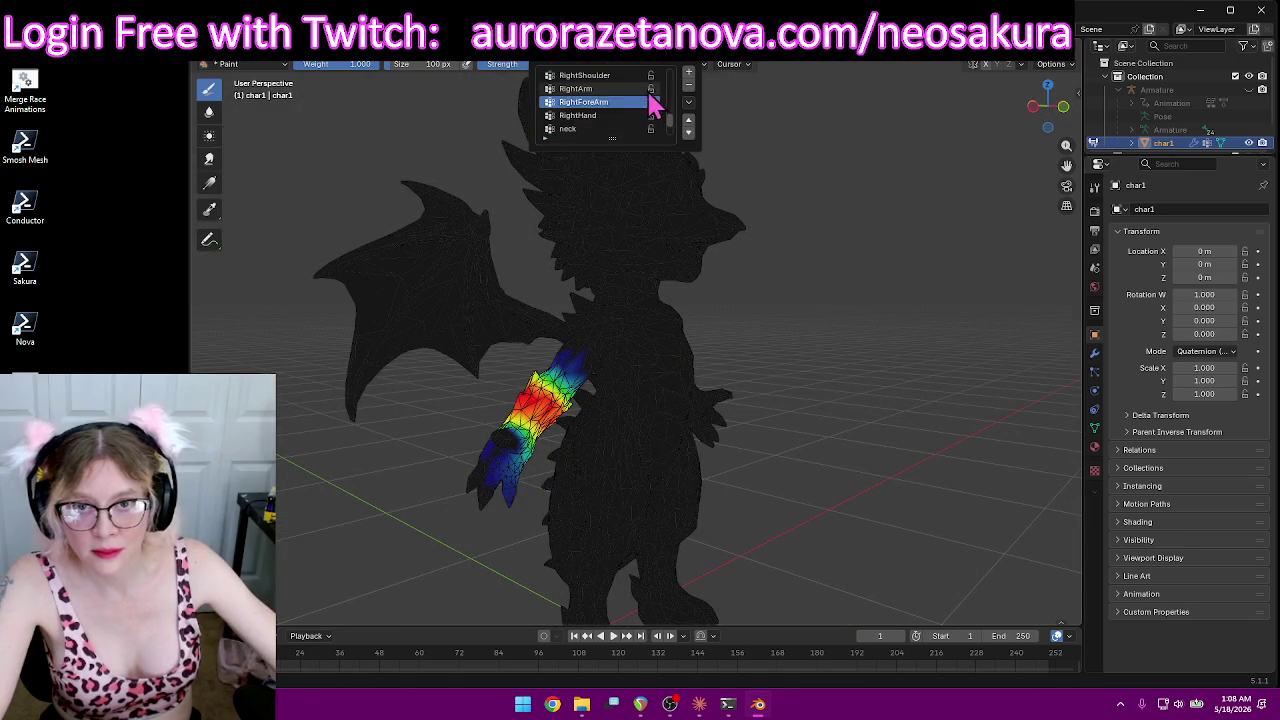
click(575, 118)
middle_drag(762, 213, 717, 210)
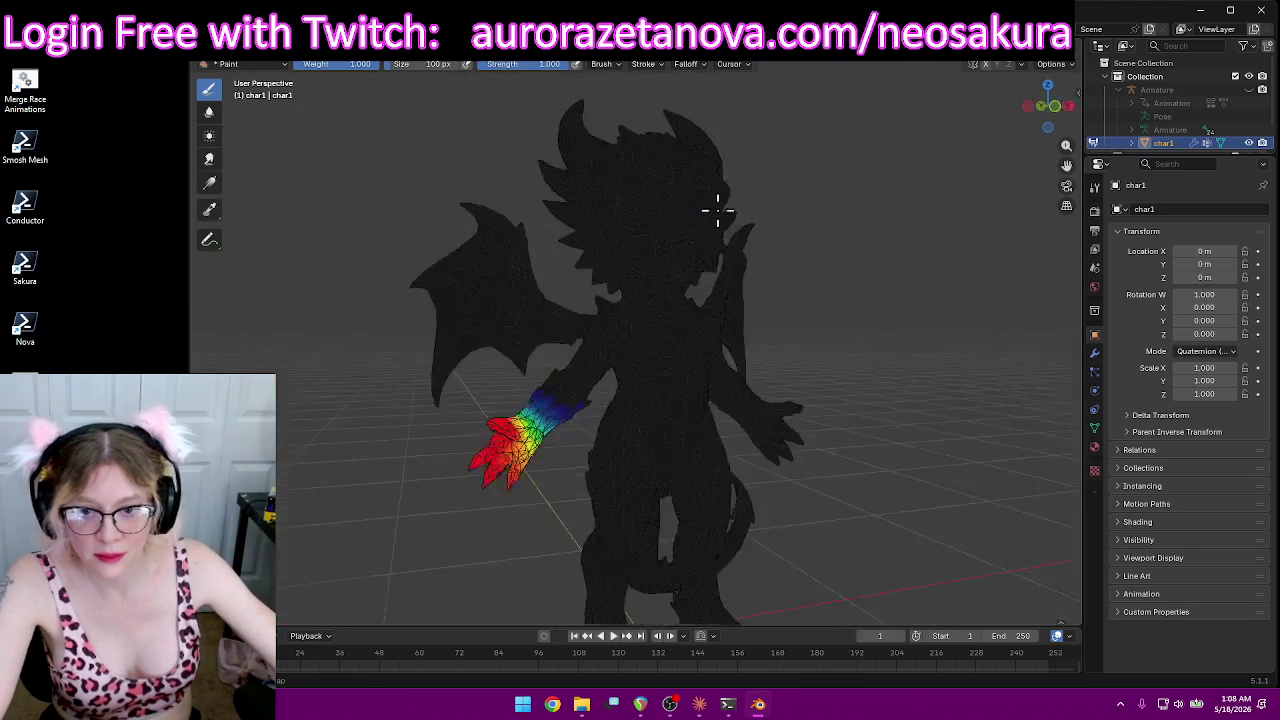
Step: Switch to the neck vertex group and inspect its weights, softening the tail tip
click(645, 65)
scroll(645, 115, down, 3)
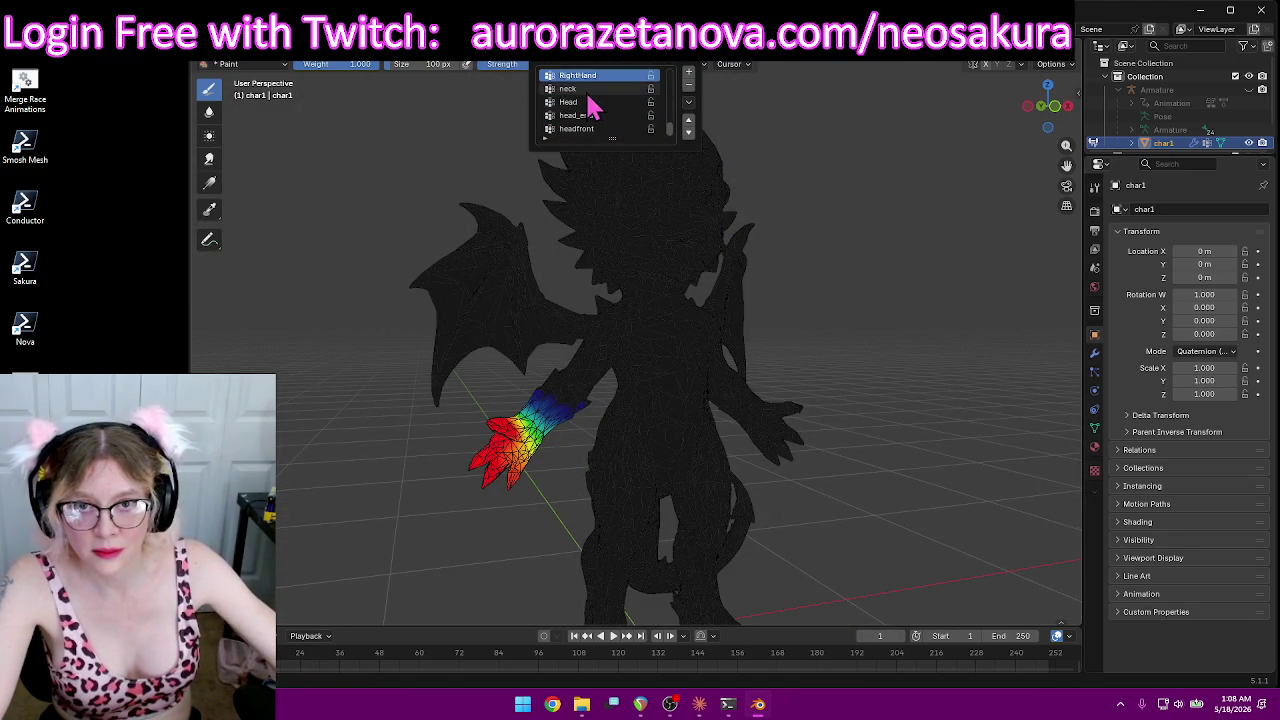
click(590, 88)
mouse_move(946, 266)
middle_down()
mouse_move(794, 291)
mouse_move(906, 323)
mouse_move(706, 148)
middle_up()
drag(677, 320, 632, 334)
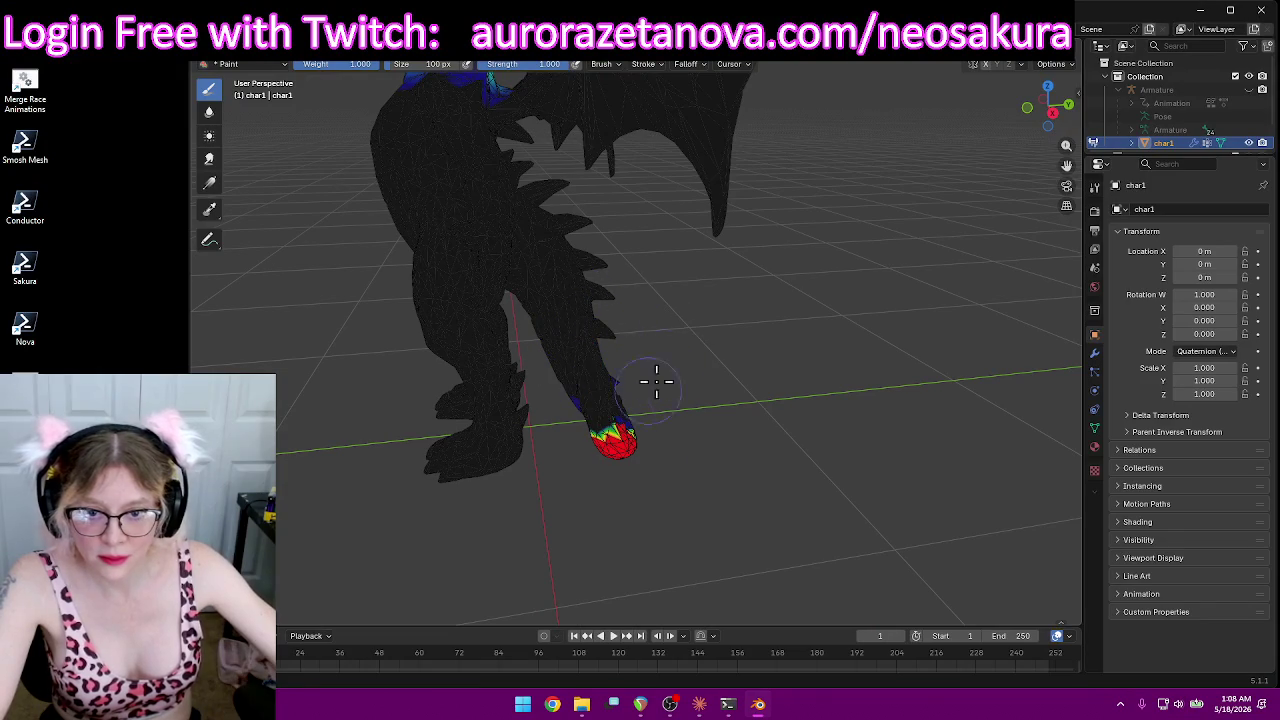
mouse_move(626, 458)
middle_down()
mouse_move(620, 386)
mouse_move(829, 337)
mouse_move(760, 282)
middle_up()
mouse_move(577, 540)
middle_down()
mouse_move(726, 429)
mouse_move(686, 394)
mouse_move(733, 298)
middle_up()
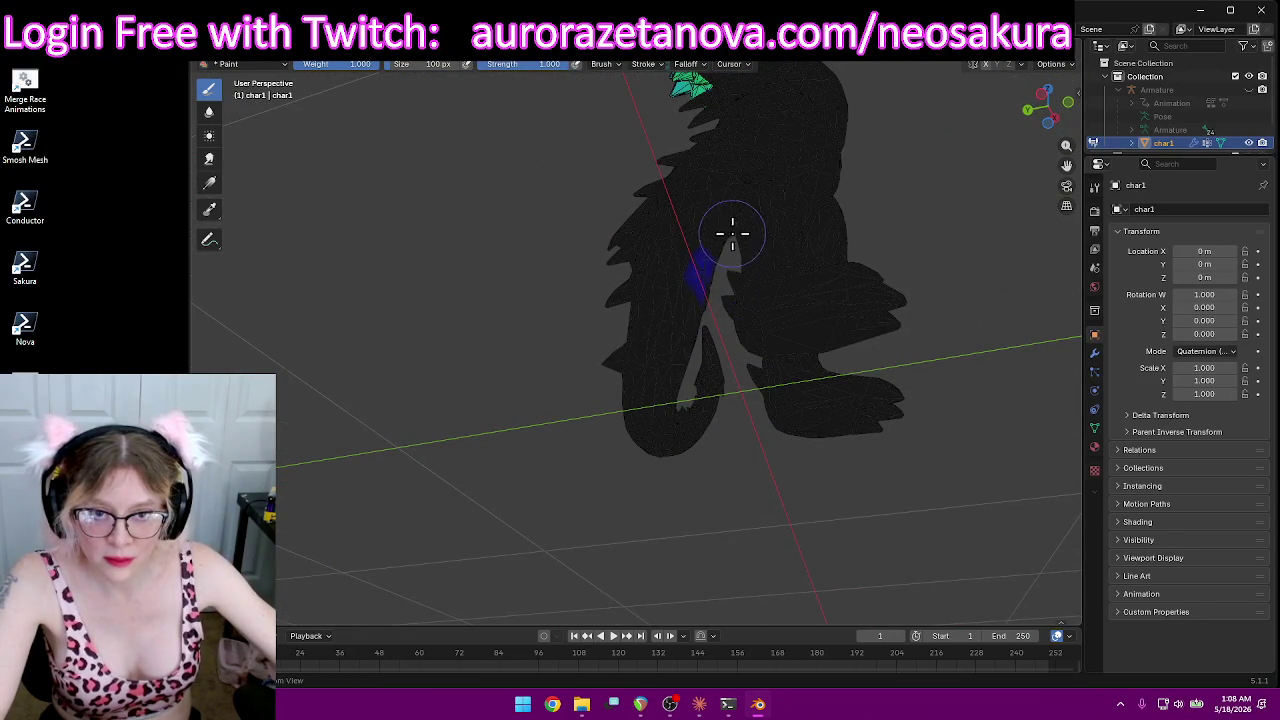
mouse_move(909, 271)
middle_down()
mouse_move(709, 266)
mouse_move(829, 223)
mouse_move(823, 337)
mouse_move(960, 376)
mouse_move(991, 251)
mouse_move(717, 463)
mouse_move(849, 514)
mouse_move(583, 475)
mouse_move(714, 457)
middle_up()
scroll(874, 423, down, 3)
middle_drag(874, 423, 789, 348)
scroll(868, 369, up, 1)
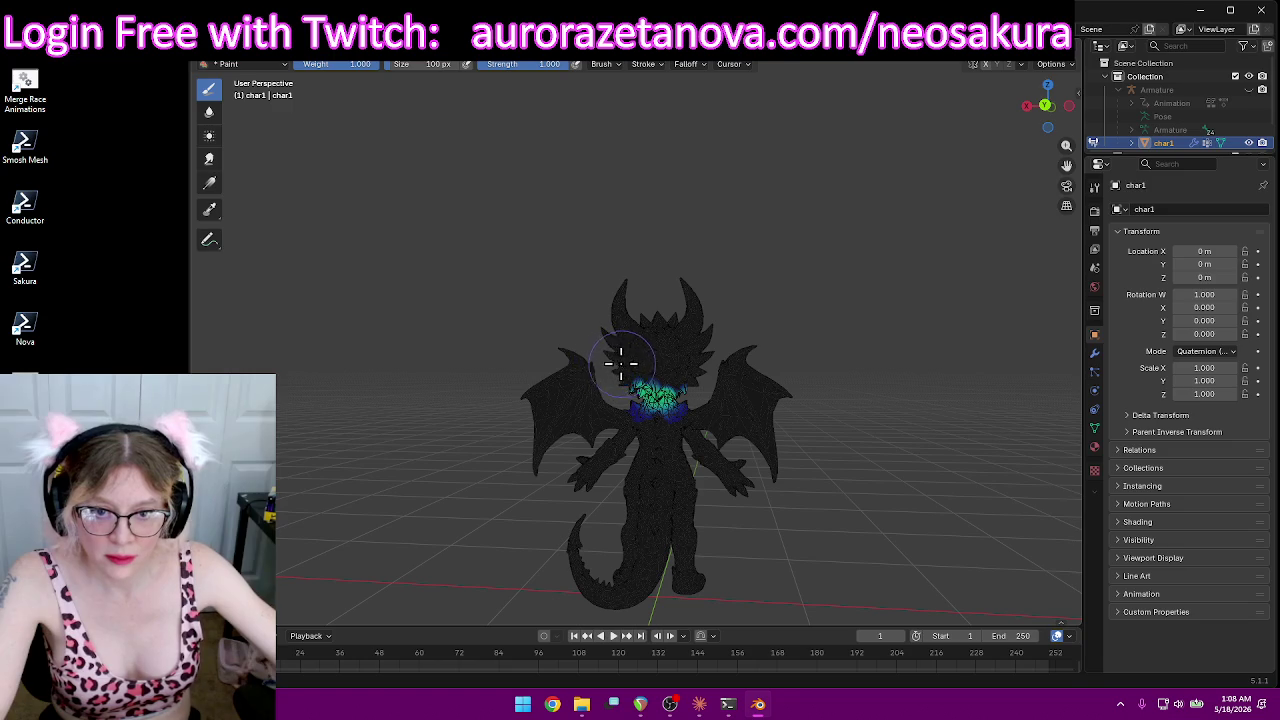
scroll(830, 320, up, 3)
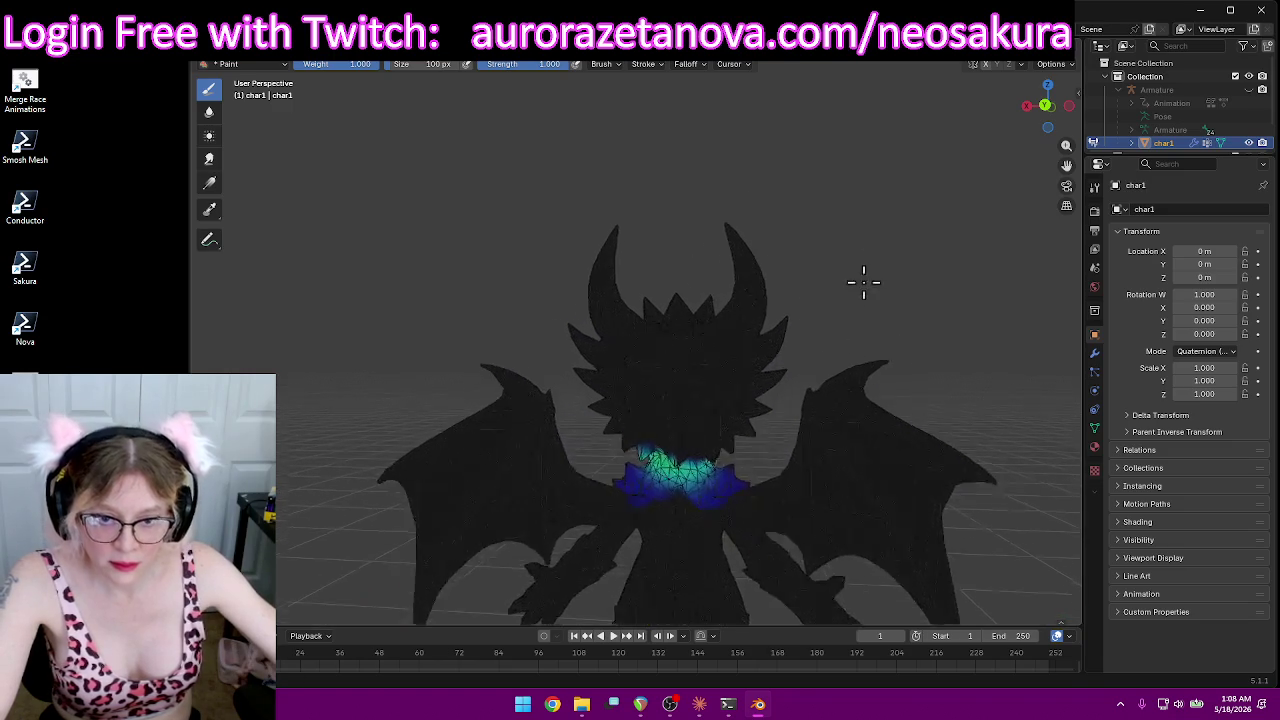
Step: Zoom in on the neck and paint full-strength weight across it
scroll(680, 394, up, 2)
mouse_move(680, 394)
middle_down()
mouse_move(733, 325)
mouse_move(698, 425)
middle_up()
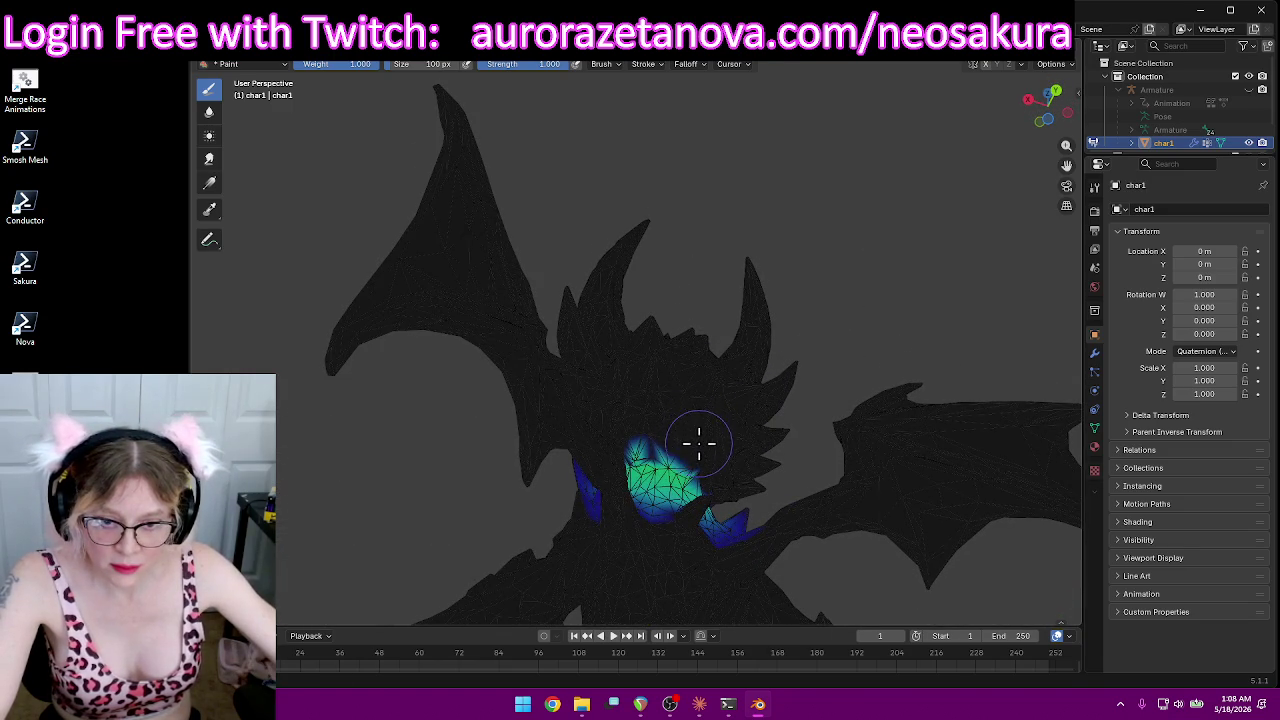
mouse_move(618, 430)
middle_down()
mouse_move(606, 409)
mouse_move(777, 446)
mouse_move(716, 343)
middle_up()
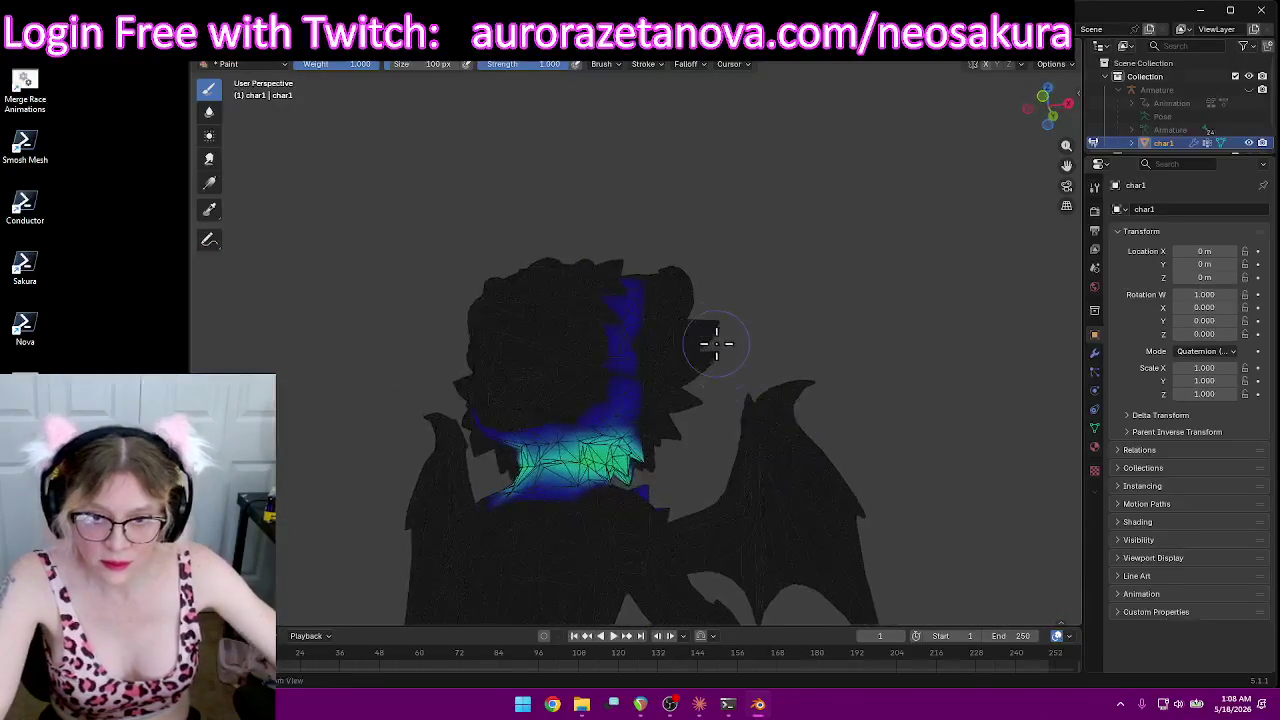
mouse_move(670, 394)
middle_down()
mouse_move(623, 357)
mouse_move(667, 373)
middle_up()
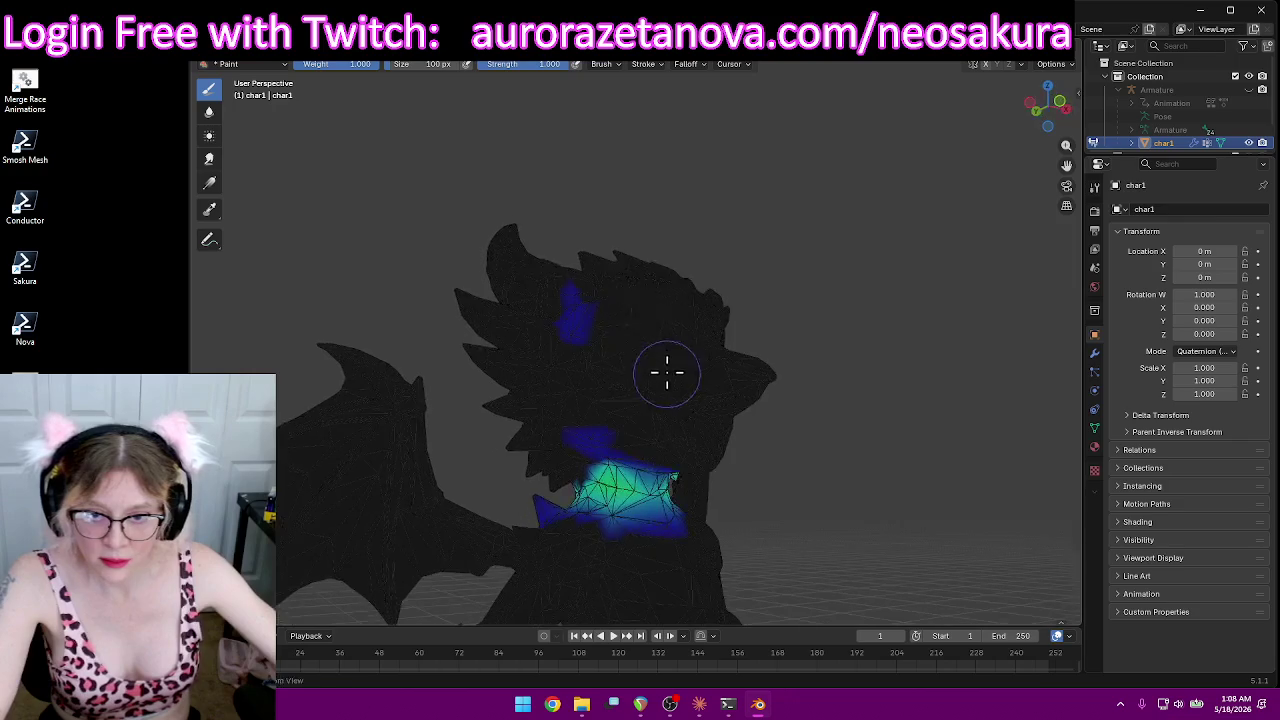
mouse_move(745, 376)
middle_down()
mouse_move(686, 380)
mouse_move(763, 371)
mouse_move(836, 310)
mouse_move(891, 340)
mouse_move(817, 346)
mouse_move(838, 363)
middle_up()
scroll(792, 365, up, 2)
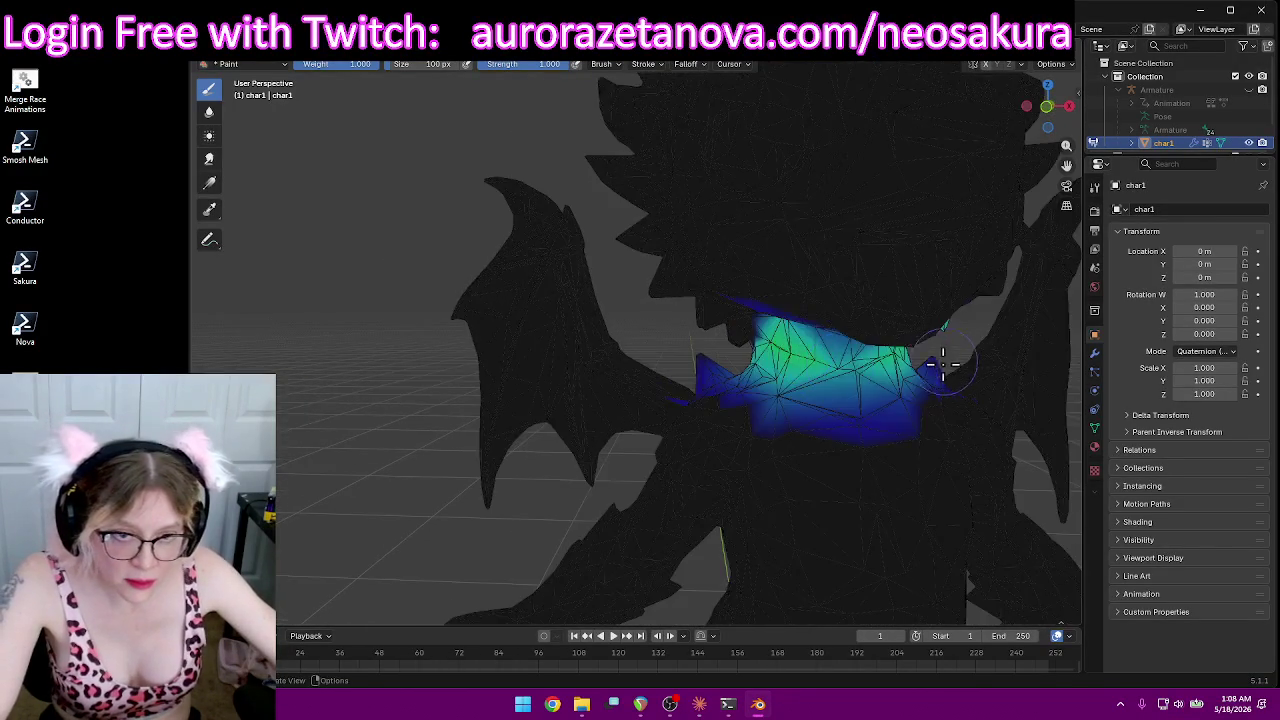
scroll(929, 363, up, 2)
scroll(789, 309, up, 1)
middle_drag(700, 330, 697, 295)
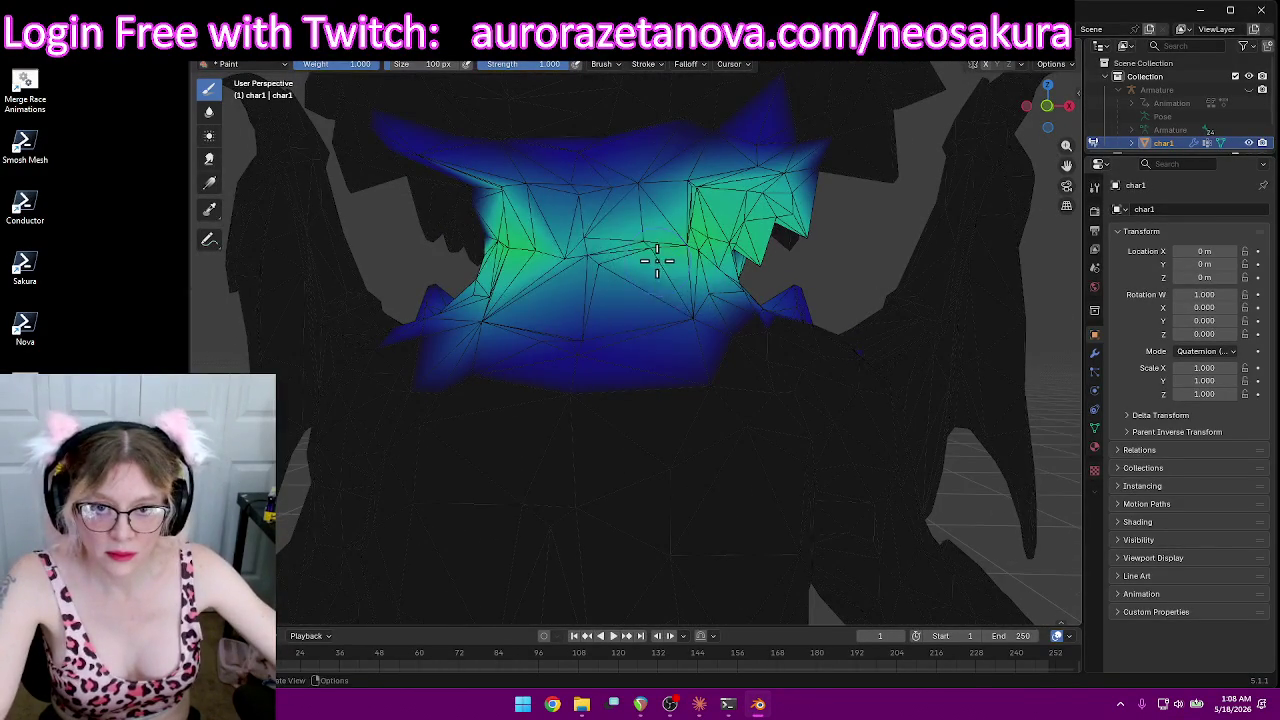
drag(680, 255, 502, 268)
drag(604, 268, 700, 258)
middle_drag(700, 258, 614, 263)
drag(425, 259, 487, 280)
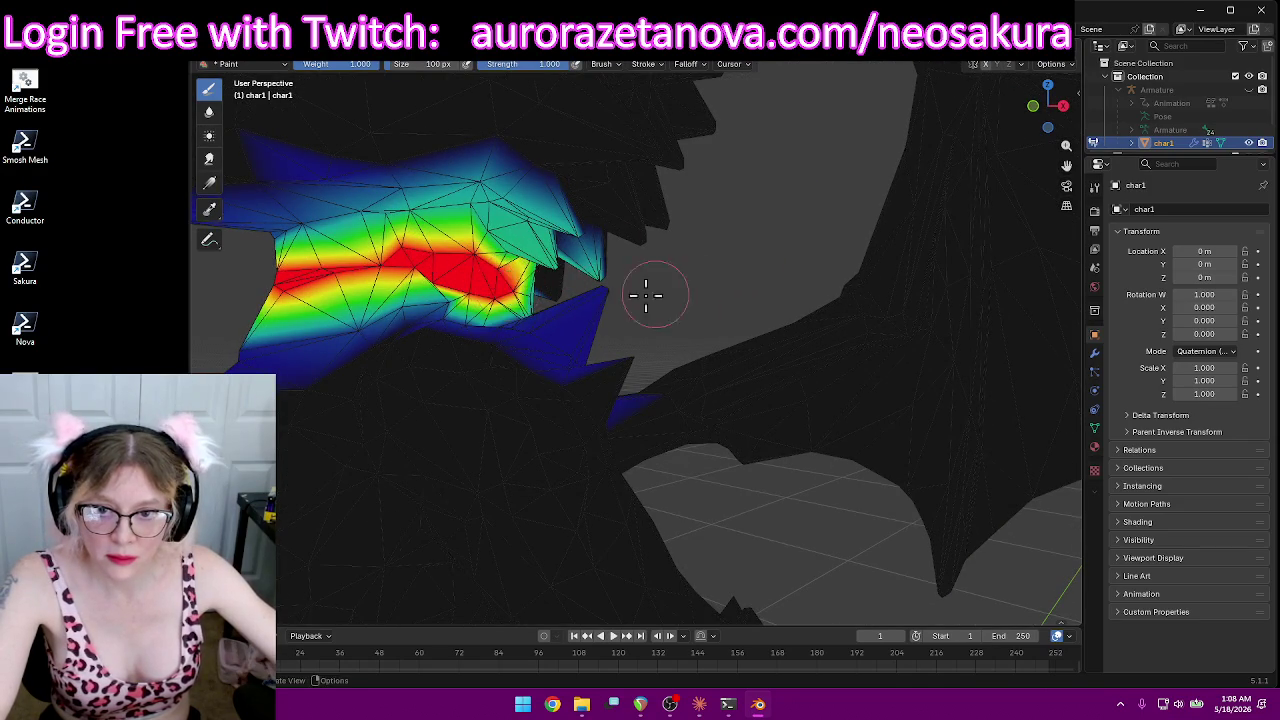
Step: Extend the red weight with horizontal strokes across the rest of the neck band
scroll(645, 295, down, 3)
mouse_move(571, 294)
middle_down()
mouse_move(533, 290)
mouse_move(557, 277)
mouse_move(749, 349)
mouse_move(660, 398)
middle_up()
scroll(724, 333, up, 2)
drag(660, 398, 858, 395)
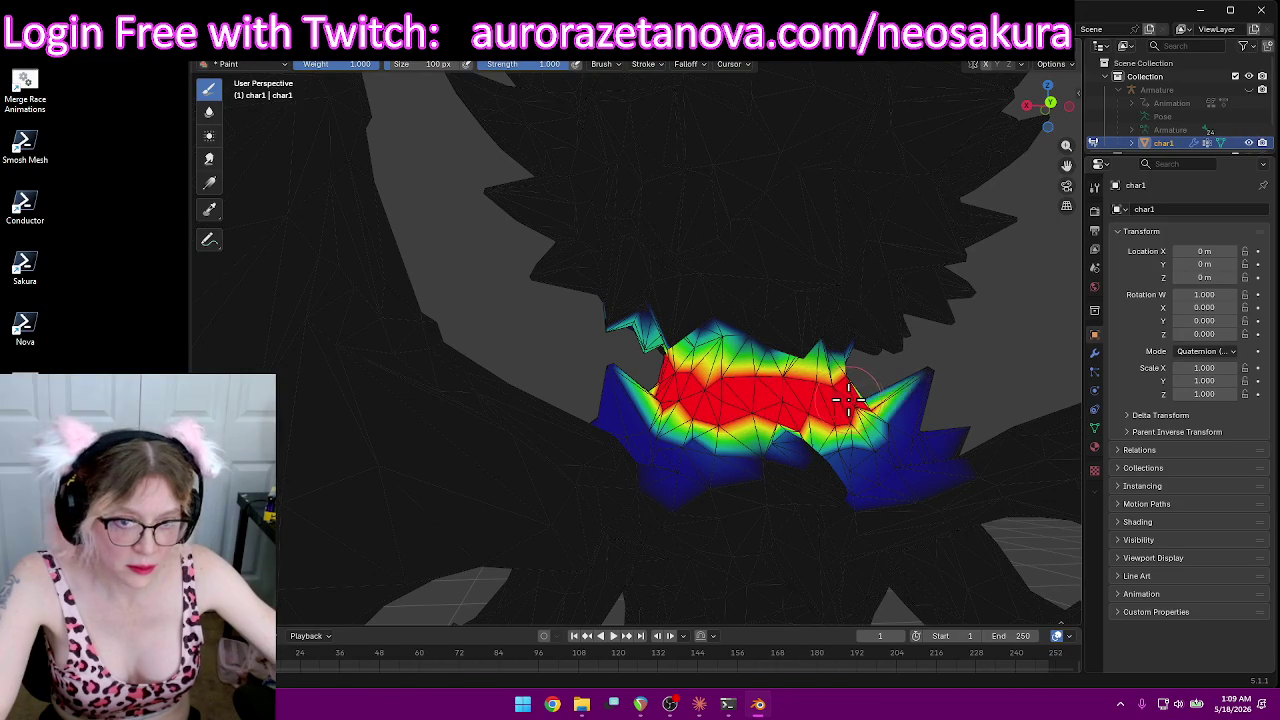
mouse_move(858, 395)
middle_down()
mouse_move(814, 391)
mouse_move(874, 381)
mouse_move(737, 366)
mouse_move(700, 381)
middle_up()
mouse_move(700, 381)
mouse_down()
mouse_move(600, 365)
mouse_move(547, 372)
mouse_move(560, 392)
mouse_move(550, 397)
mouse_up()
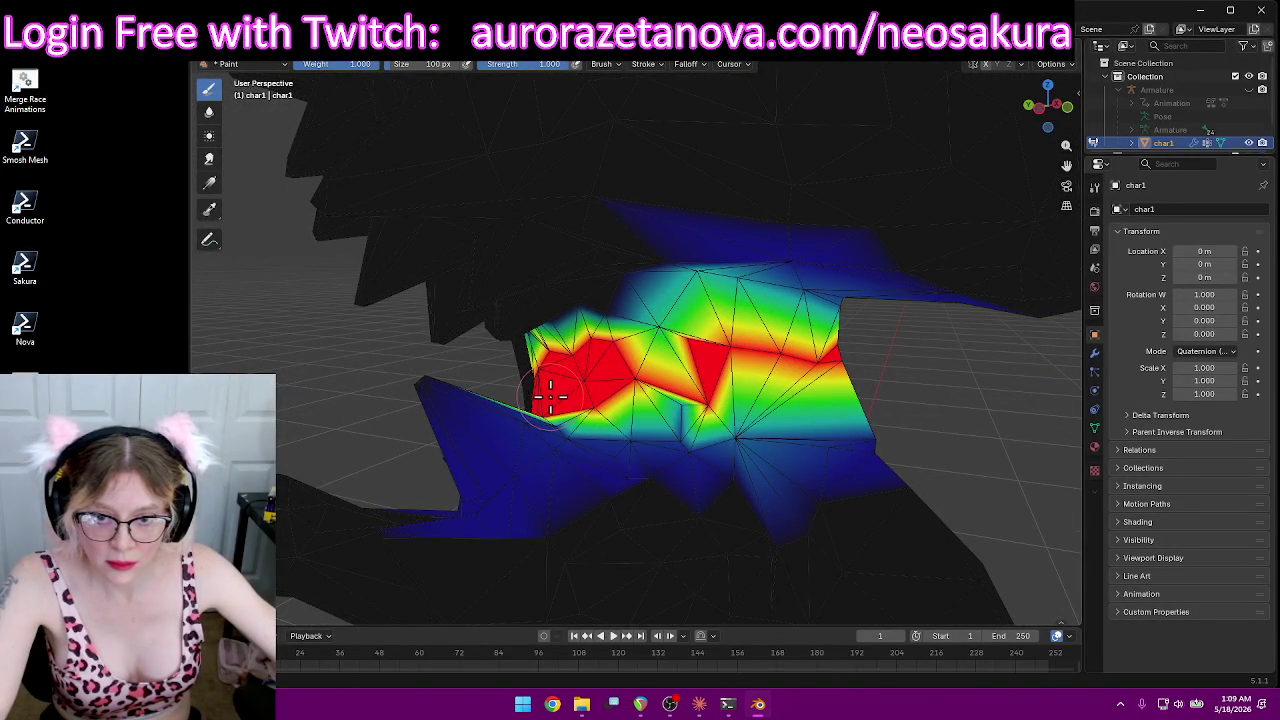
mouse_move(662, 360)
middle_down()
mouse_move(766, 380)
mouse_move(745, 376)
middle_up()
scroll(742, 378, down, 4)
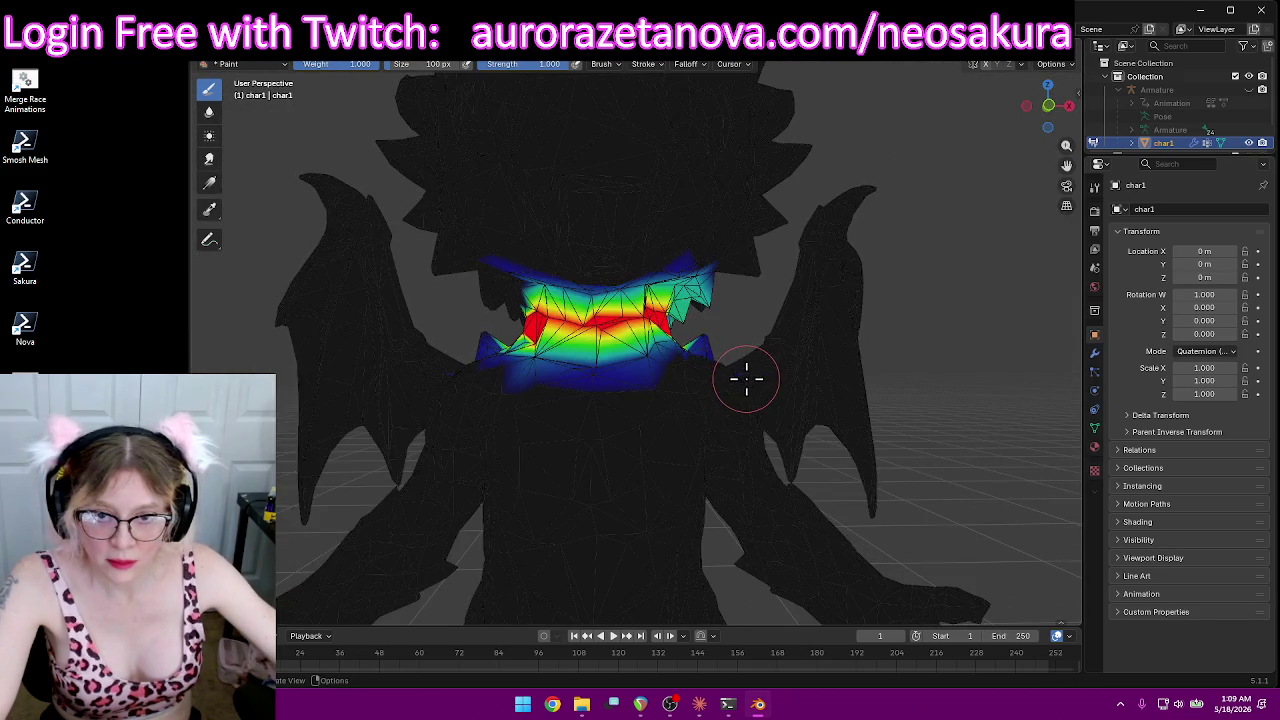
mouse_move(823, 349)
middle_down()
mouse_move(851, 306)
mouse_move(566, 307)
mouse_move(760, 326)
mouse_move(1008, 314)
mouse_move(868, 296)
middle_up()
scroll(566, 307, up, 4)
scroll(566, 307, down, 3)
scroll(921, 312, down, 2)
click(617, 66)
Step: Make the Head vertex group active and close in on the head and neck
scroll(608, 114, down, 3)
click(600, 115)
mouse_move(834, 229)
middle_down()
mouse_move(823, 206)
mouse_move(563, 233)
mouse_move(620, 214)
middle_up()
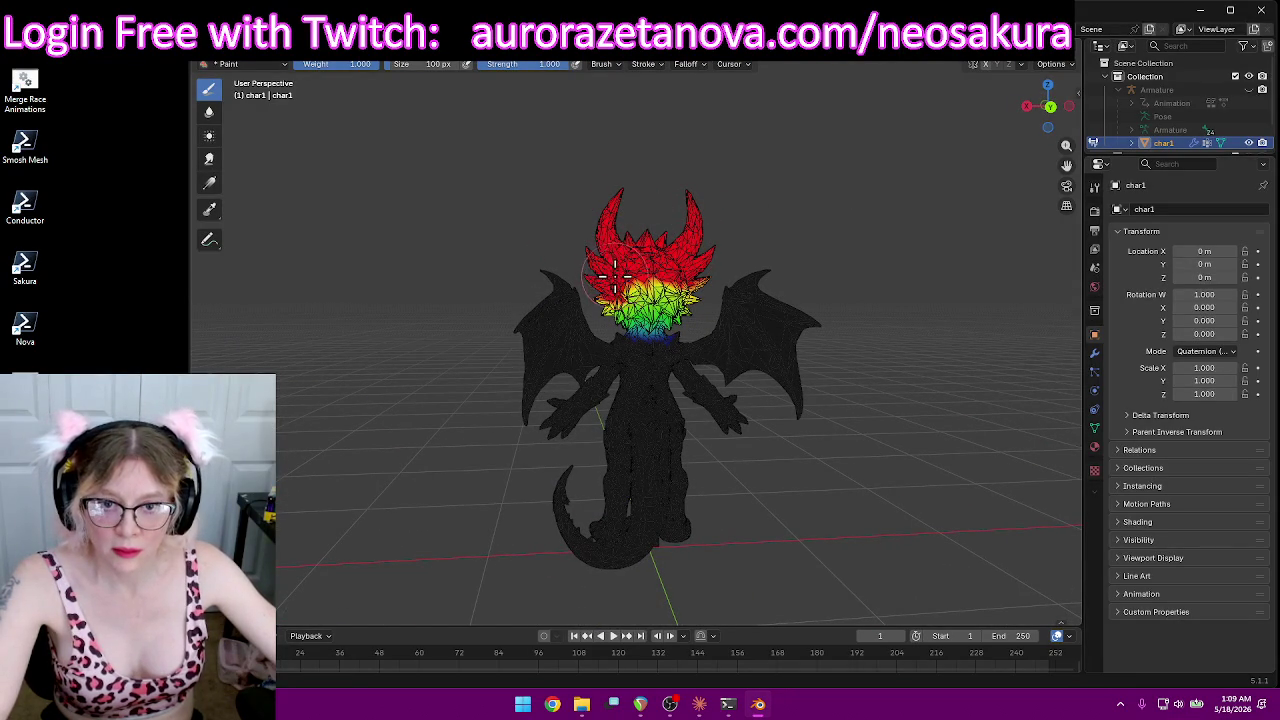
scroll(705, 263, up, 4)
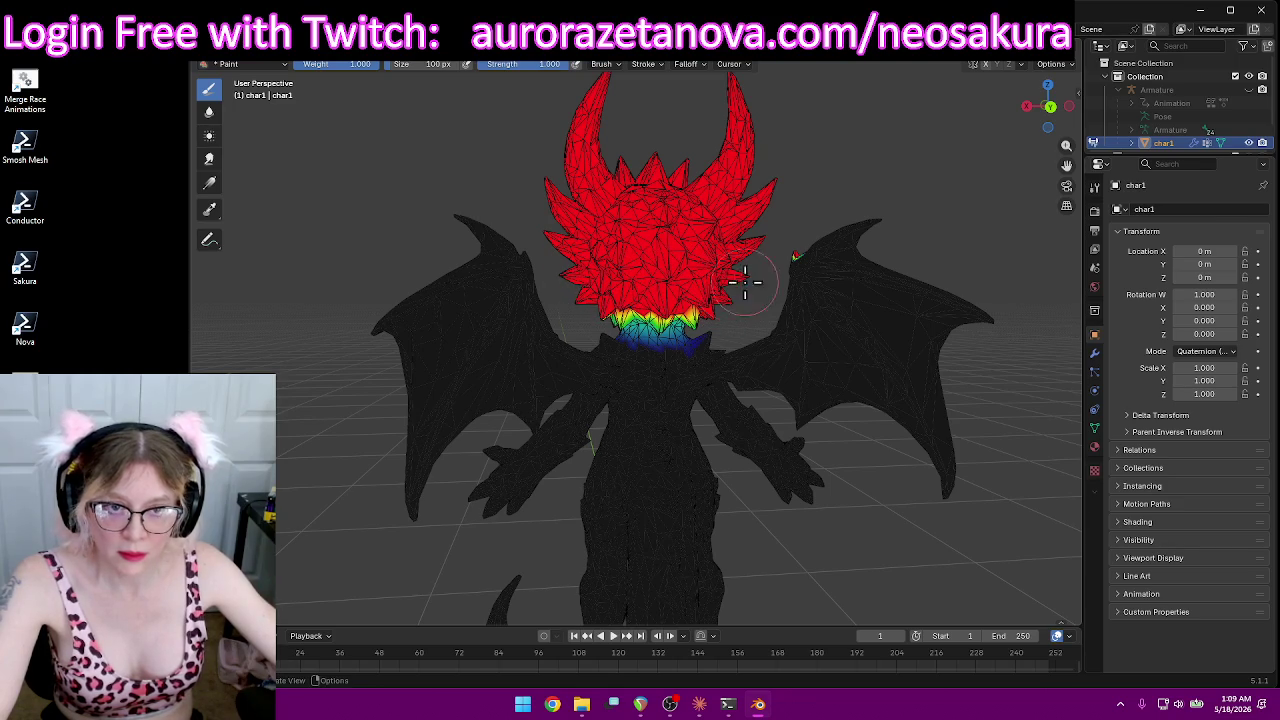
mouse_move(808, 255)
middle_down()
mouse_move(726, 291)
mouse_move(874, 289)
mouse_move(680, 258)
middle_up()
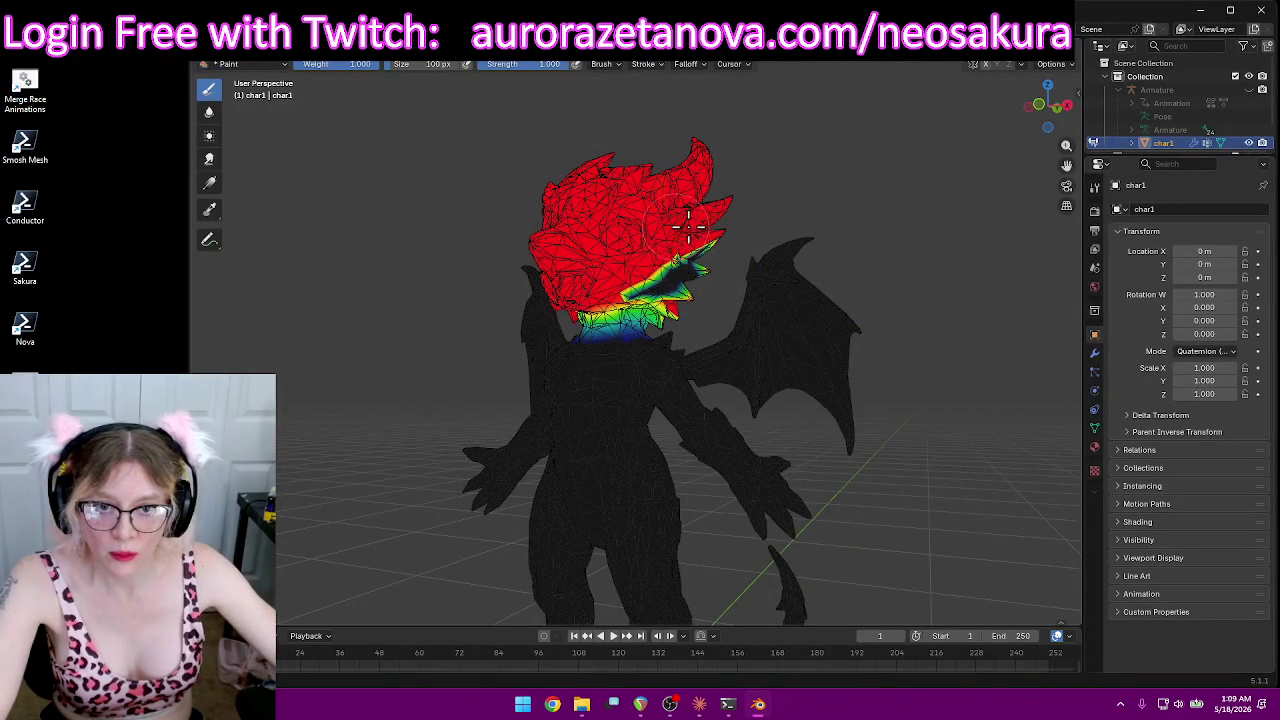
mouse_move(643, 280)
middle_down()
mouse_move(720, 263)
mouse_move(591, 255)
middle_up()
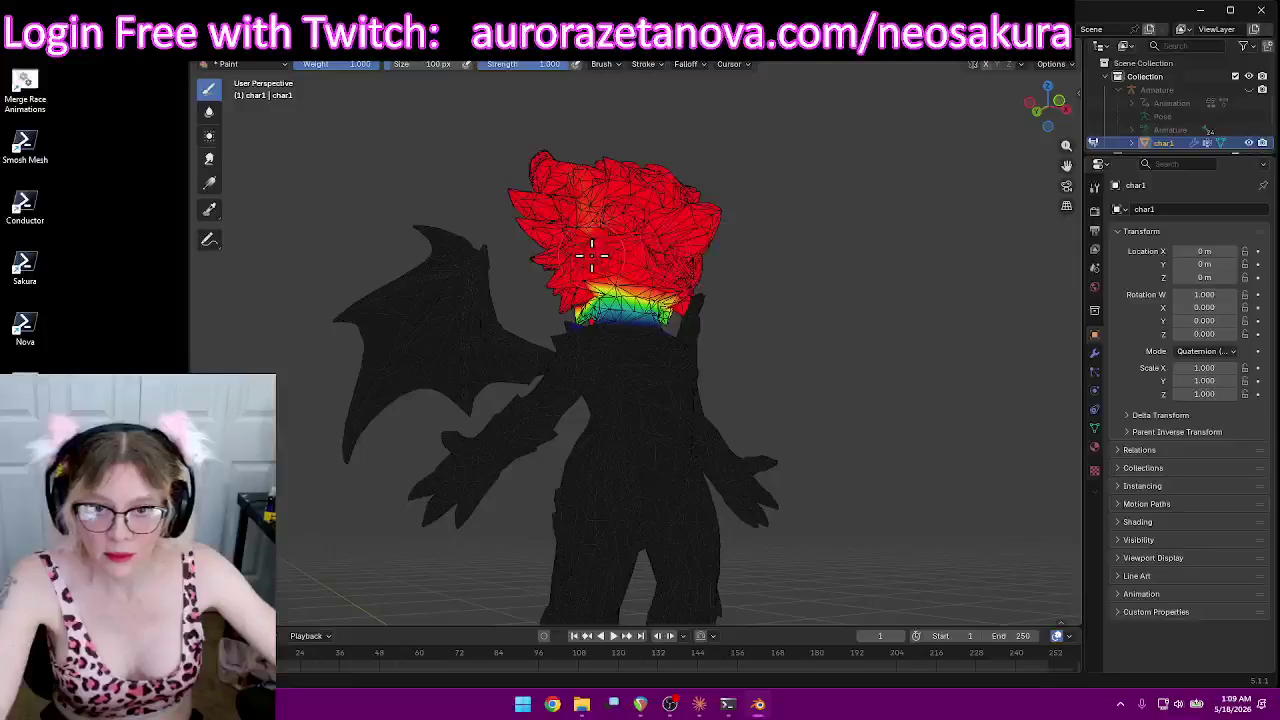
middle_drag(666, 268, 663, 245)
scroll(661, 225, up, 2)
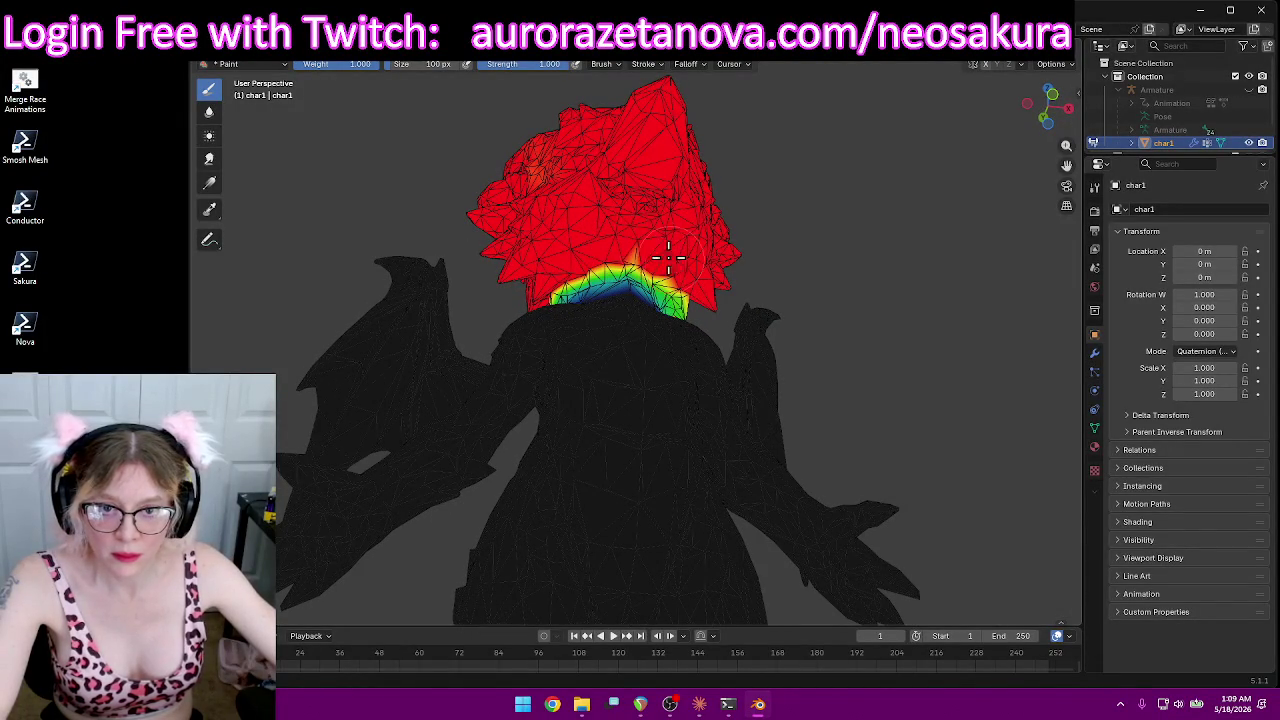
mouse_move(676, 242)
middle_down()
mouse_move(651, 271)
mouse_move(694, 271)
middle_up()
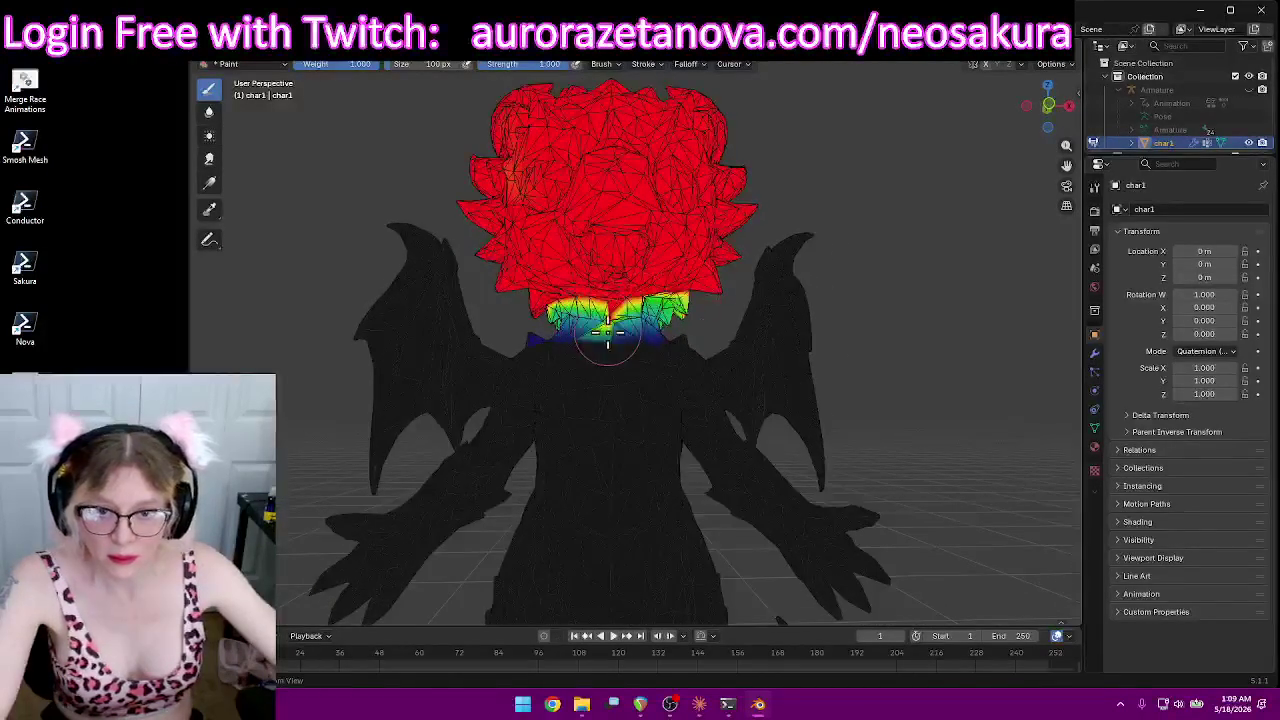
mouse_move(698, 350)
middle_down()
mouse_move(714, 314)
mouse_move(580, 263)
mouse_move(566, 286)
mouse_move(623, 286)
mouse_move(507, 313)
mouse_move(374, 306)
mouse_move(719, 313)
mouse_move(706, 313)
middle_up()
scroll(714, 320, up, 3)
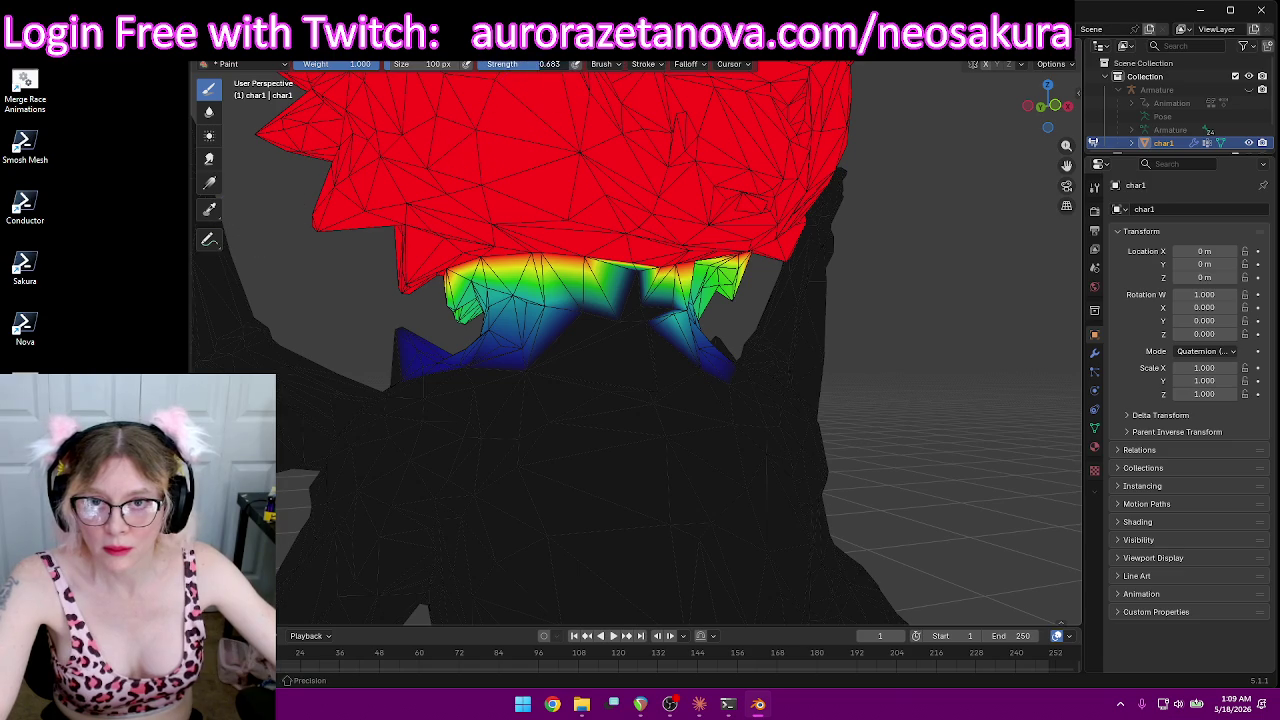
Step: Blend the Head weight down into the upper neck at strength 0.504
drag(614, 312, 628, 319)
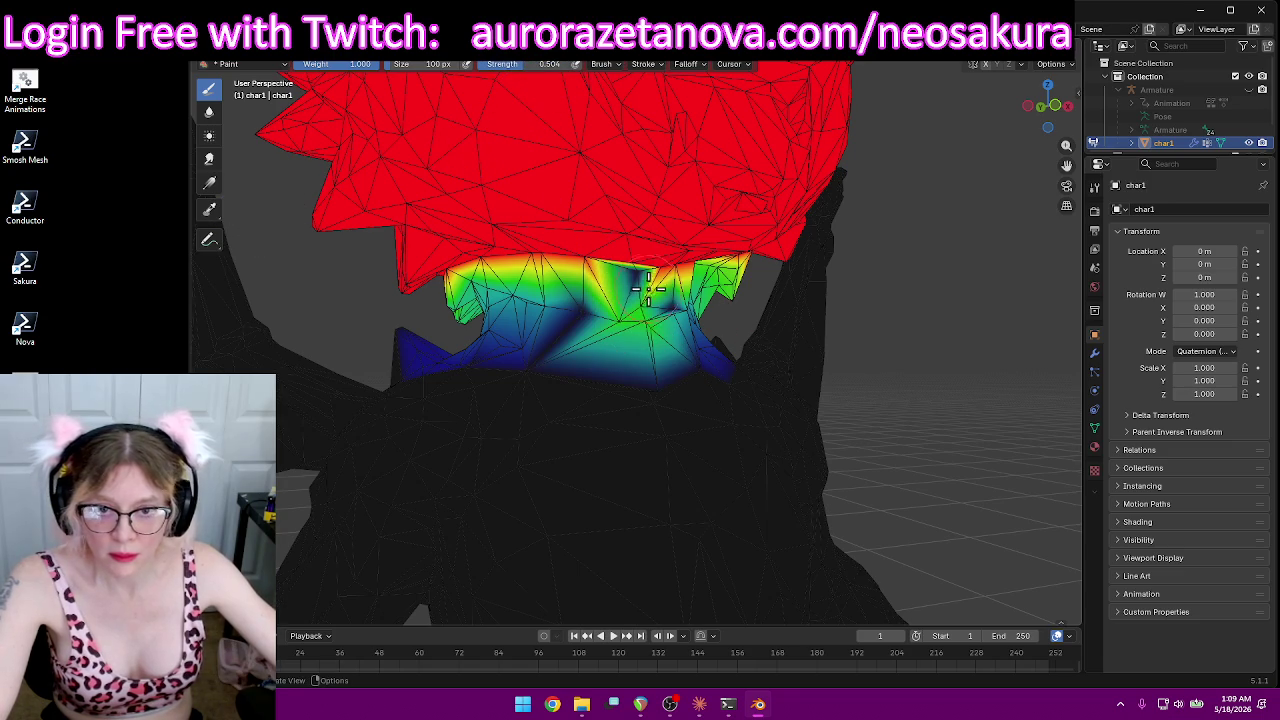
middle_drag(761, 308, 617, 256)
mouse_move(514, 253)
middle_down()
mouse_move(705, 252)
mouse_move(695, 300)
mouse_move(712, 308)
mouse_move(660, 290)
mouse_move(620, 315)
mouse_move(343, 297)
mouse_move(363, 314)
mouse_move(803, 334)
middle_up()
scroll(629, 286, up, 4)
scroll(620, 316, down, 4)
scroll(623, 320, down, 3)
scroll(826, 331, down, 5)
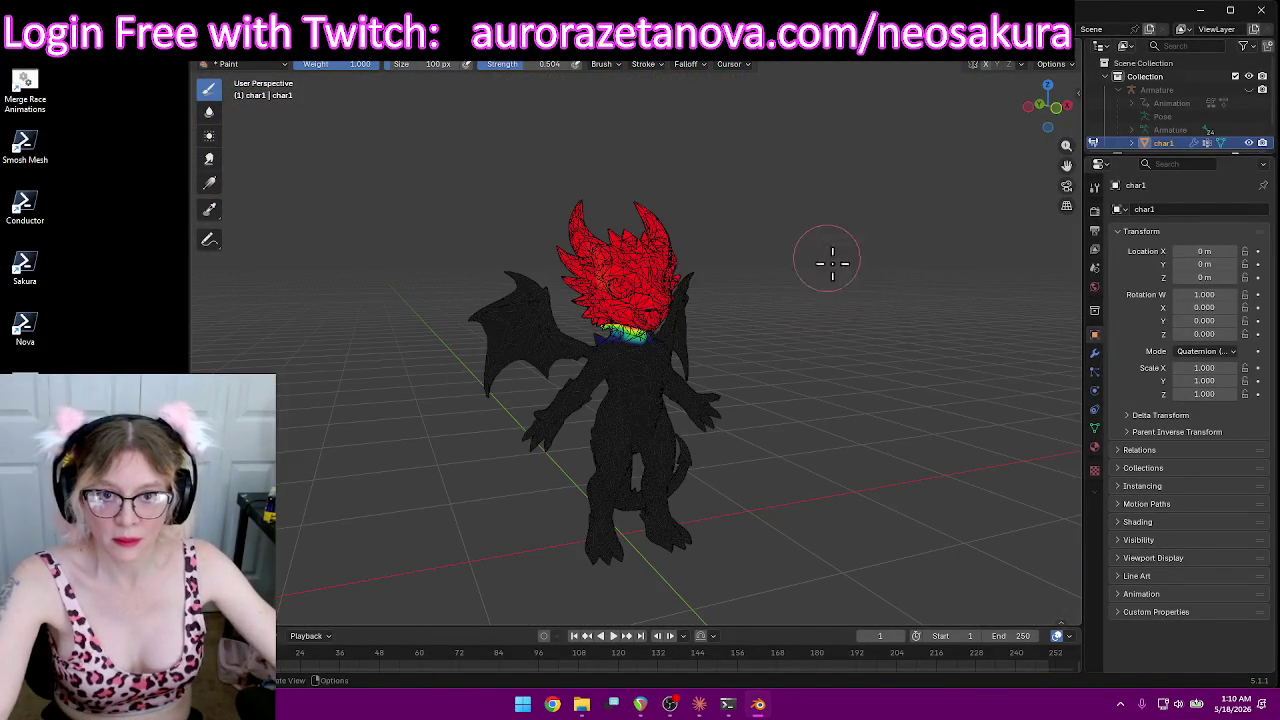
Step: View the head_end and then headfront vertex group weights
click(590, 64)
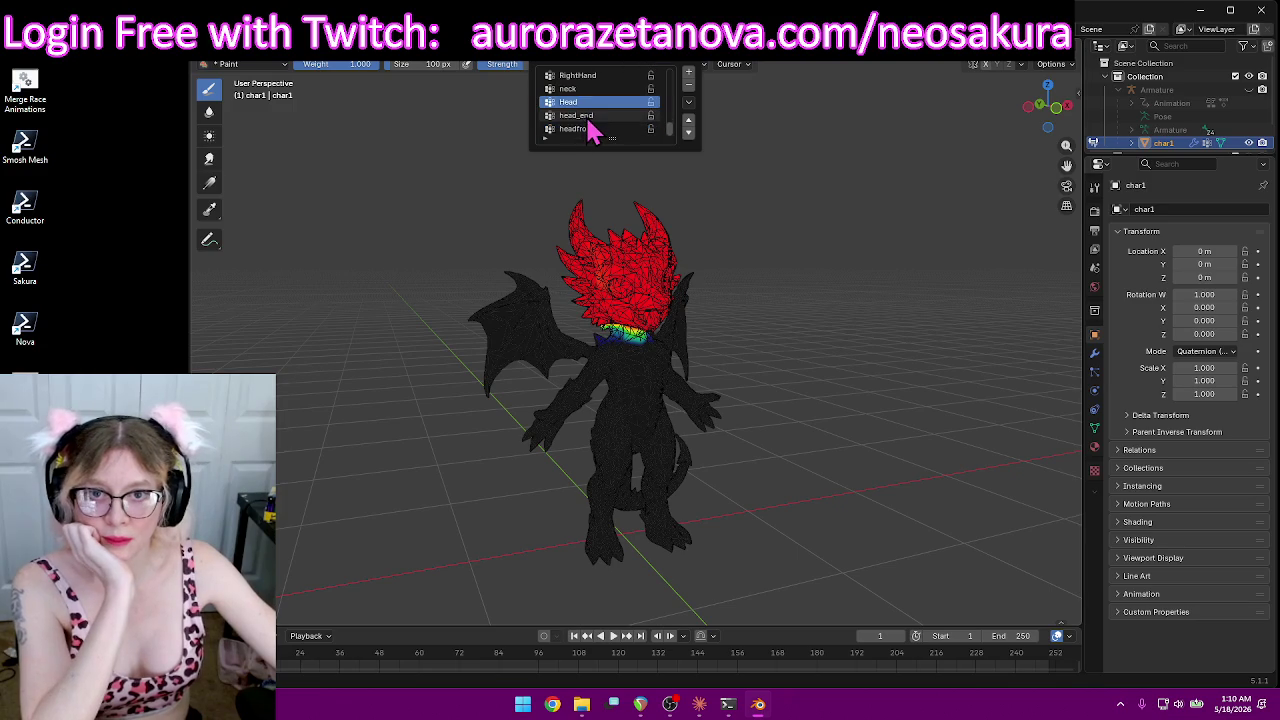
click(596, 116)
click(568, 130)
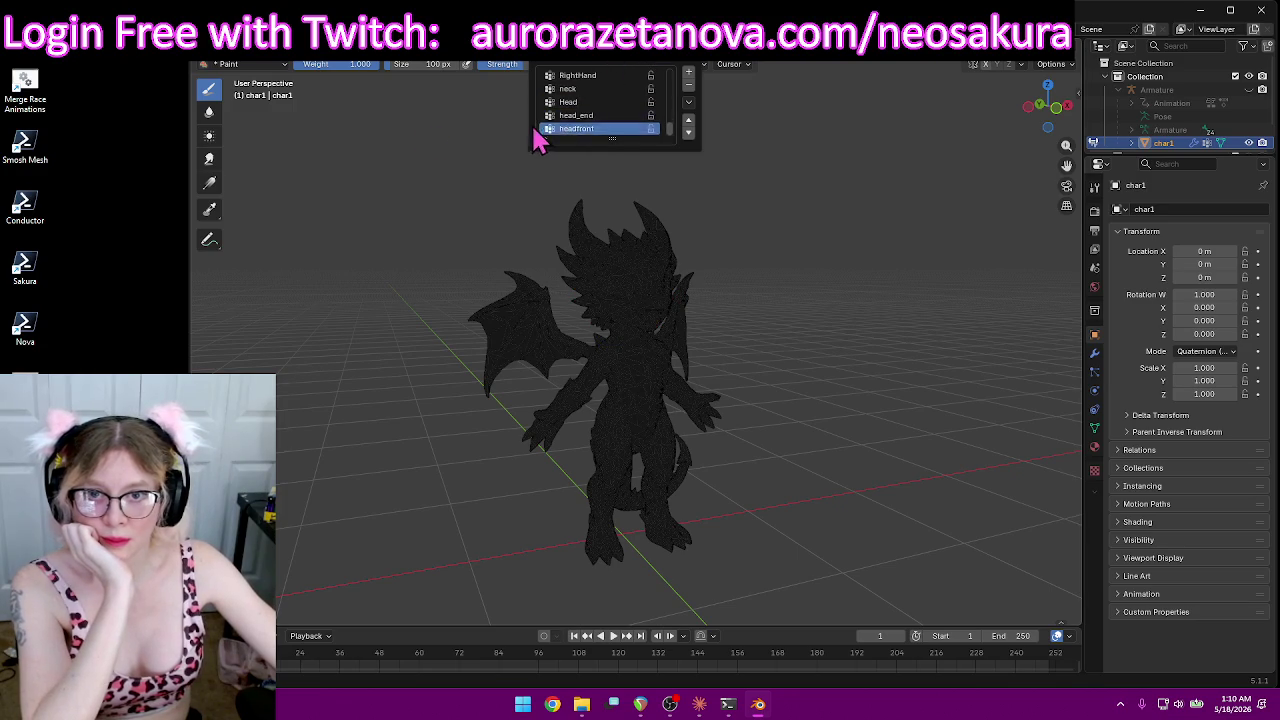
Step: Return to Object Mode and show the dragon in Material Preview shading
click(272, 65)
click(265, 63)
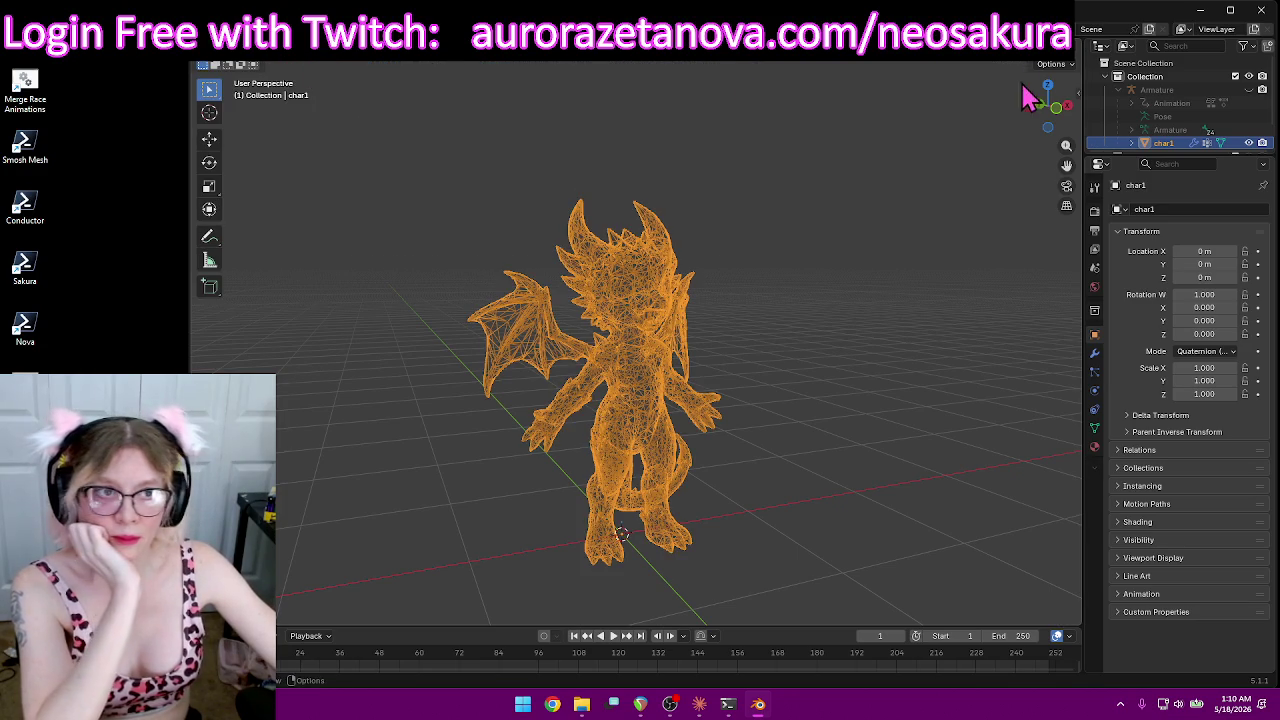
click(1068, 75)
click(1044, 64)
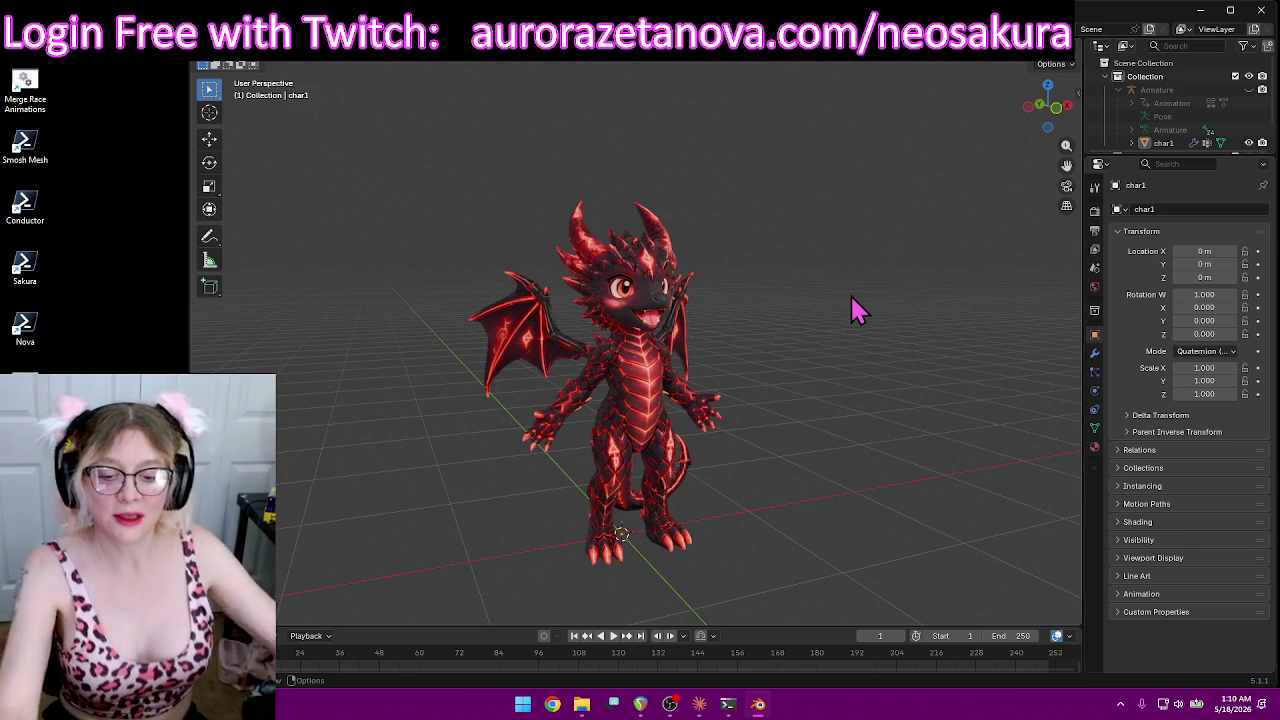
right_click(840, 288)
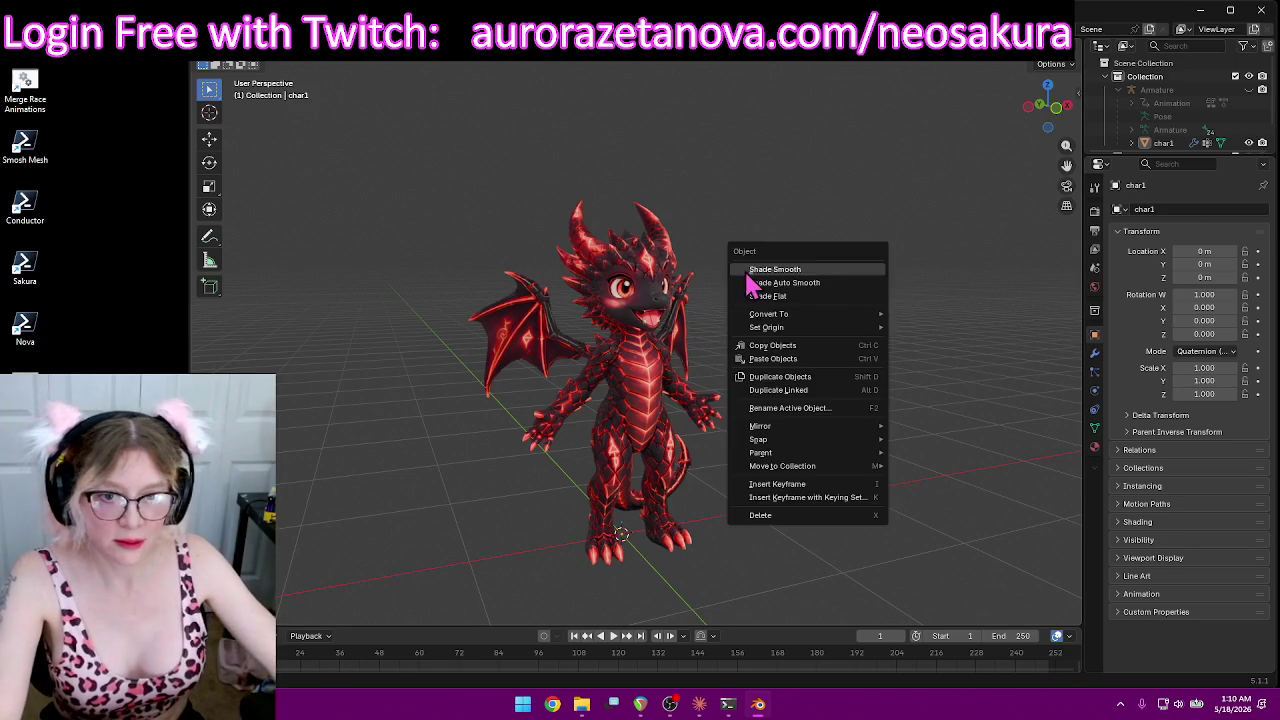
mouse_move(829, 166)
middle_down()
mouse_move(814, 191)
mouse_move(812, 263)
middle_up()
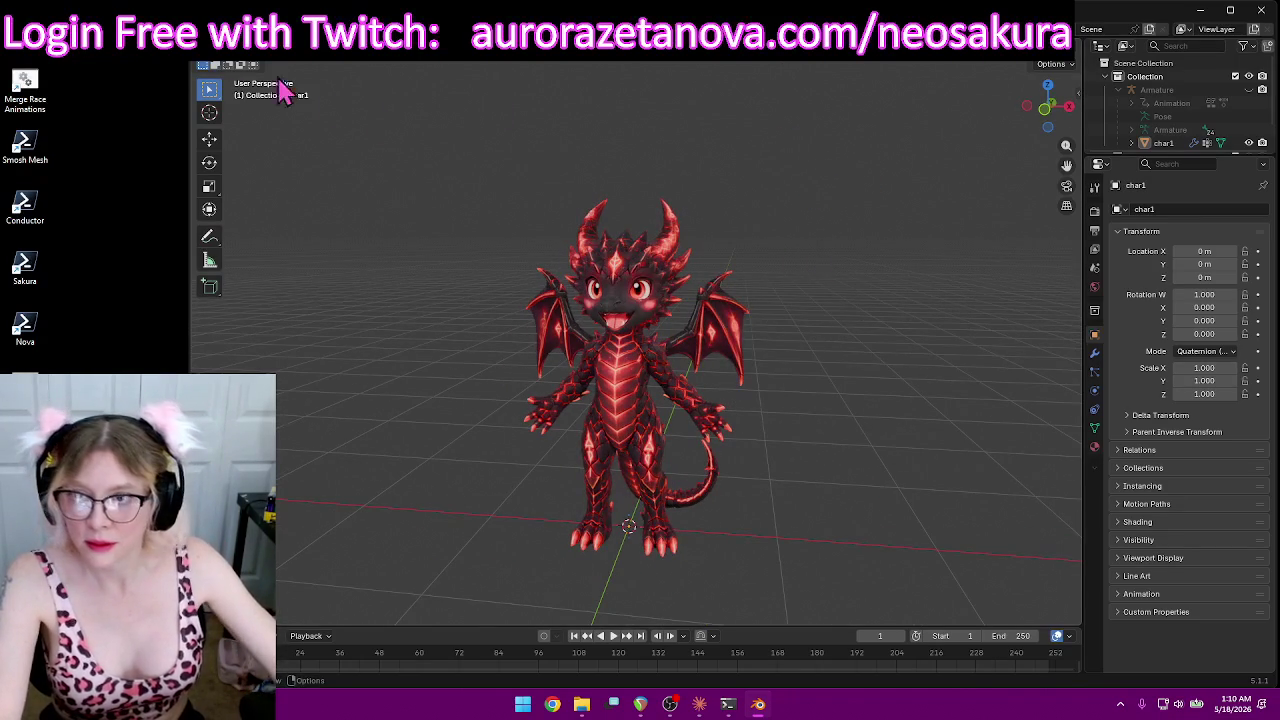
mouse_move(437, 297)
middle_down()
mouse_move(426, 309)
mouse_move(491, 257)
mouse_move(475, 270)
middle_up()
scroll(480, 268, up, 5)
scroll(491, 266, down, 4)
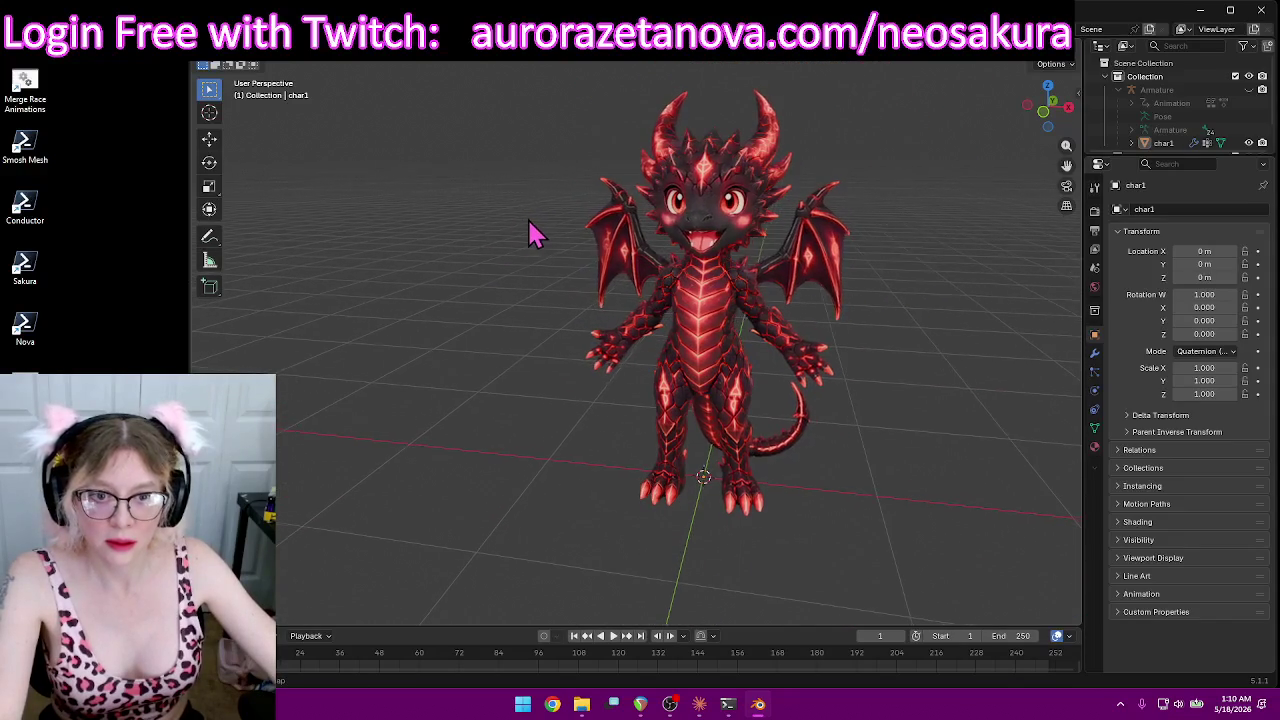
Step: Purge unused data from the file, deleting 7 data-blocks
click(215, 50)
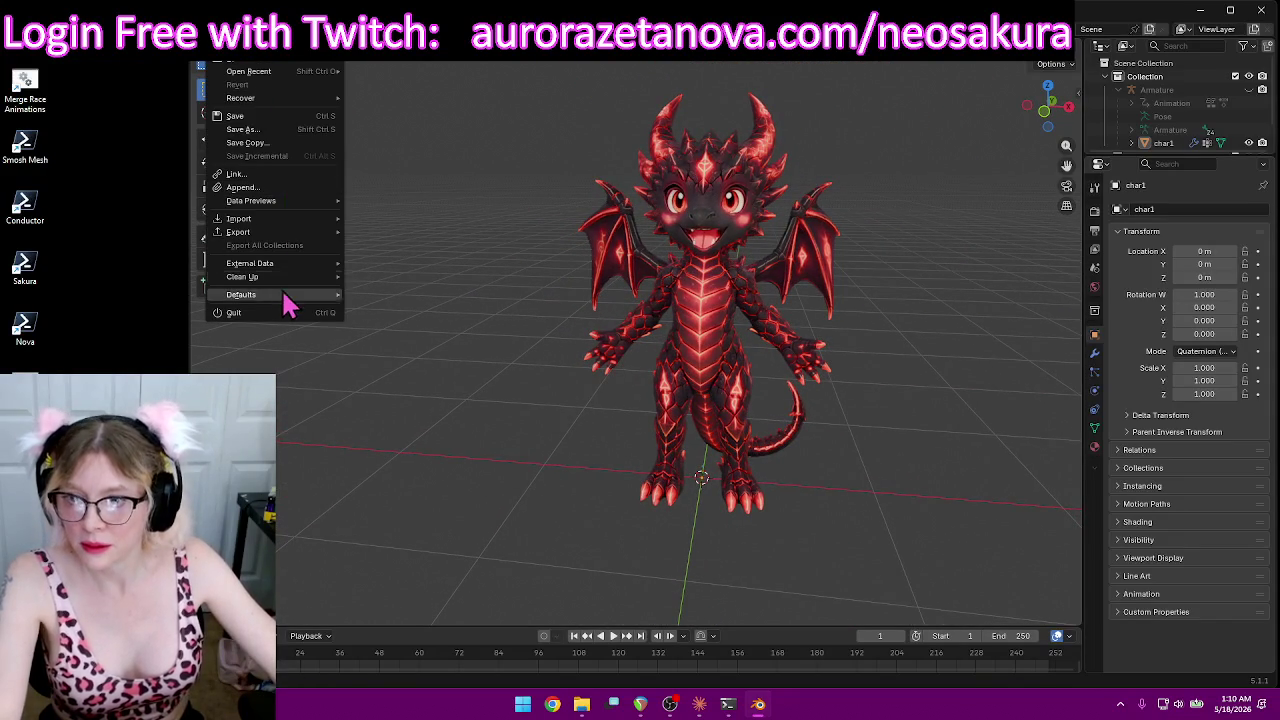
mouse_move(243, 277)
click(380, 281)
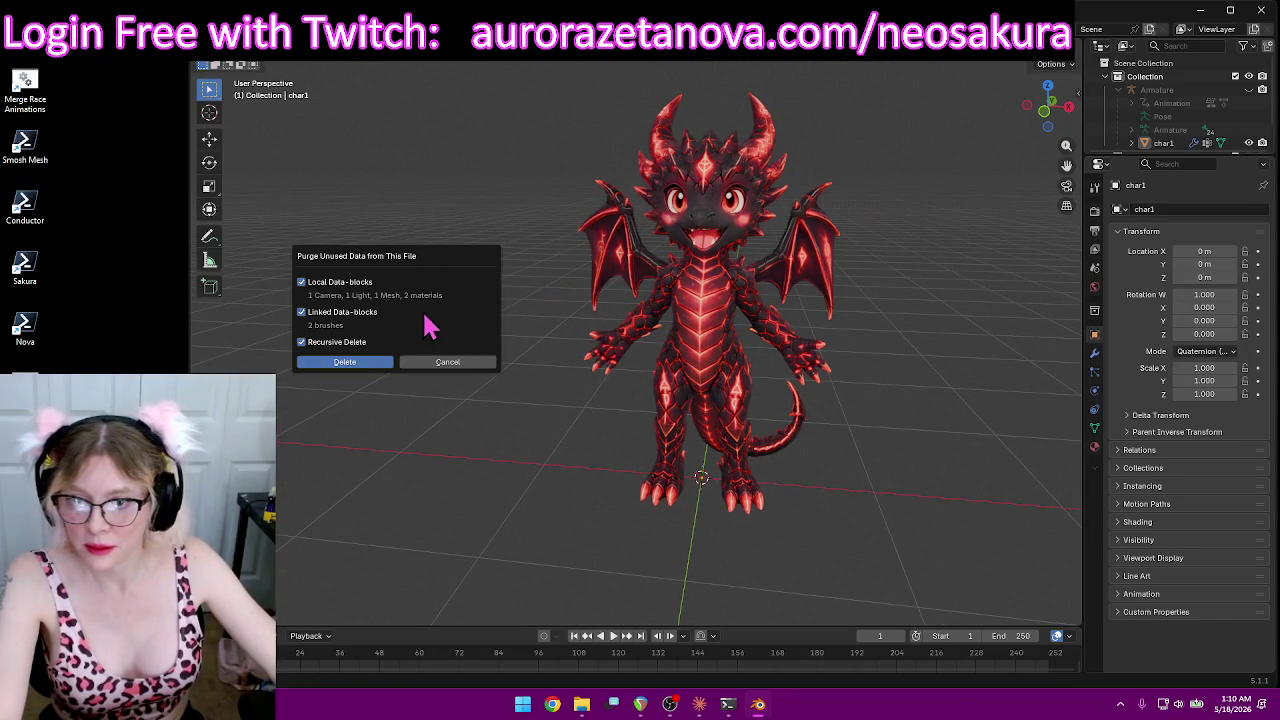
click(380, 362)
Step: Save the scene over Sinister.blend in the blender folder
click(215, 50)
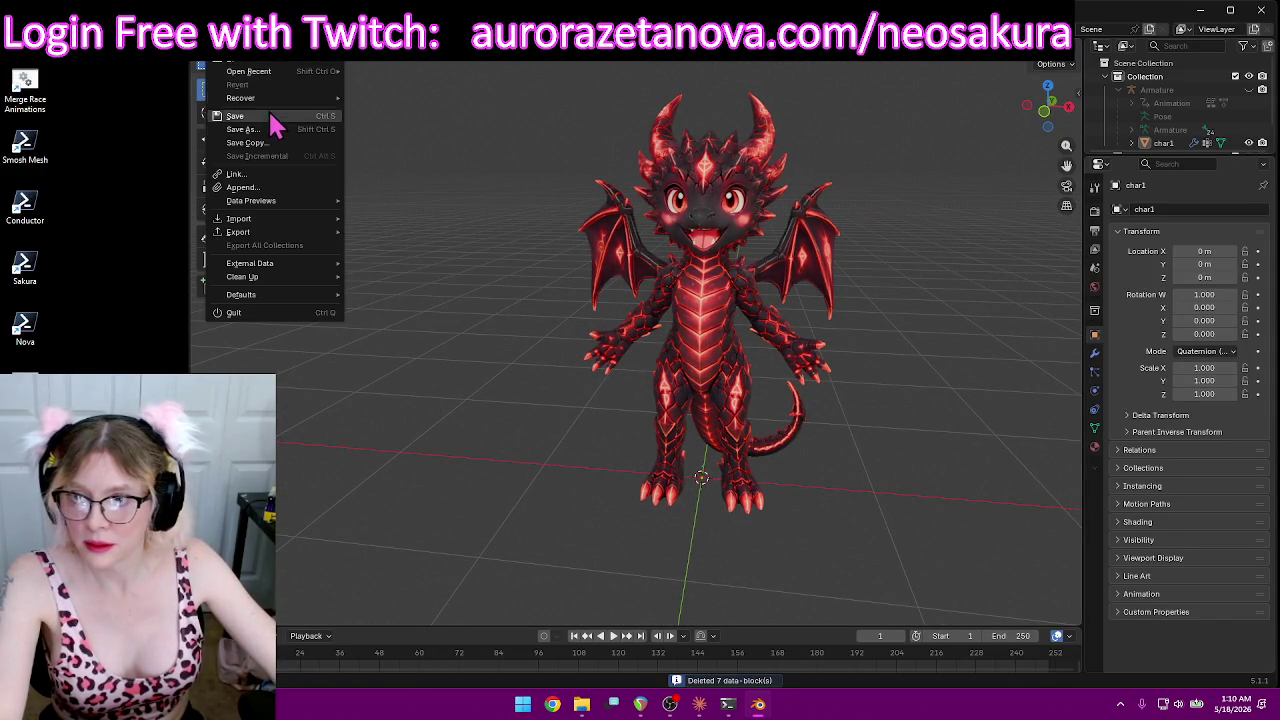
click(243, 129)
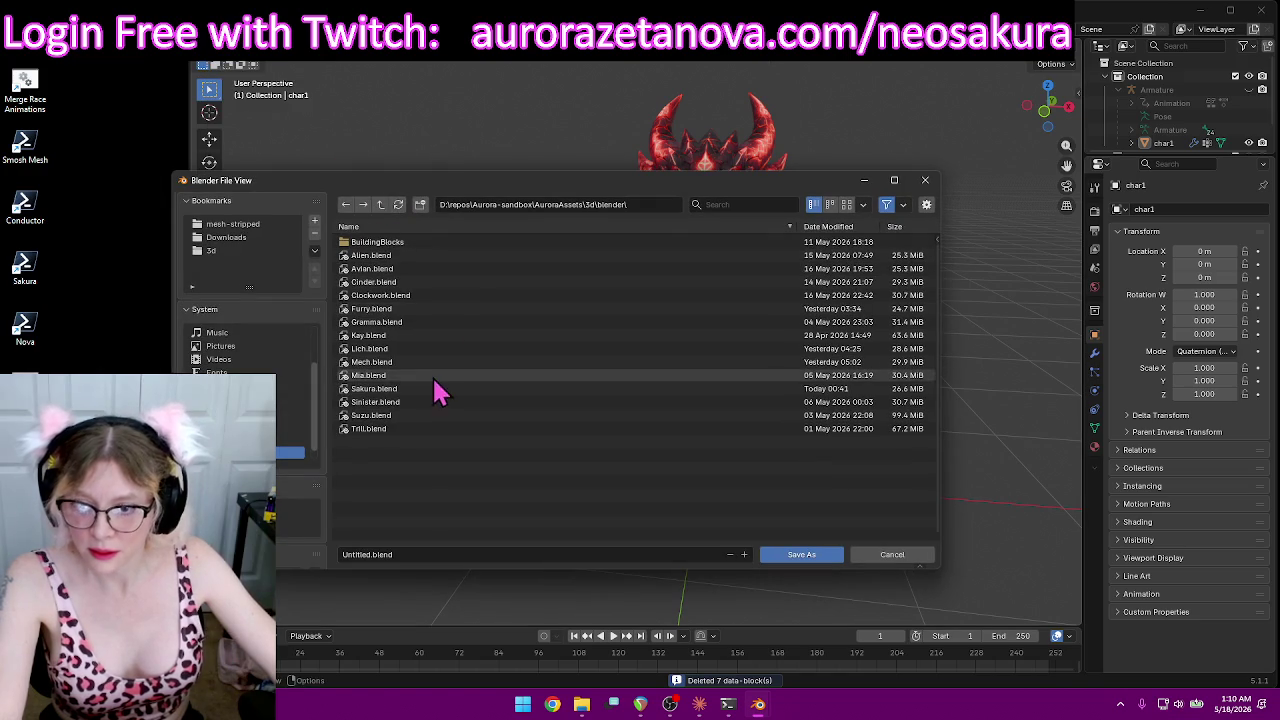
double_click(418, 405)
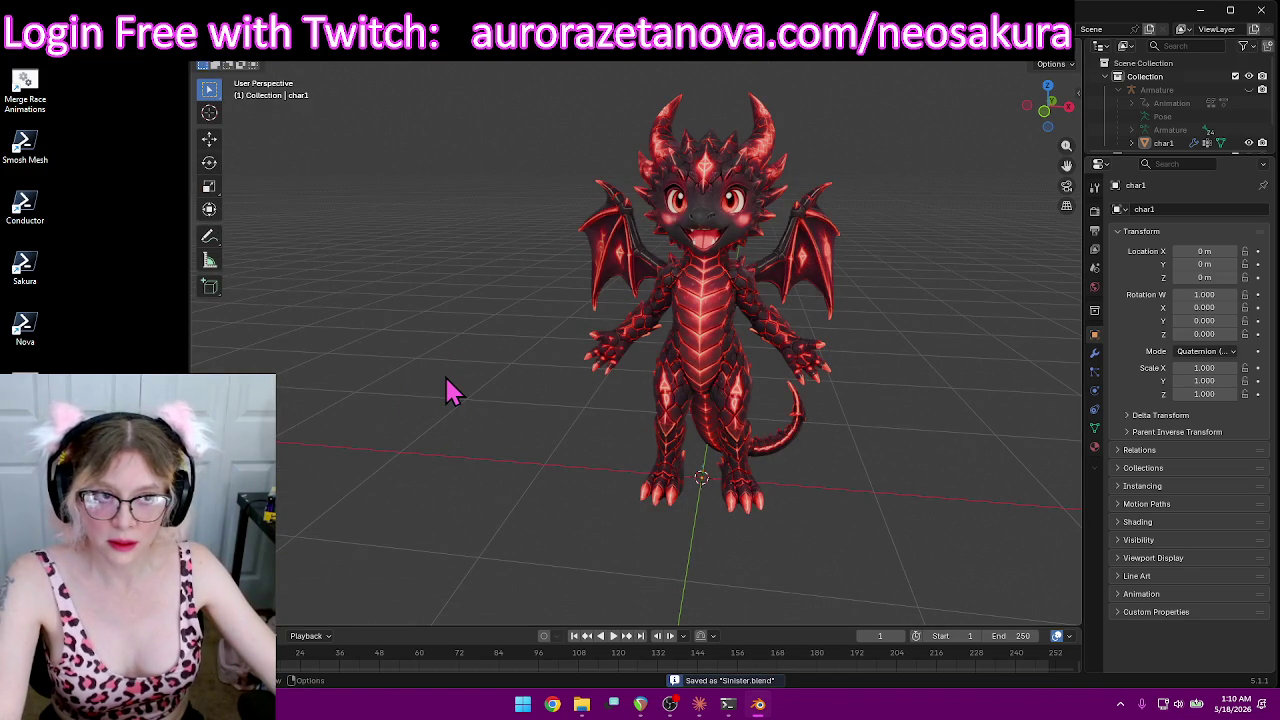
click(208, 55)
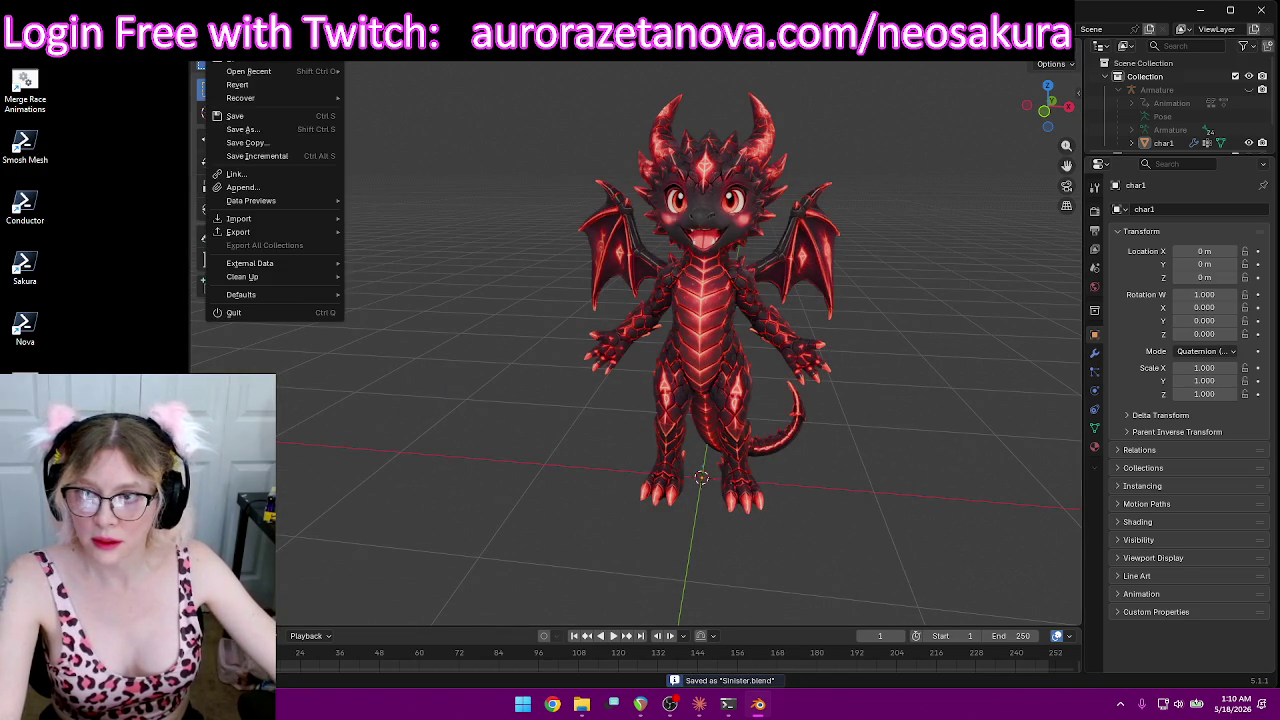
mouse_move(238, 231)
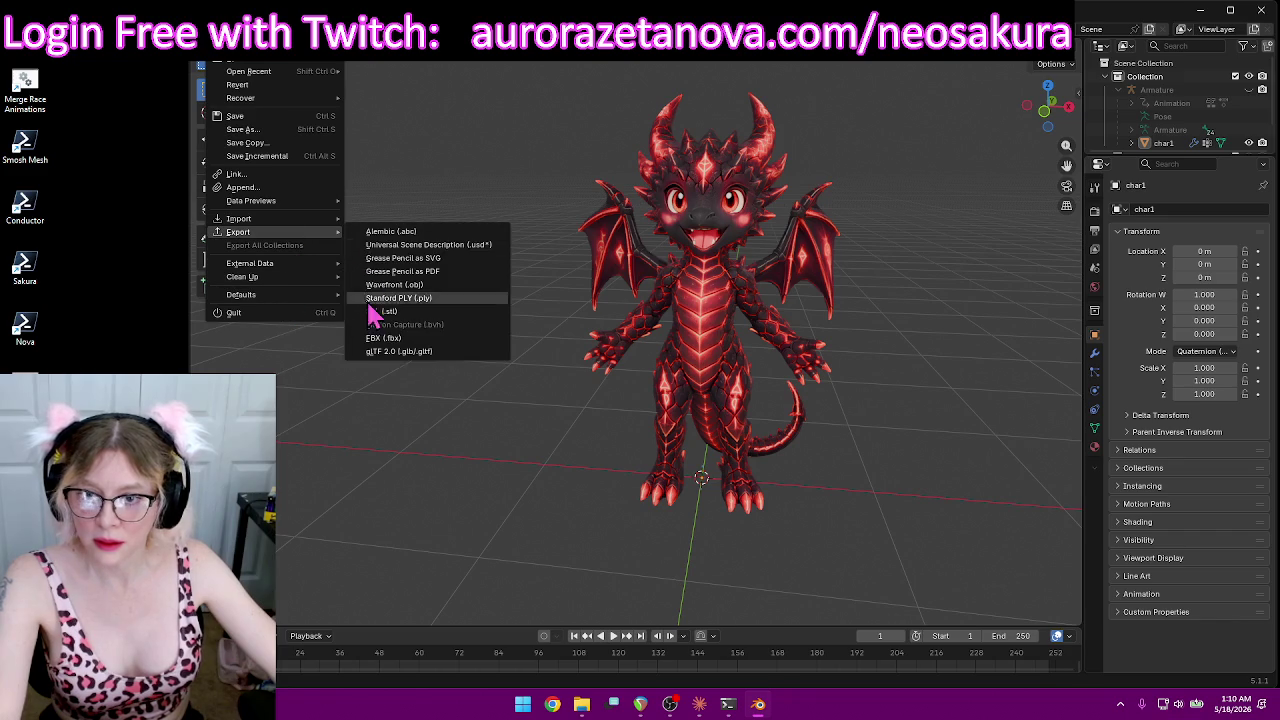
Step: Export the dragon as glTF 2.0 named Base.glb into the 3d export folder
click(375, 352)
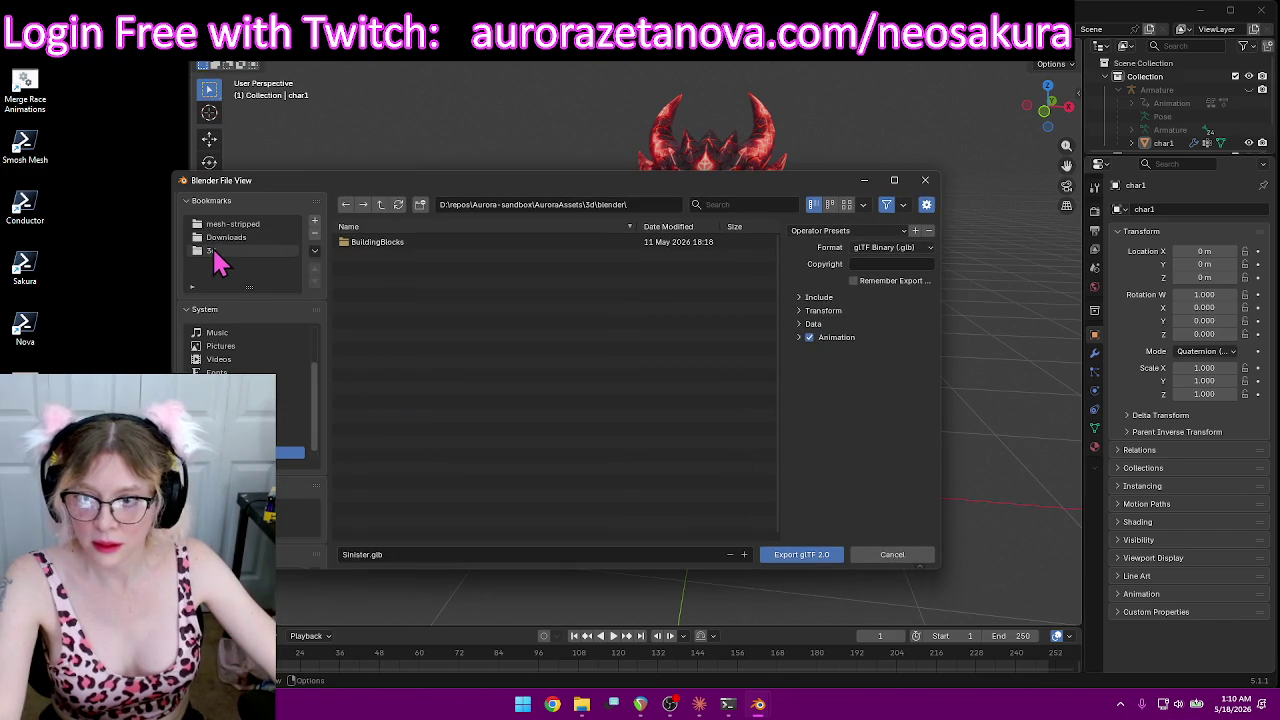
click(217, 257)
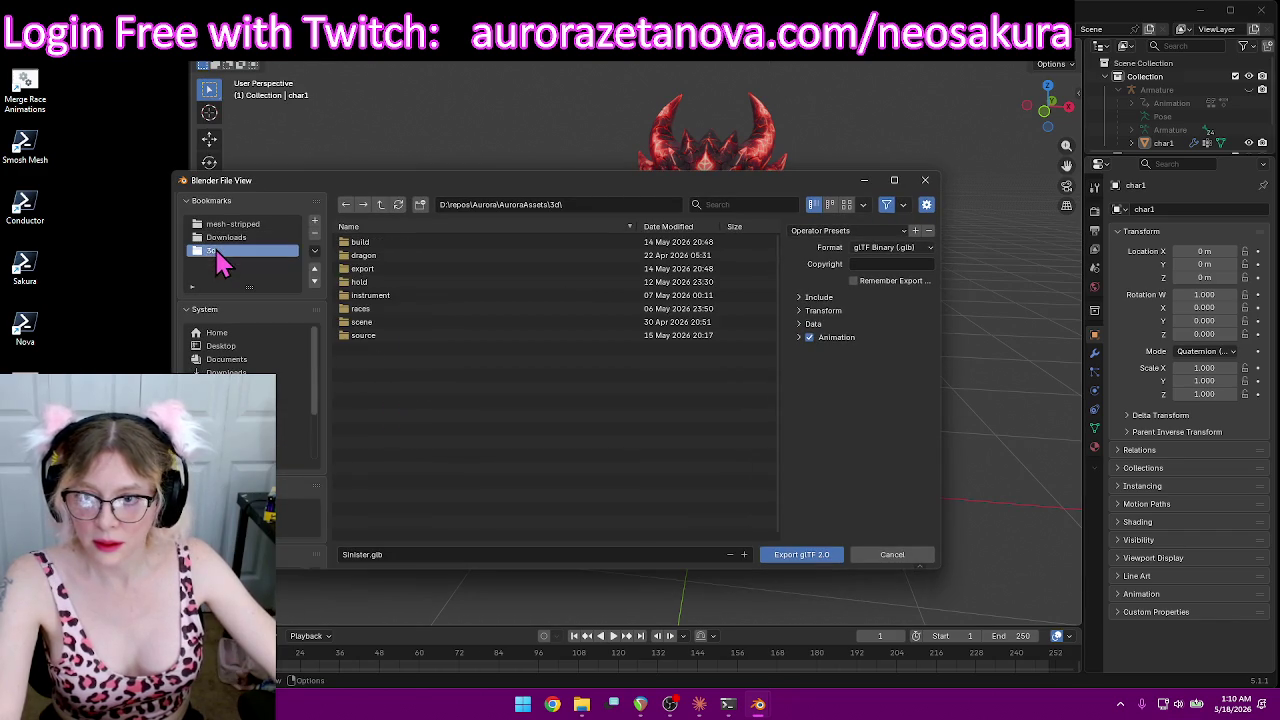
double_click(392, 267)
click(410, 556)
text(Base)
key(Return)
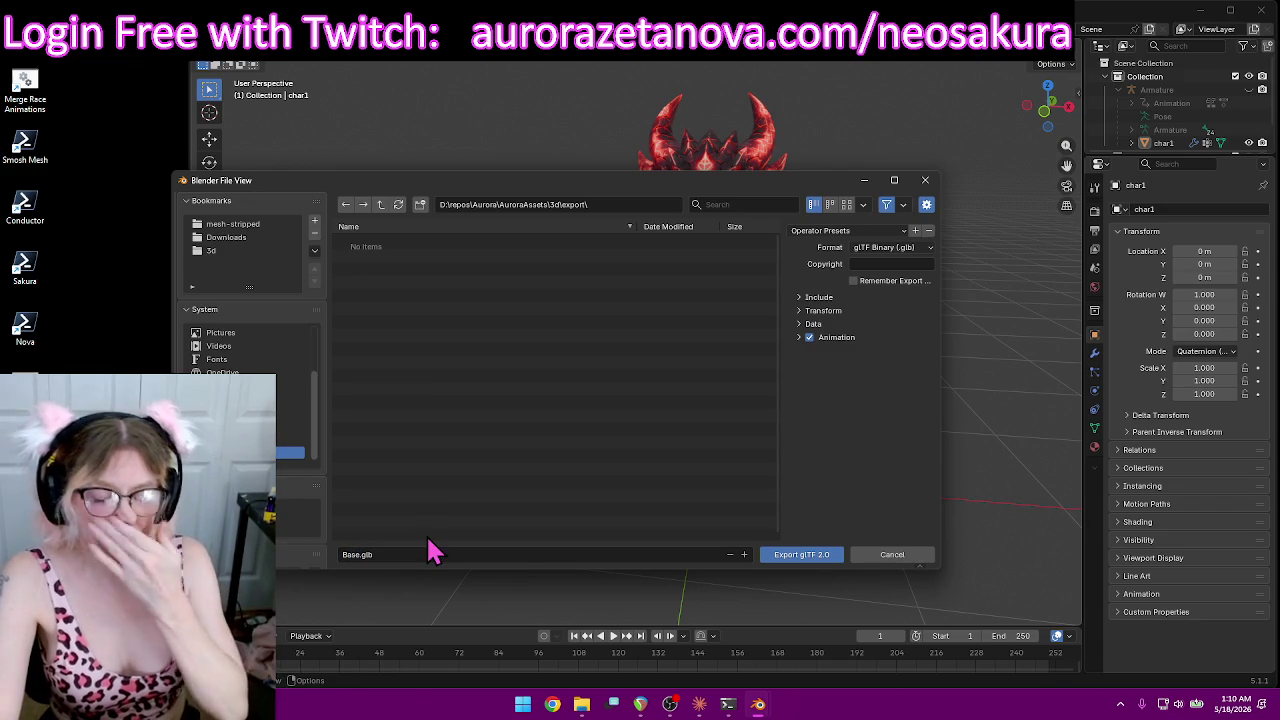
click(814, 553)
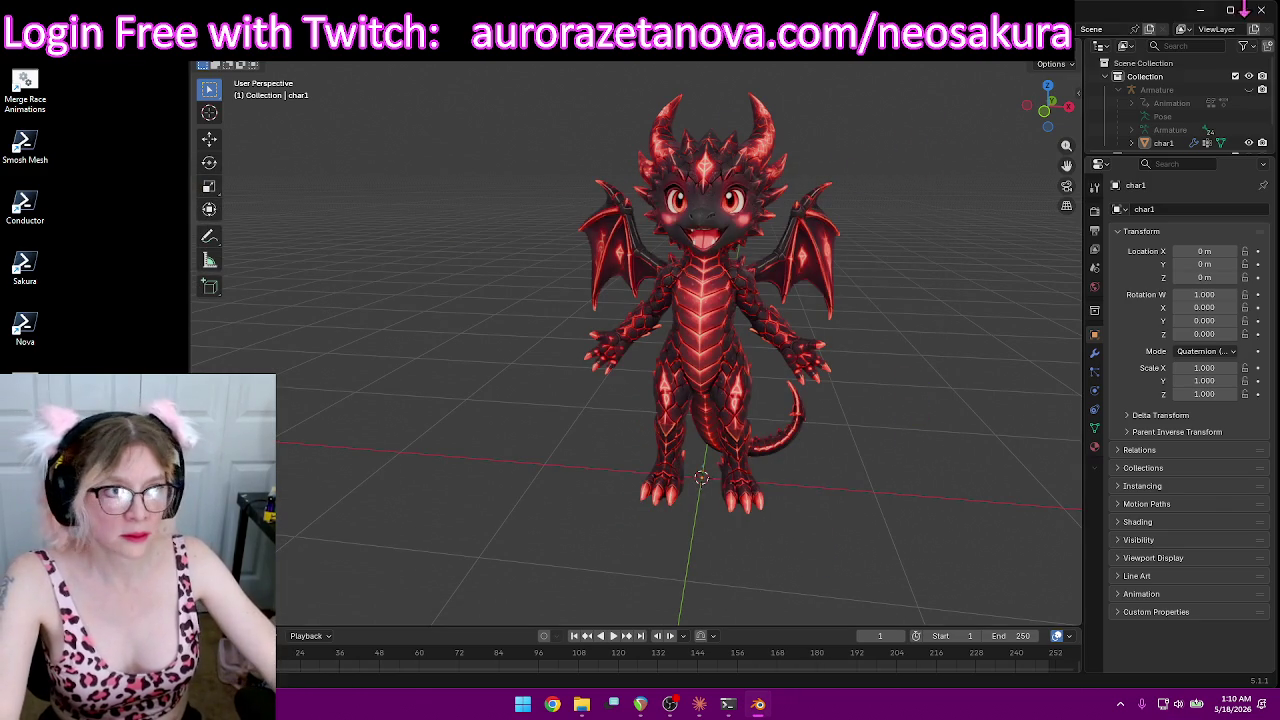
click(1200, 10)
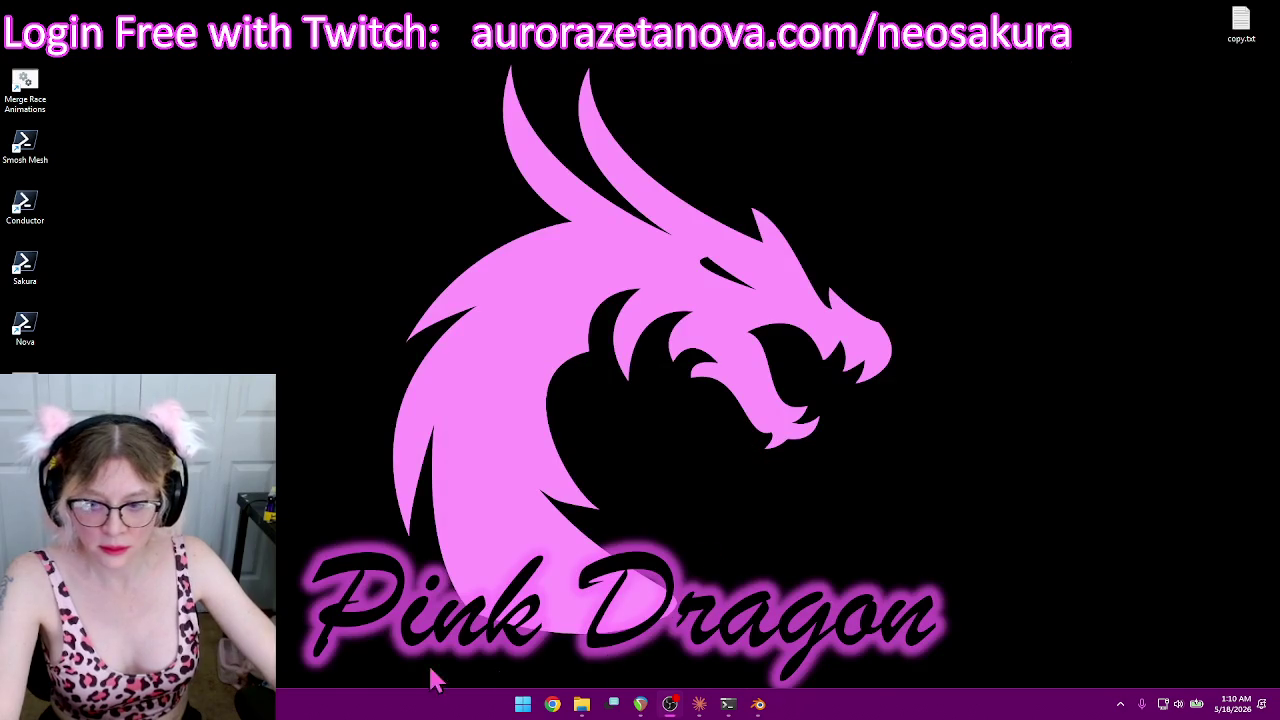
Step: Open File Explorer at the 3d\export folder
click(584, 705)
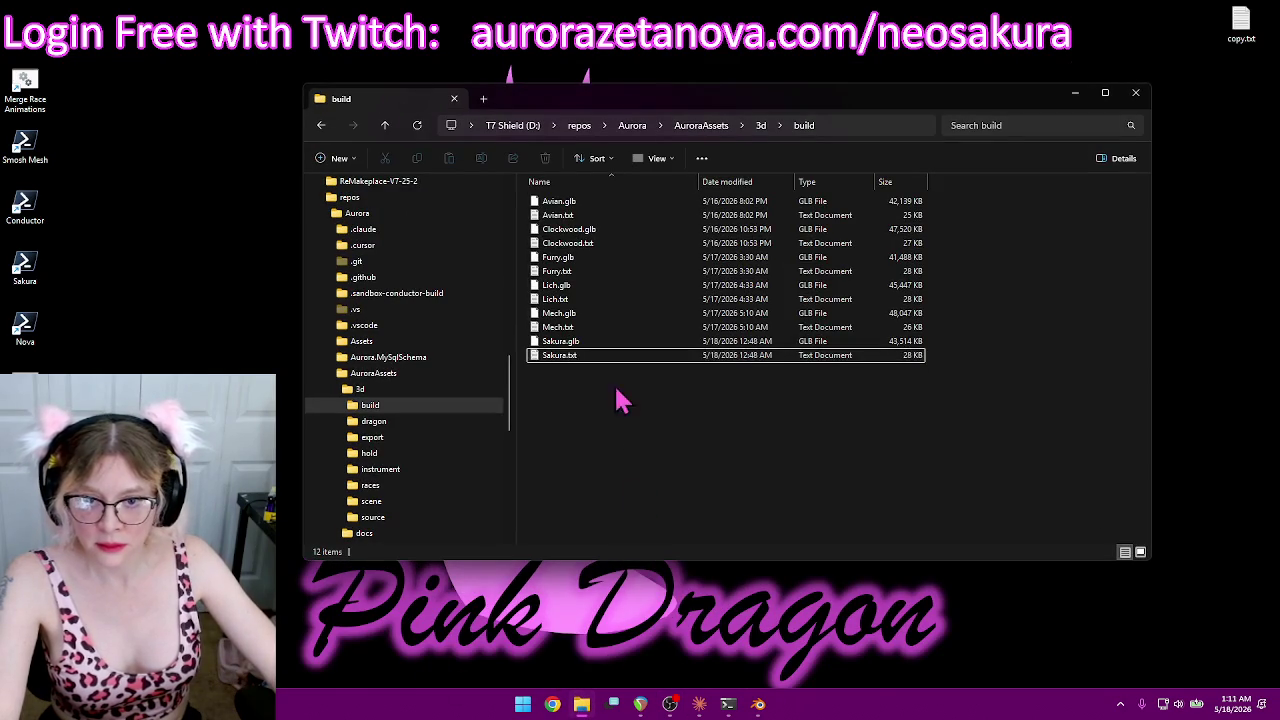
click(384, 128)
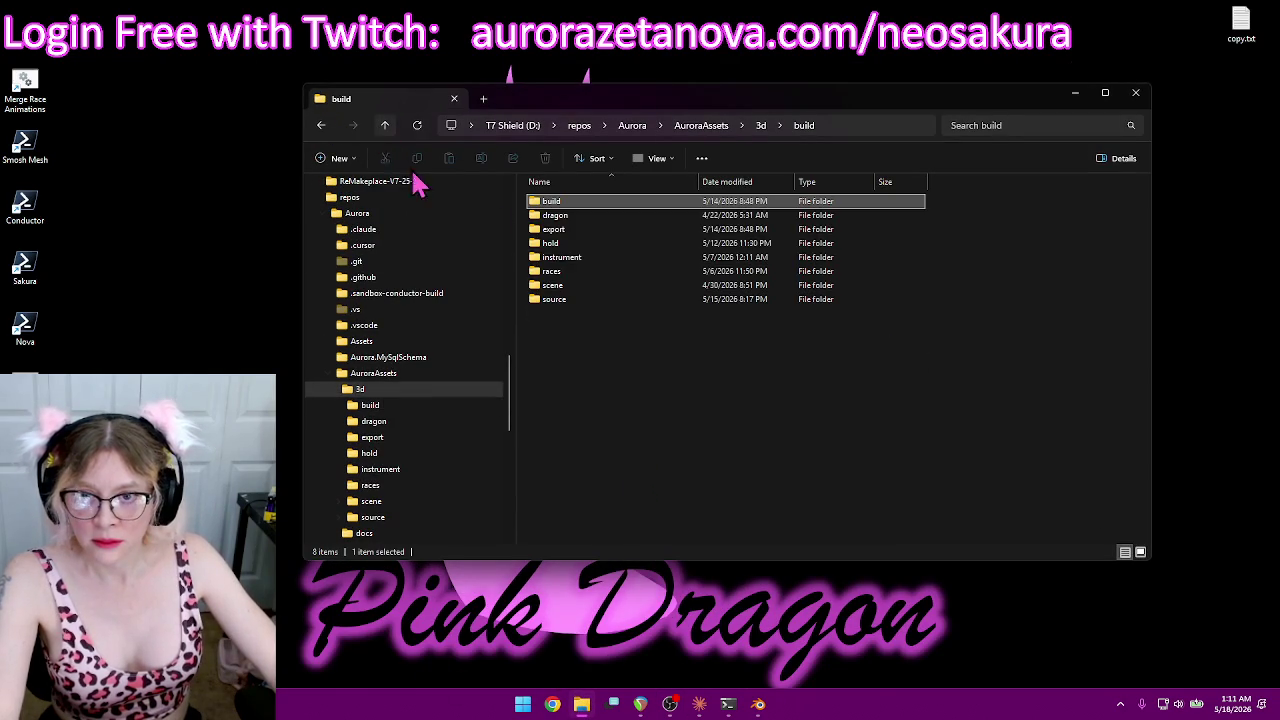
double_click(570, 232)
scroll(500, 380, up, 2)
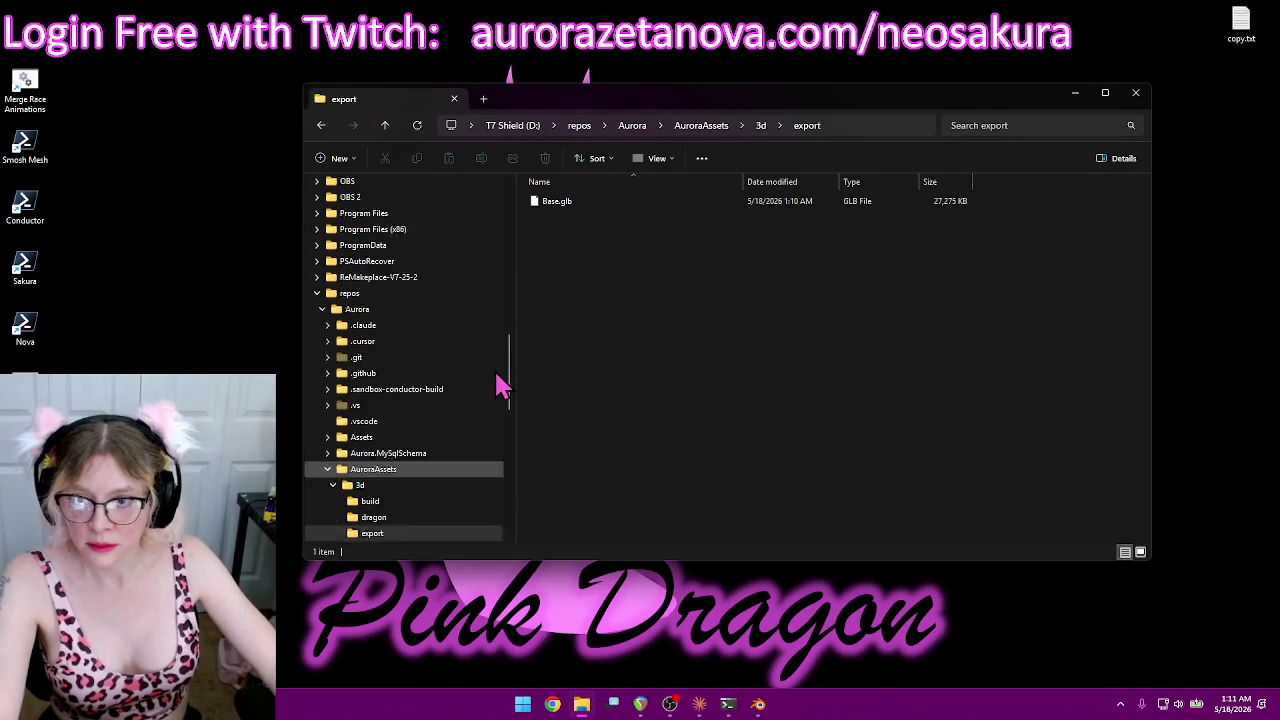
scroll(500, 385, up, 4)
scroll(500, 380, up, 3)
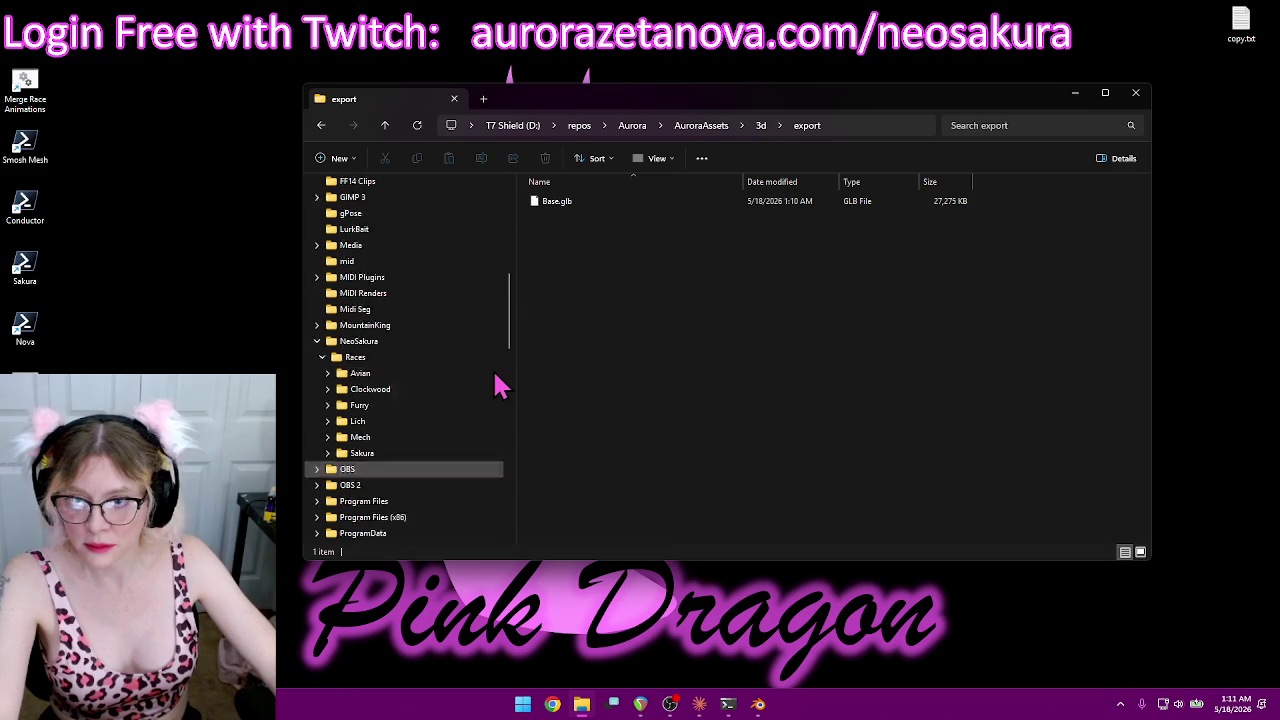
scroll(500, 380, up, 4)
Step: Move all 12 dragon animation folders from Downloads\Sinister into the export folder
click(317, 357)
click(317, 357)
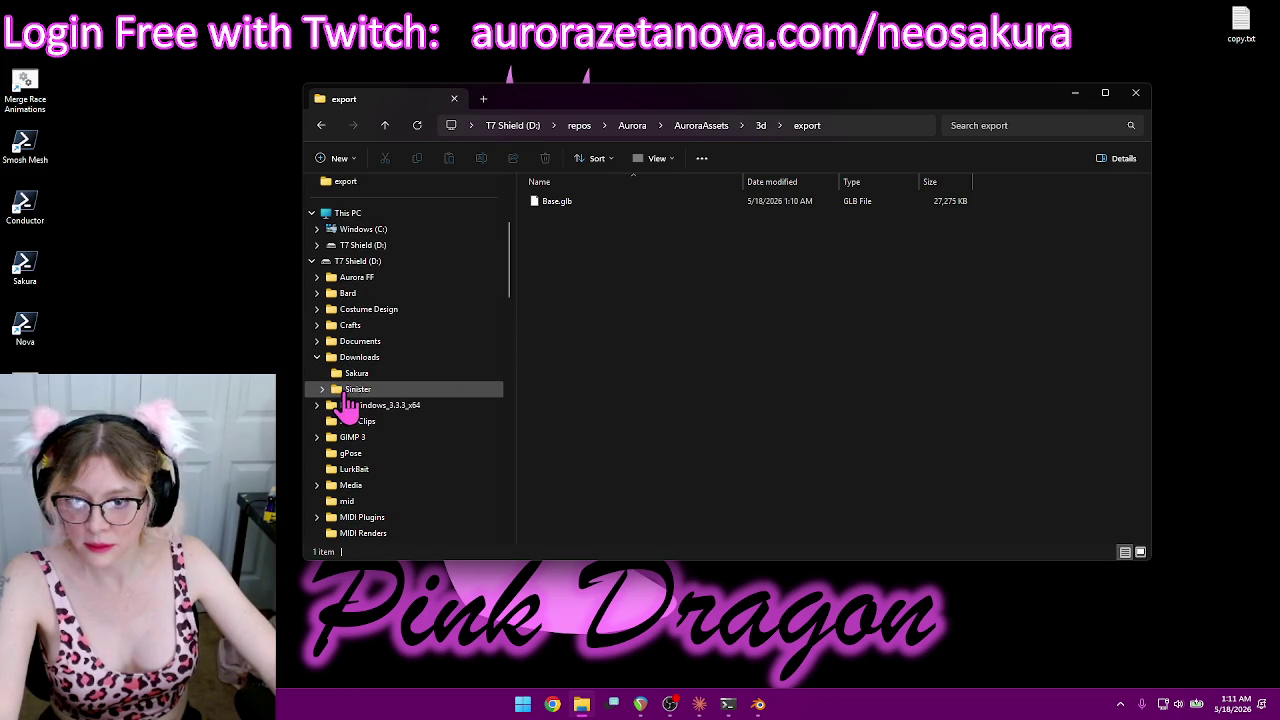
click(345, 393)
key(ctrl+a)
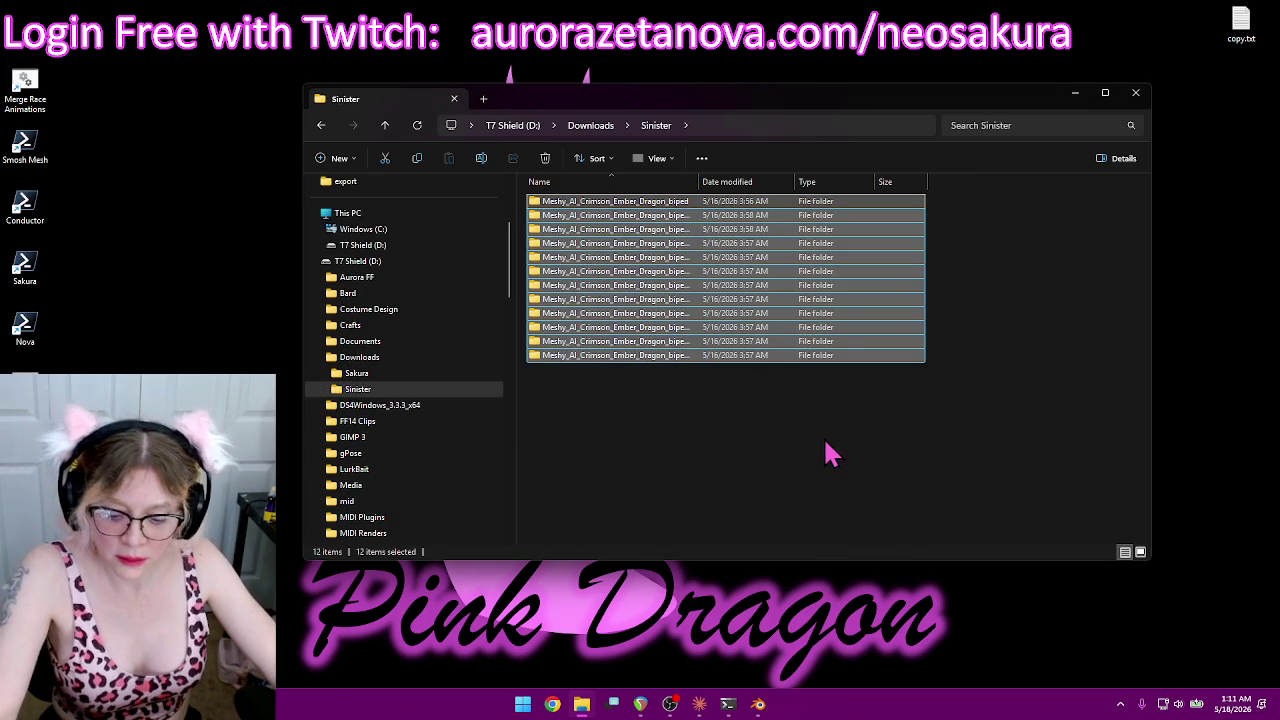
click(322, 127)
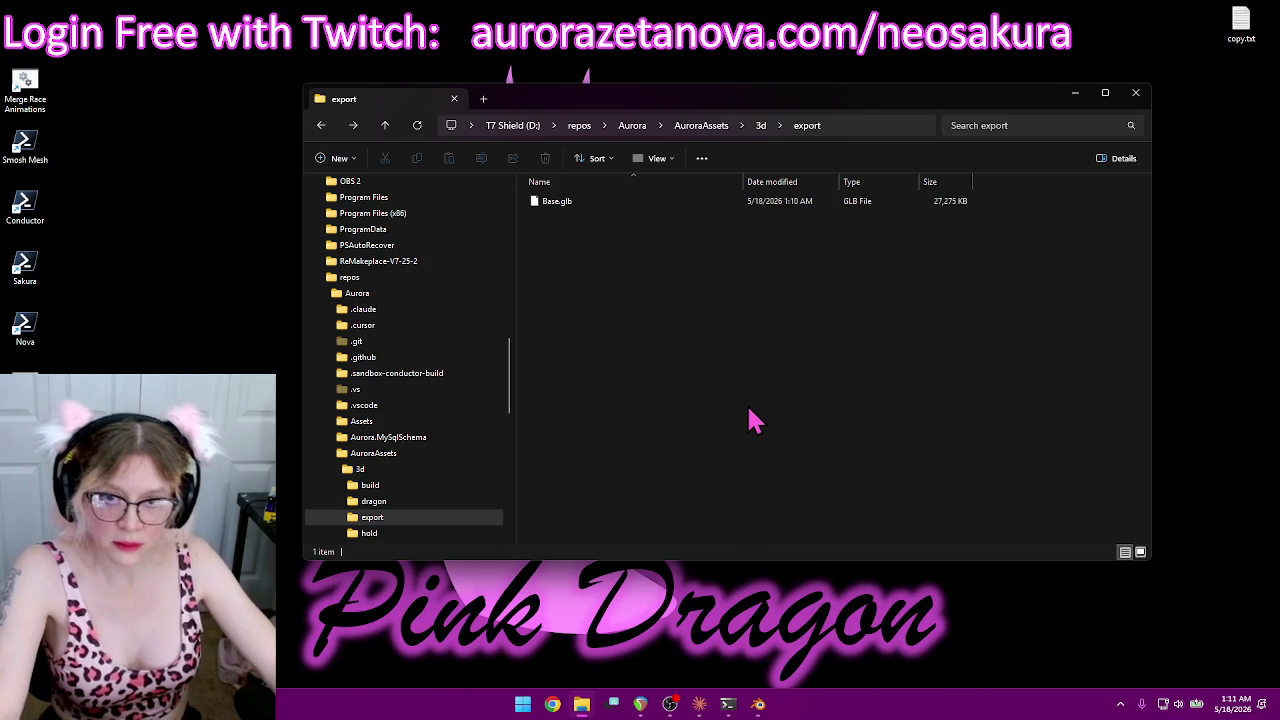
key(ctrl+v)
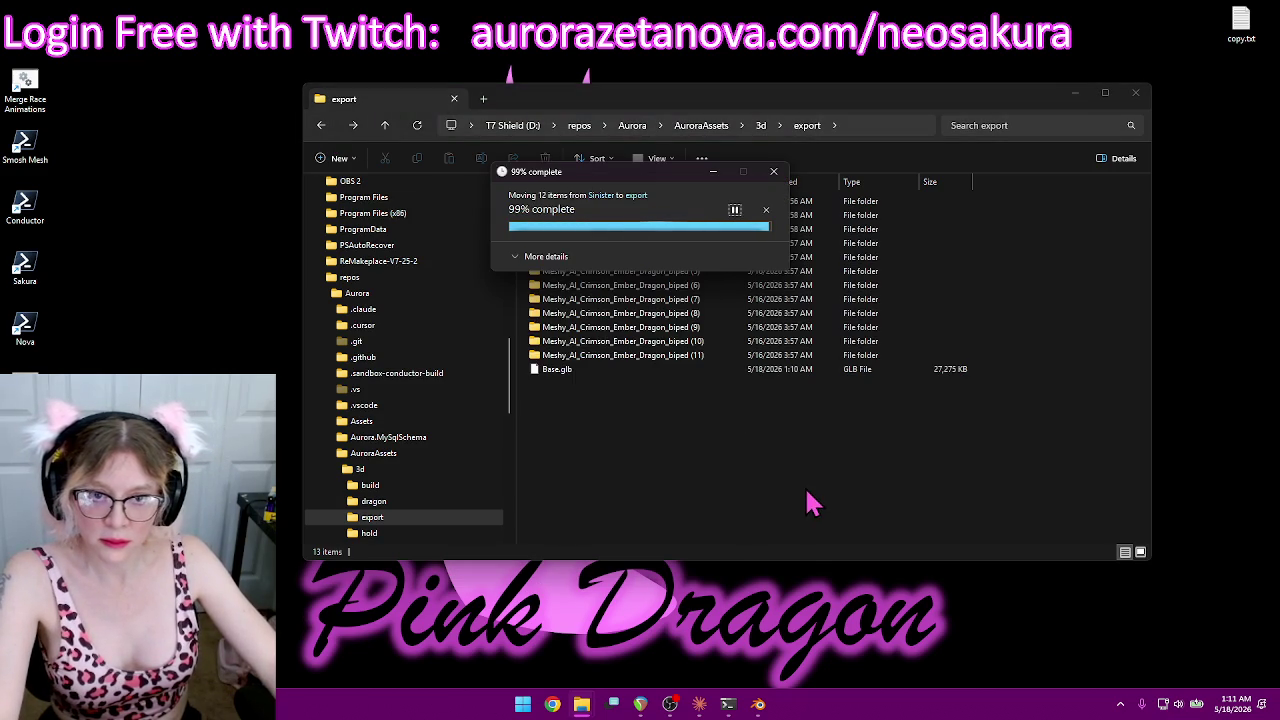
click(580, 416)
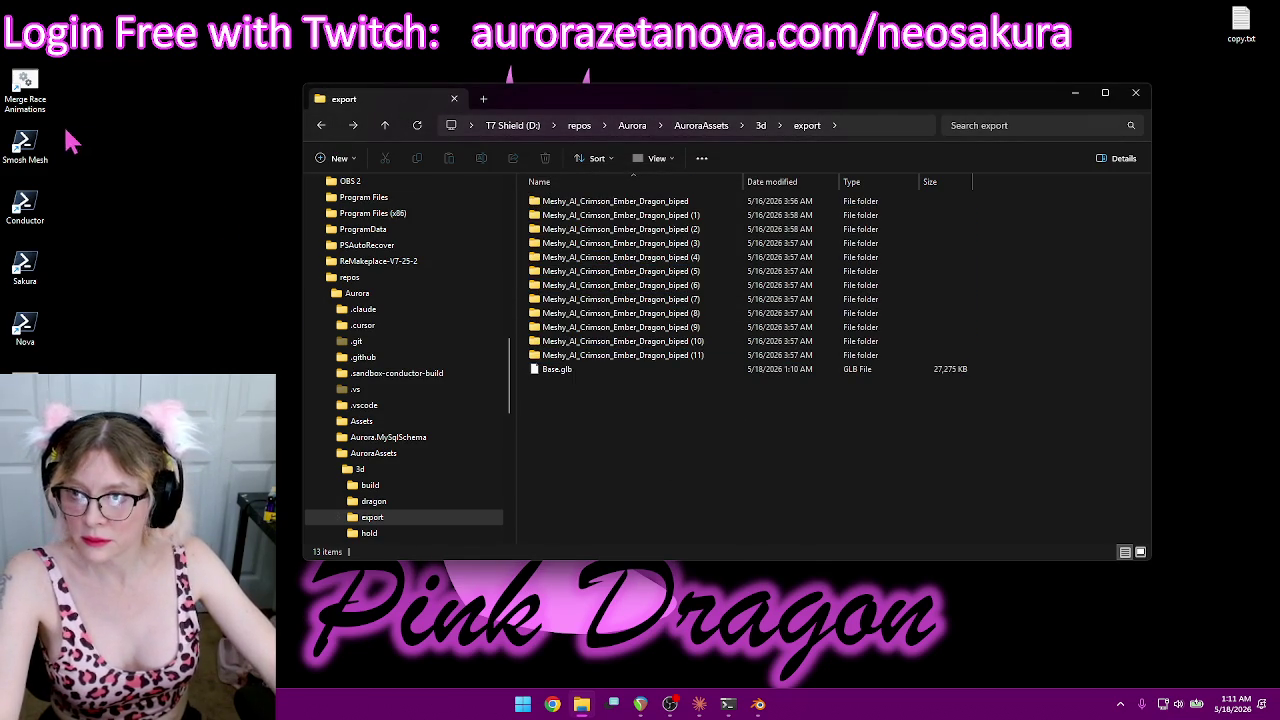
Step: Launch the Merge Race Animations tool and arrange its console beside the Explorer window
double_click(25, 90)
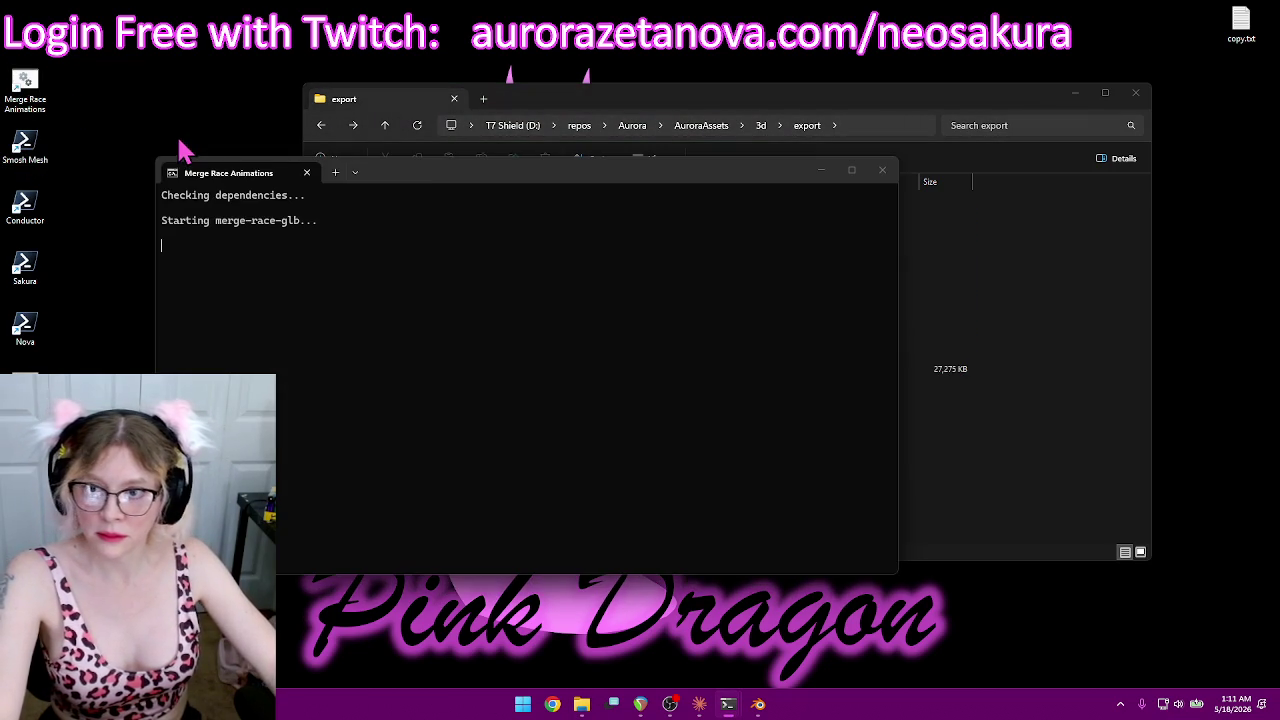
drag(457, 183, 838, 60)
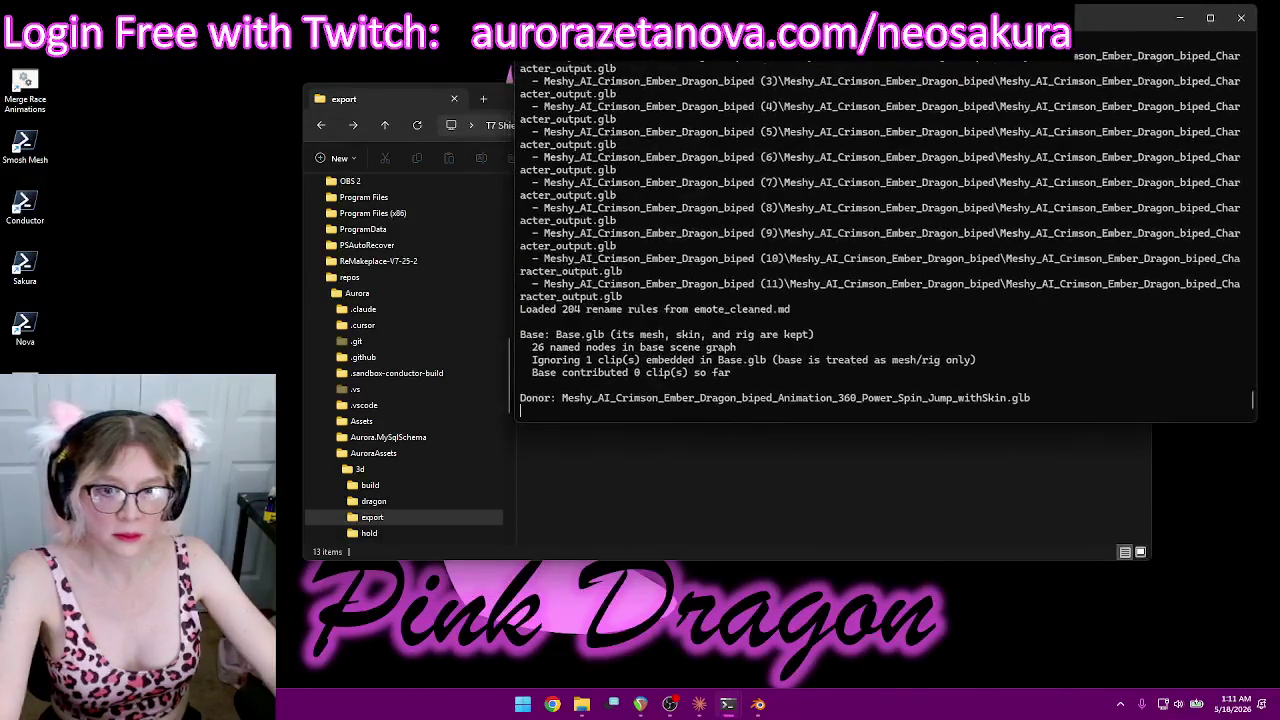
click(393, 104)
drag(530, 99, 372, 179)
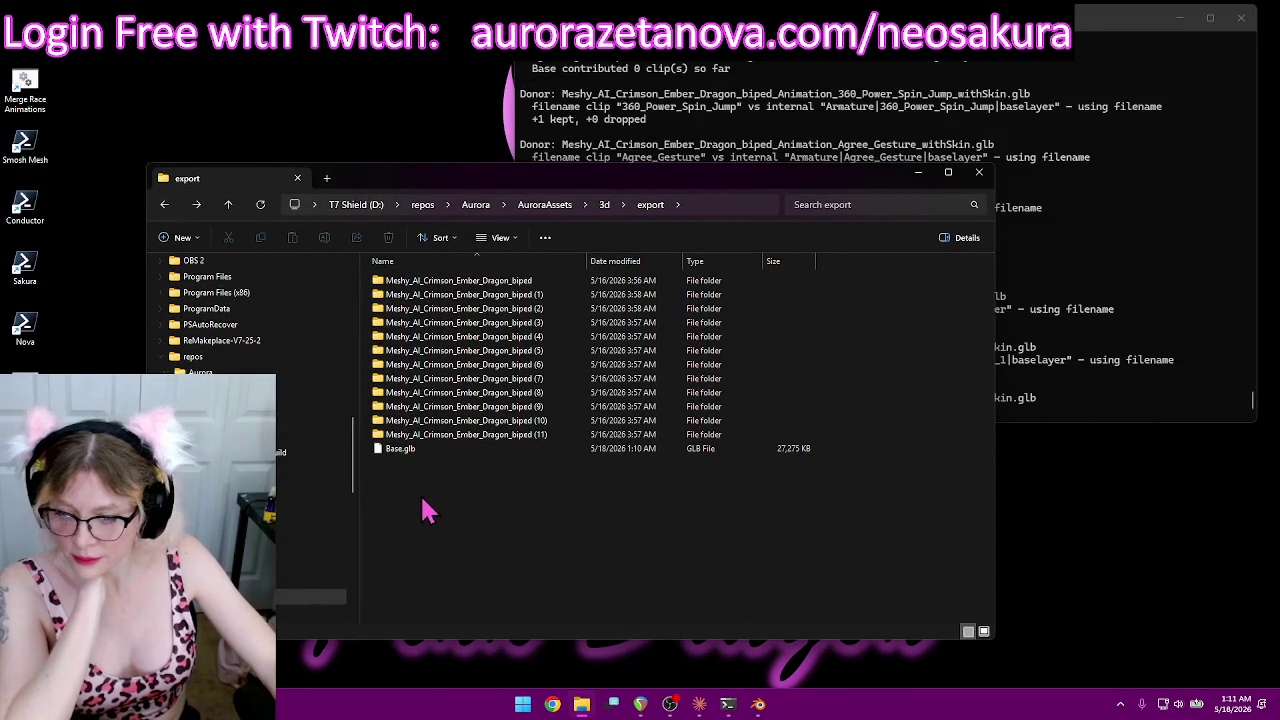
Step: Return Explorer to the build folder and open the clockwork scene folder
key(alt+Left)
mouse_move(493, 180)
mouse_down()
mouse_move(452, 117)
mouse_move(429, 115)
mouse_up()
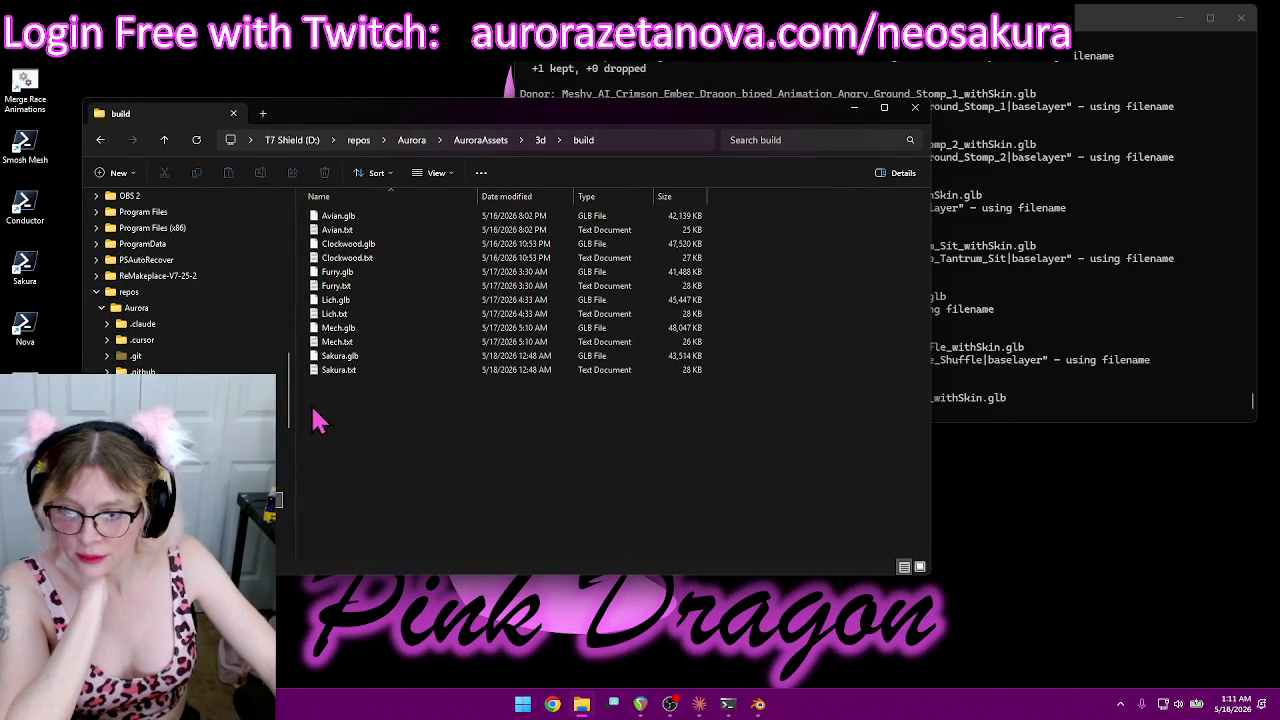
mouse_move(289, 400)
mouse_down()
mouse_move(305, 472)
mouse_move(309, 449)
mouse_up()
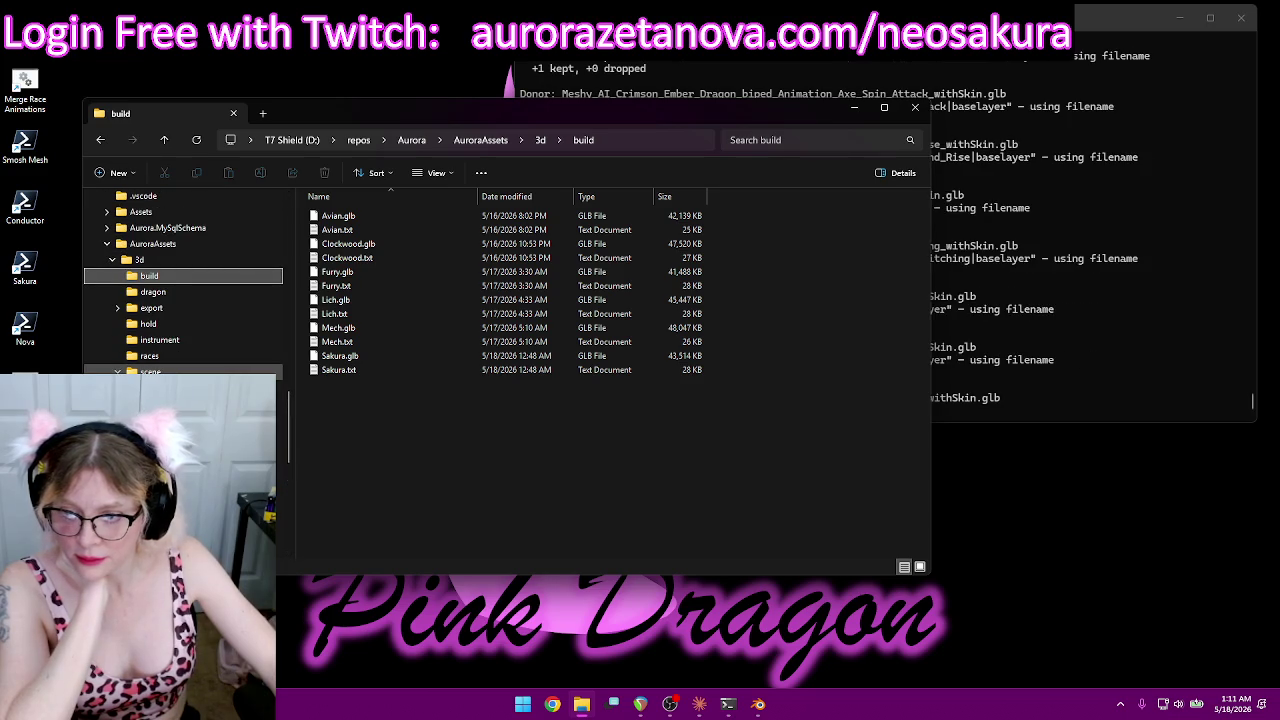
click(165, 387)
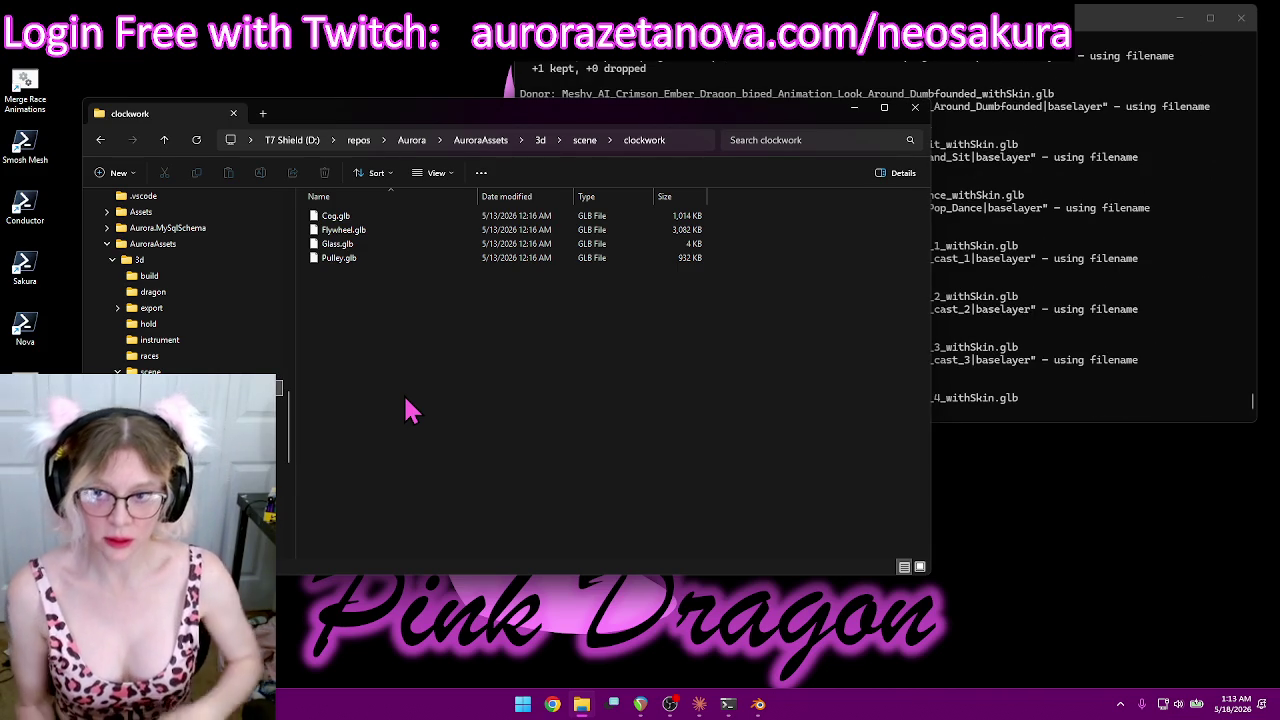
Step: Dismiss the finished merge console once merged.glb (42.47 MiB) is written, and return to the clockwork folder
key(alt+Tab)
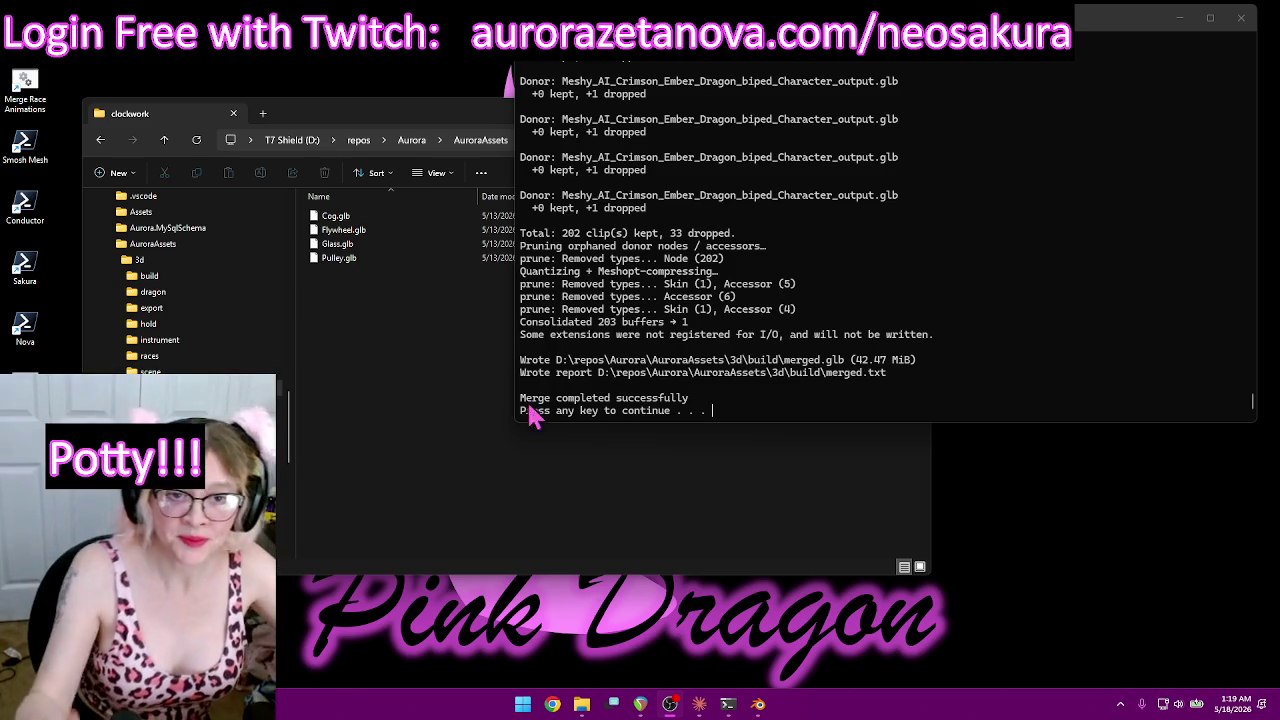
key(Return)
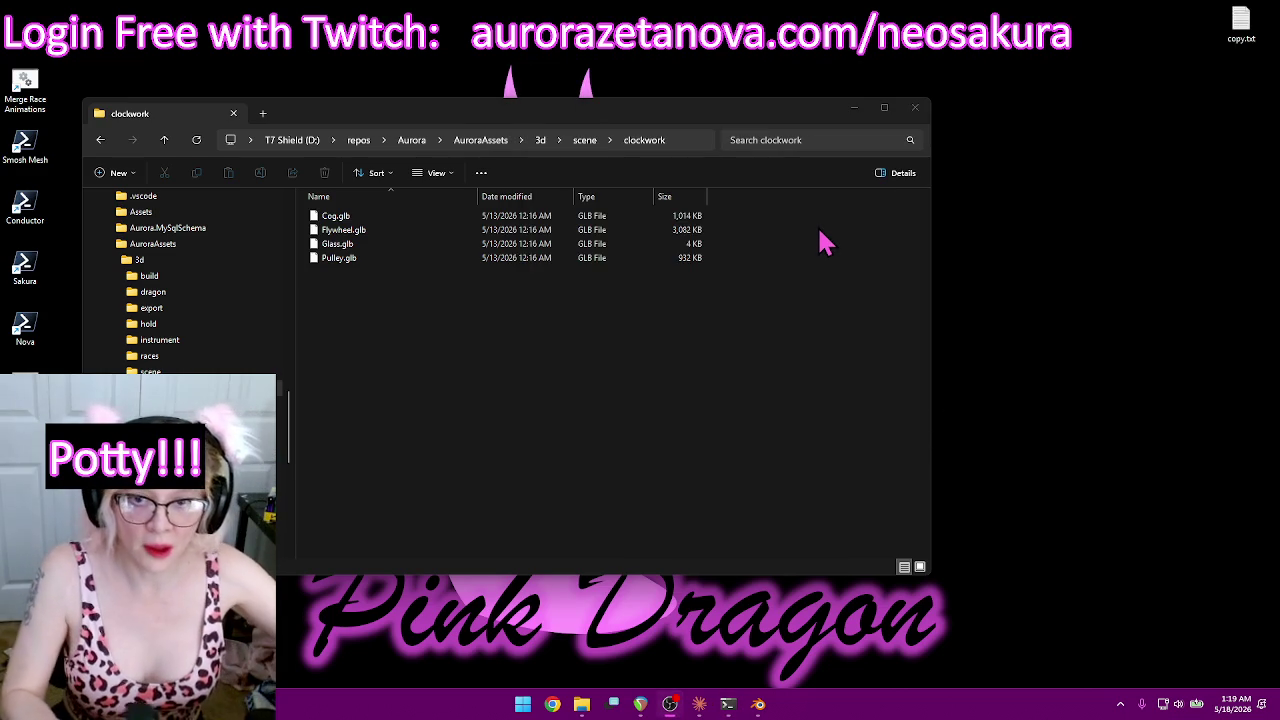
click(510, 388)
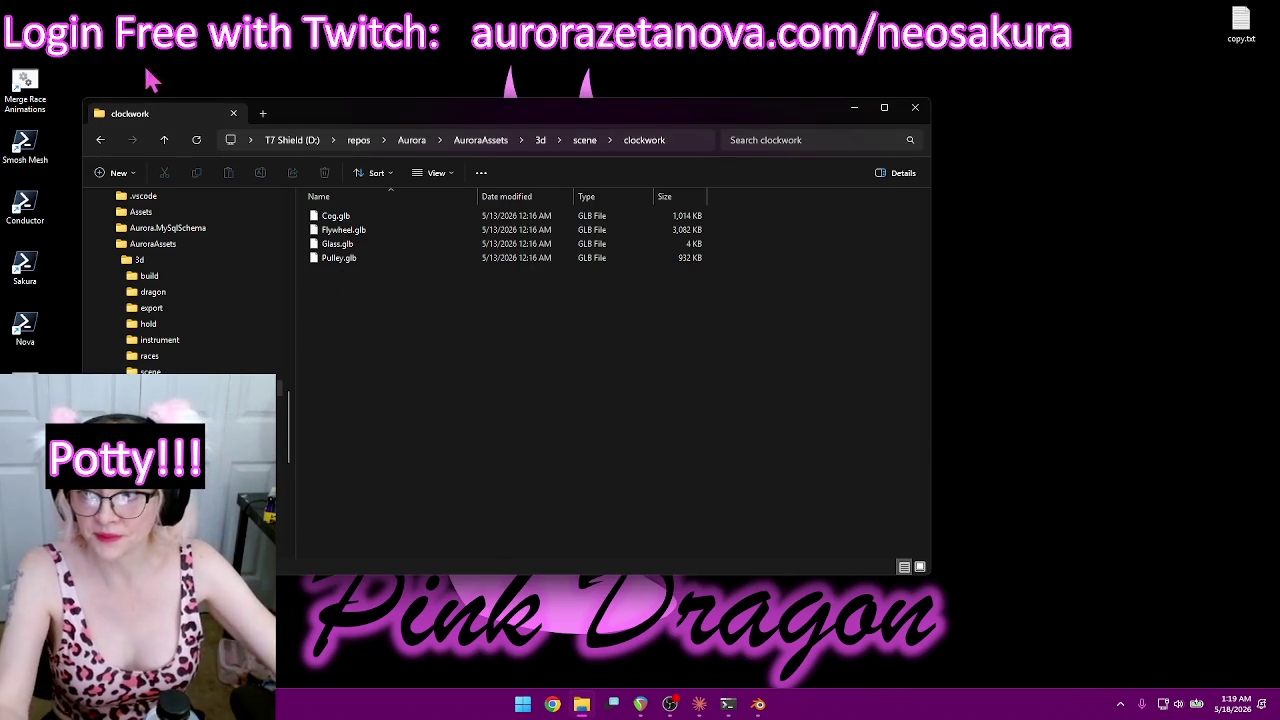
Step: Open the 3d export folder and select all 13 dragon items
click(161, 152)
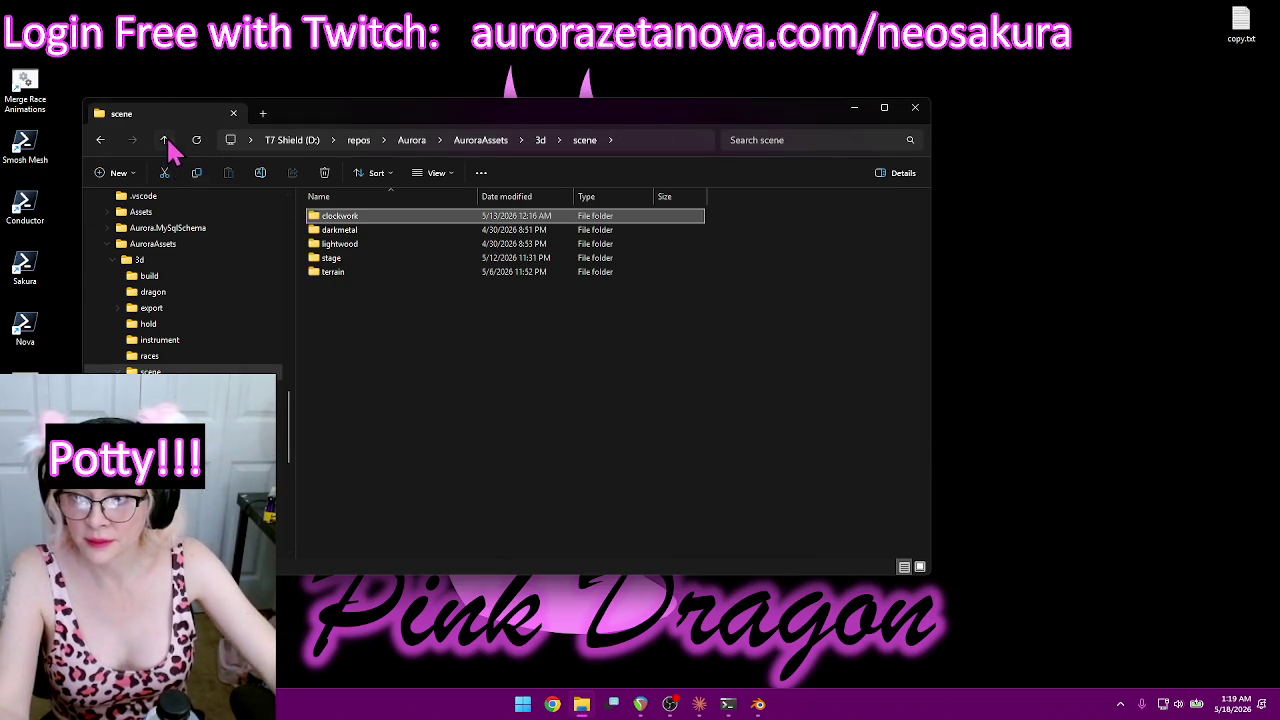
click(166, 146)
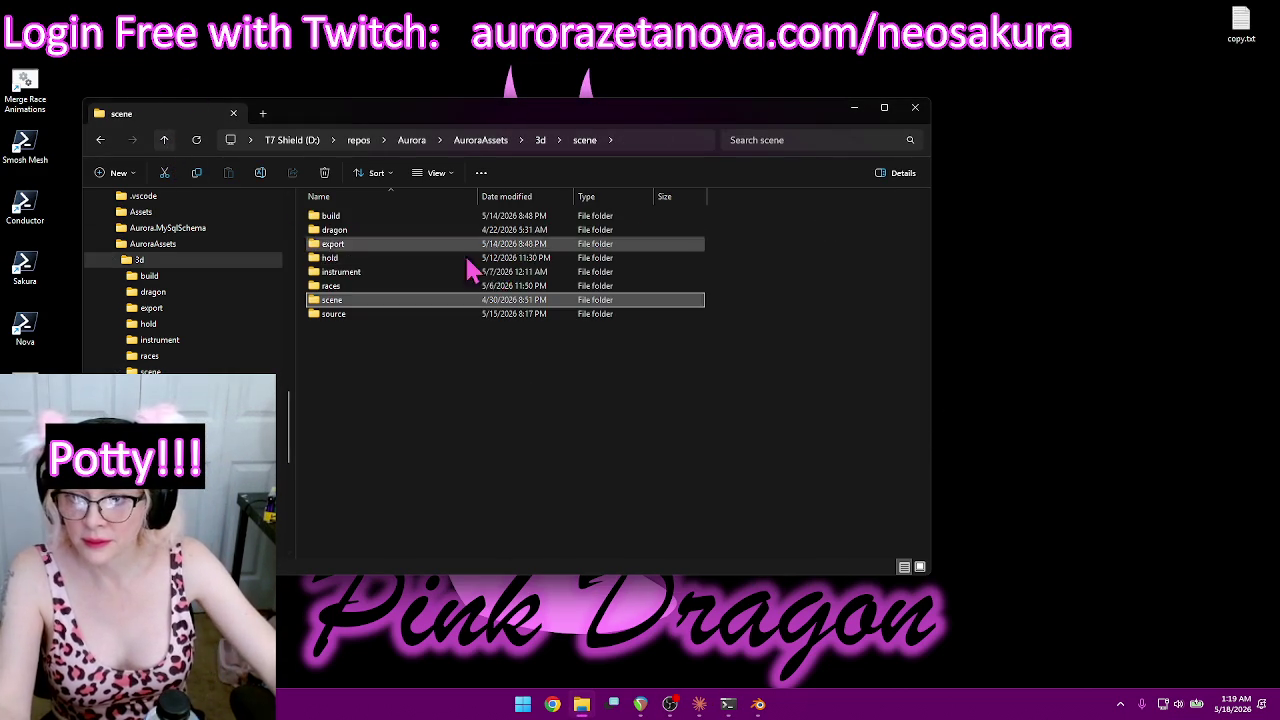
double_click(385, 247)
drag(506, 457, 256, 174)
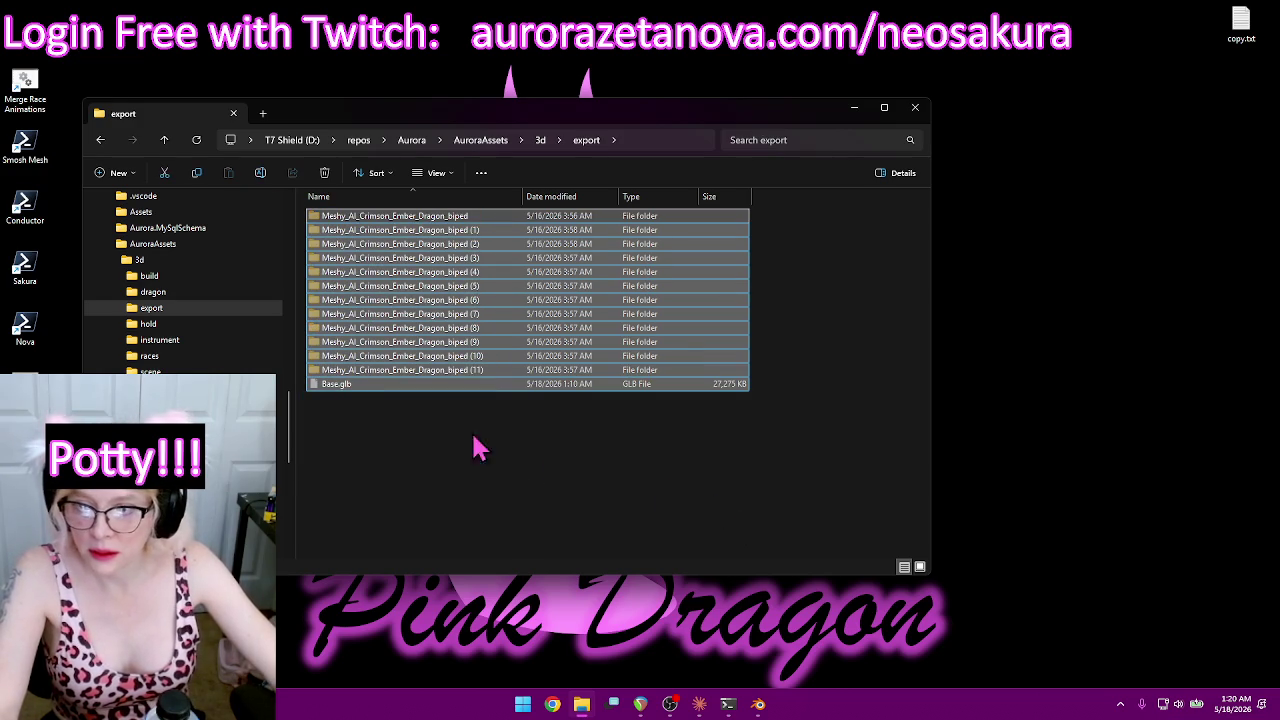
scroll(214, 337, down, 3)
scroll(214, 337, down, 3)
scroll(214, 337, down, 3)
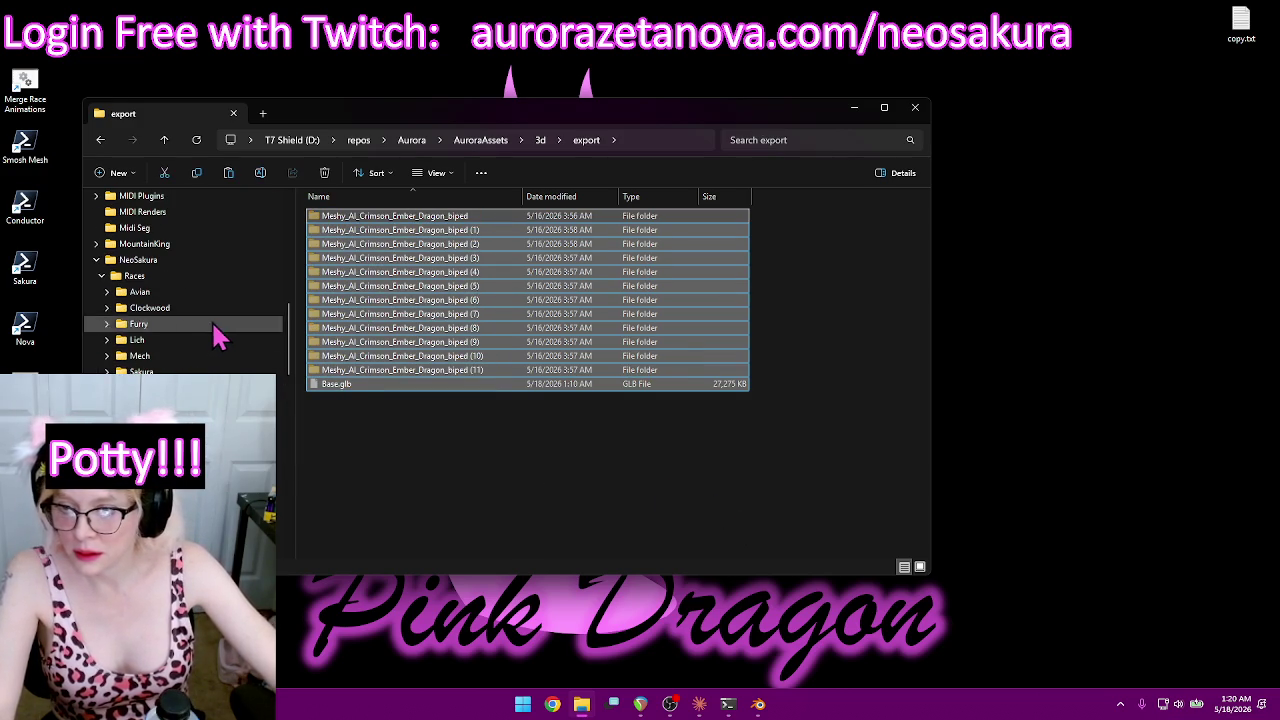
Step: Create a Sinister folder in NeoSakura's Races and move the 13 export items into it
click(176, 276)
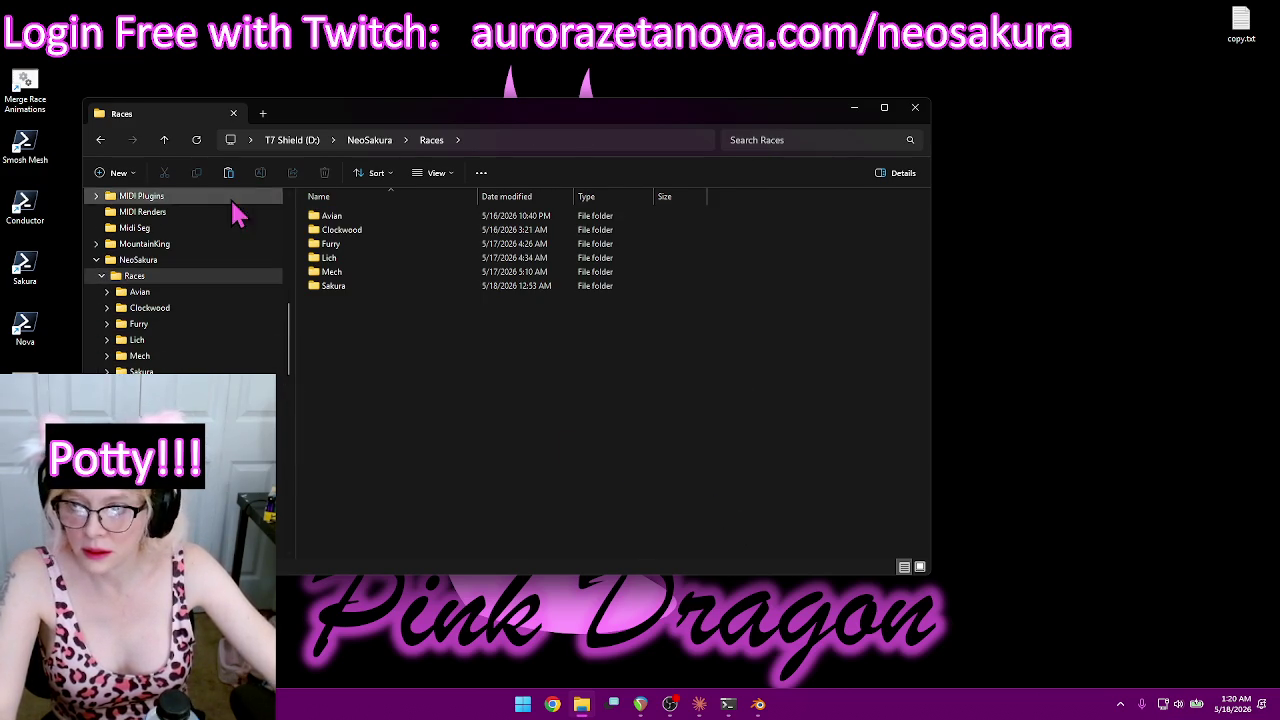
click(118, 172)
click(166, 207)
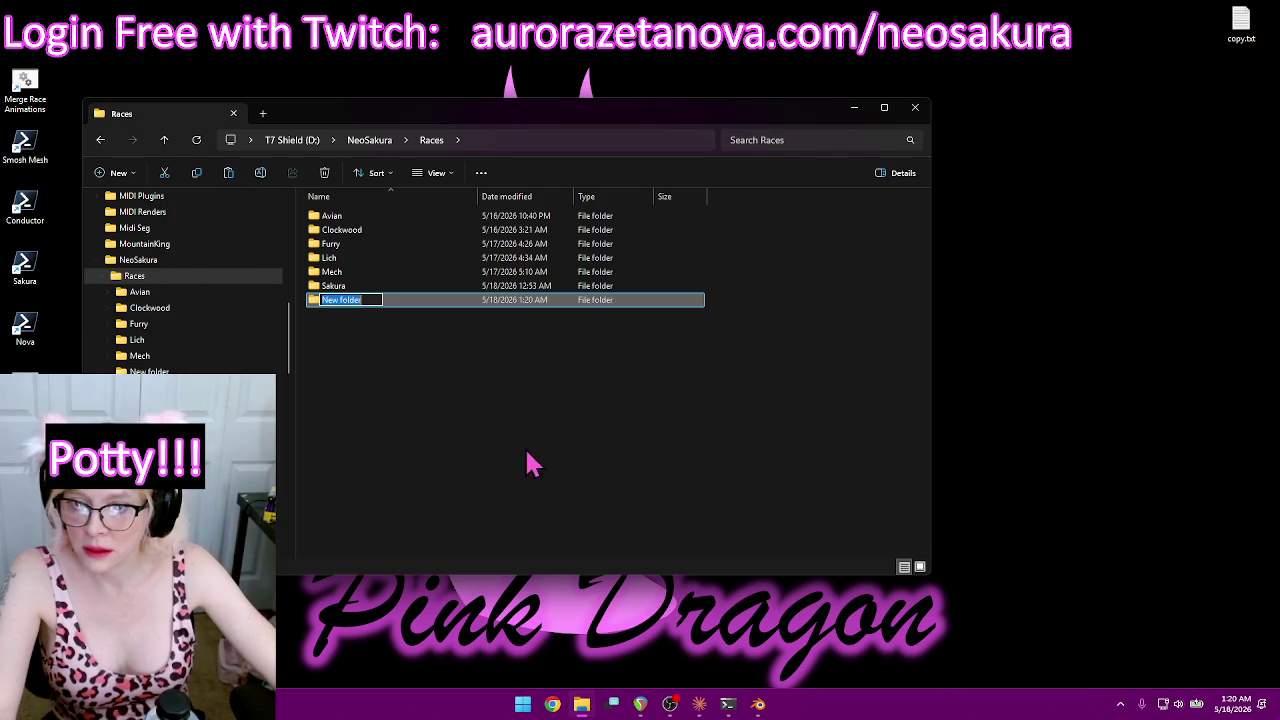
text(Sinister)
key(Return)
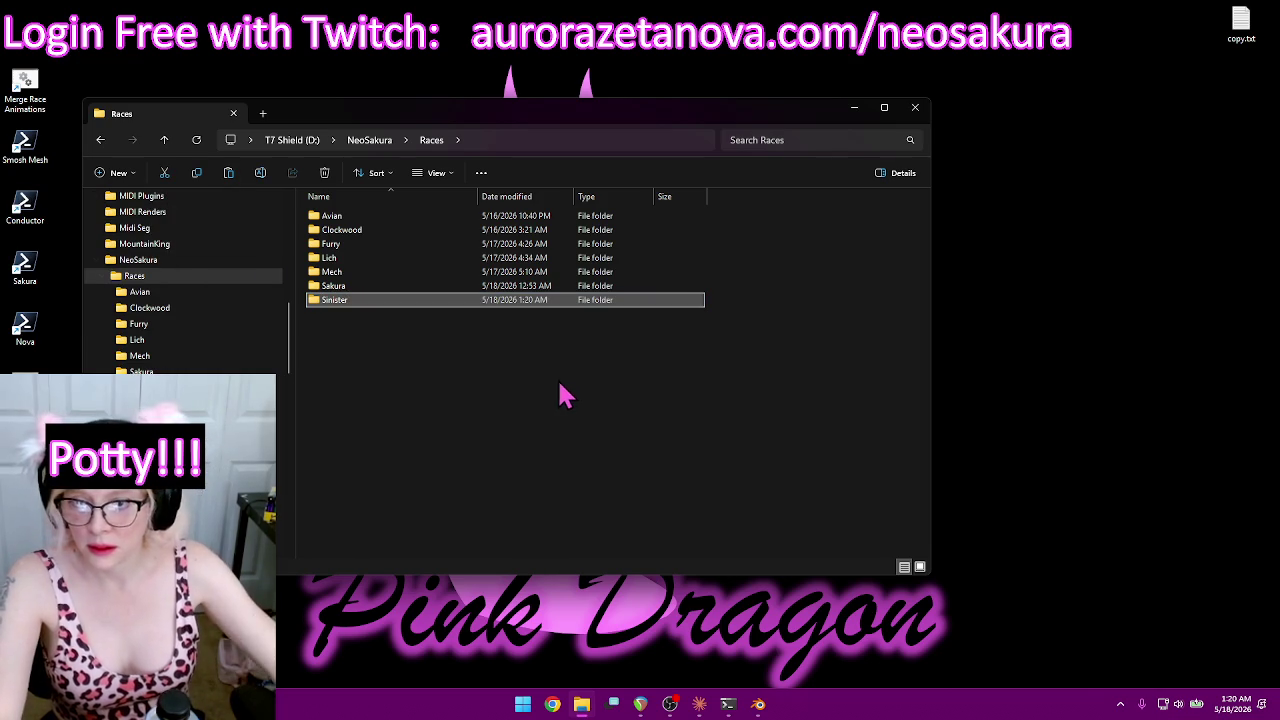
click(546, 407)
double_click(337, 305)
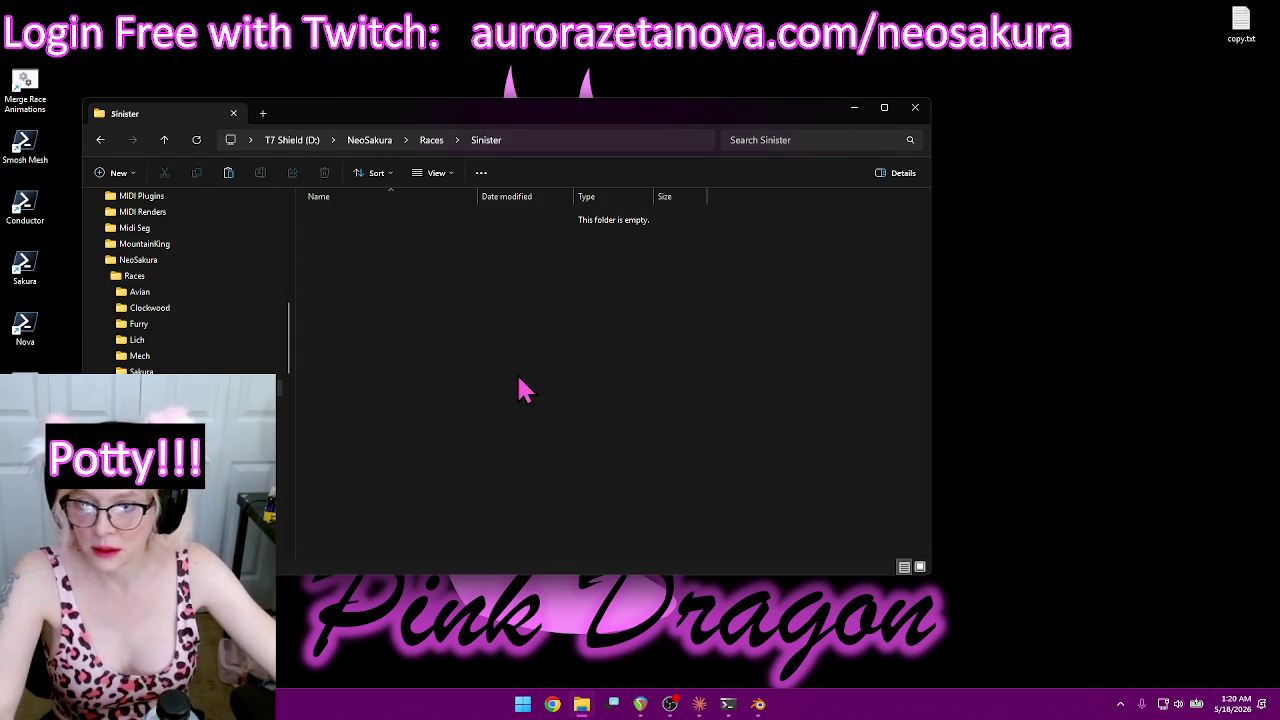
key(ctrl+v)
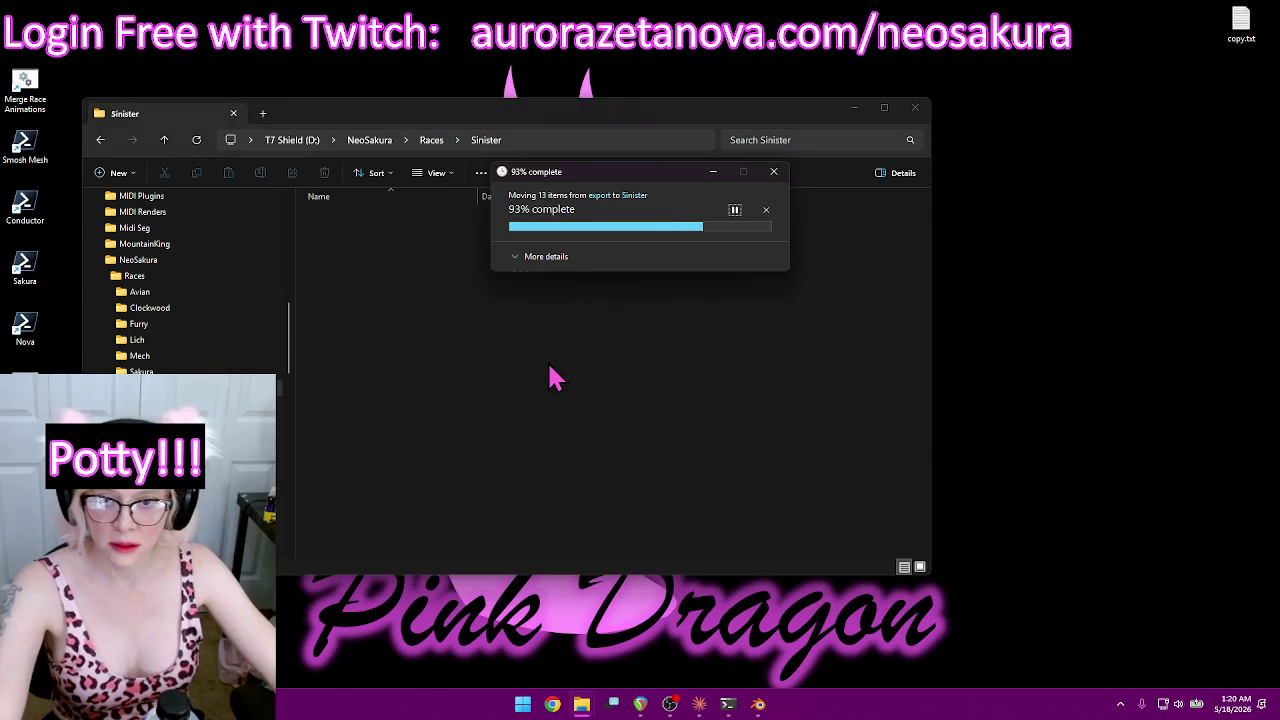
Step: Navigate to the 3d build folder and select merged.glb
click(163, 140)
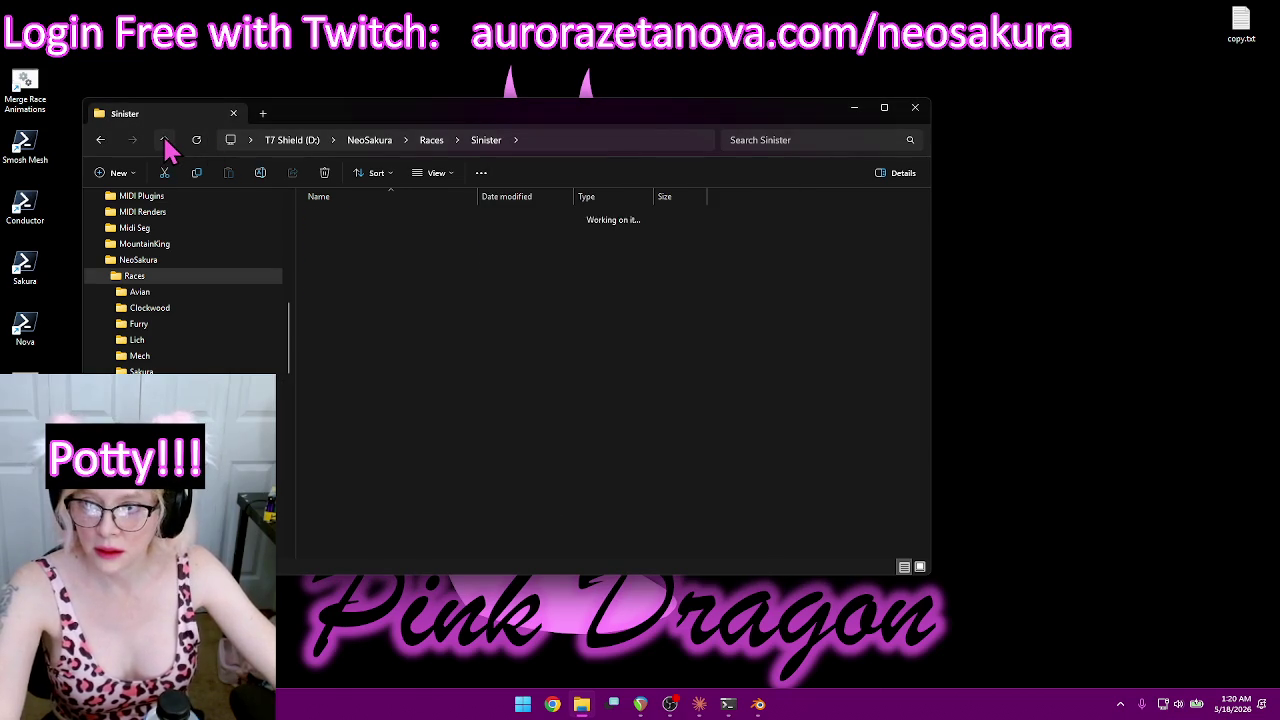
click(163, 140)
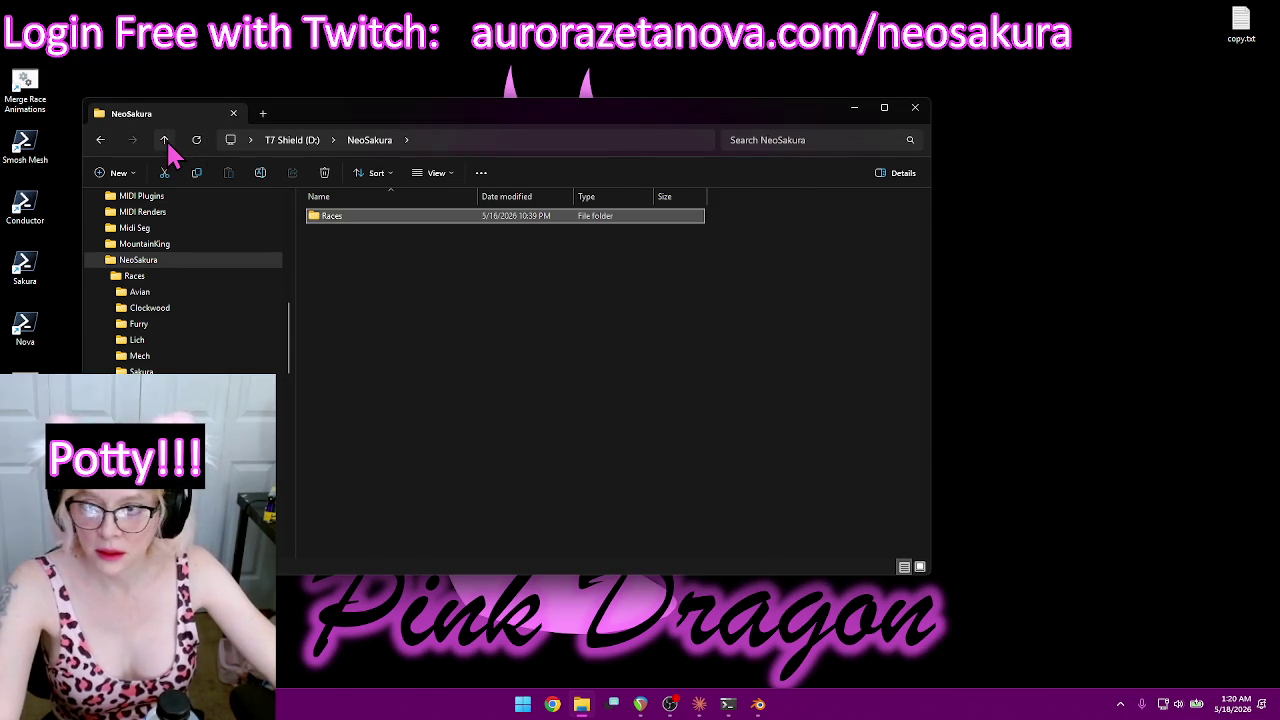
click(166, 142)
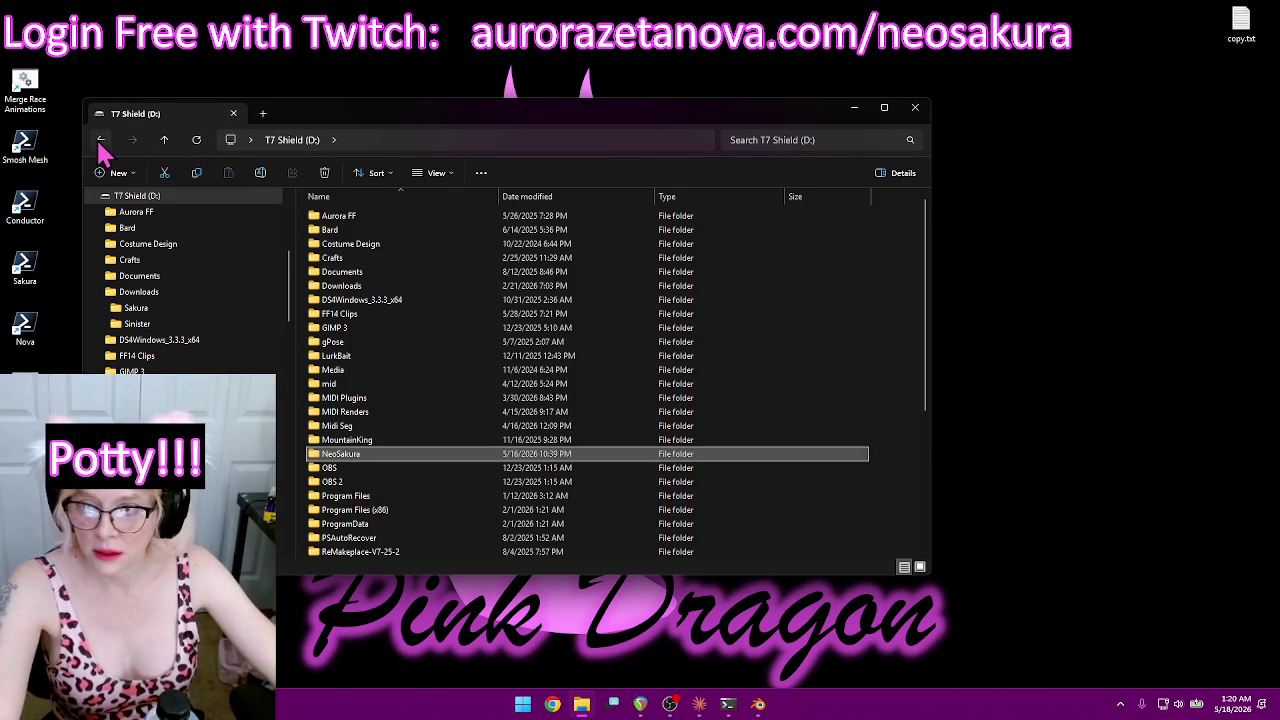
scroll(234, 300, down, 10)
scroll(281, 445, up, 1)
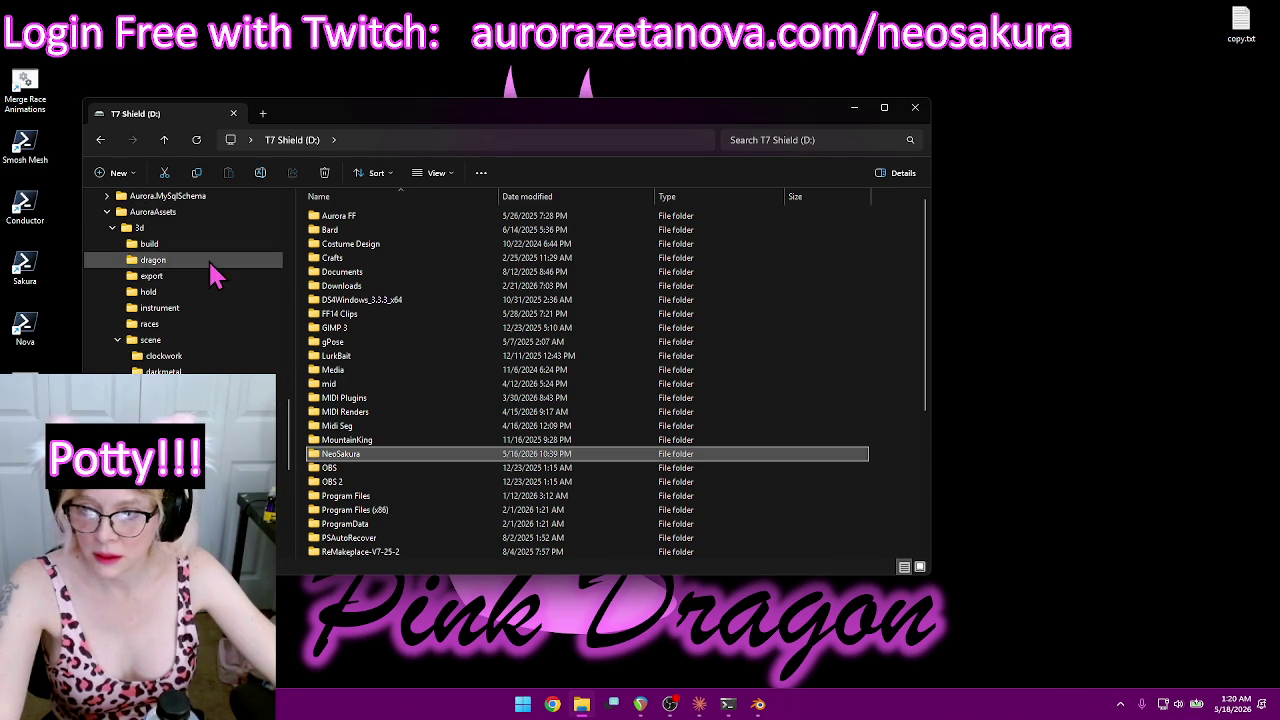
click(210, 246)
click(378, 357)
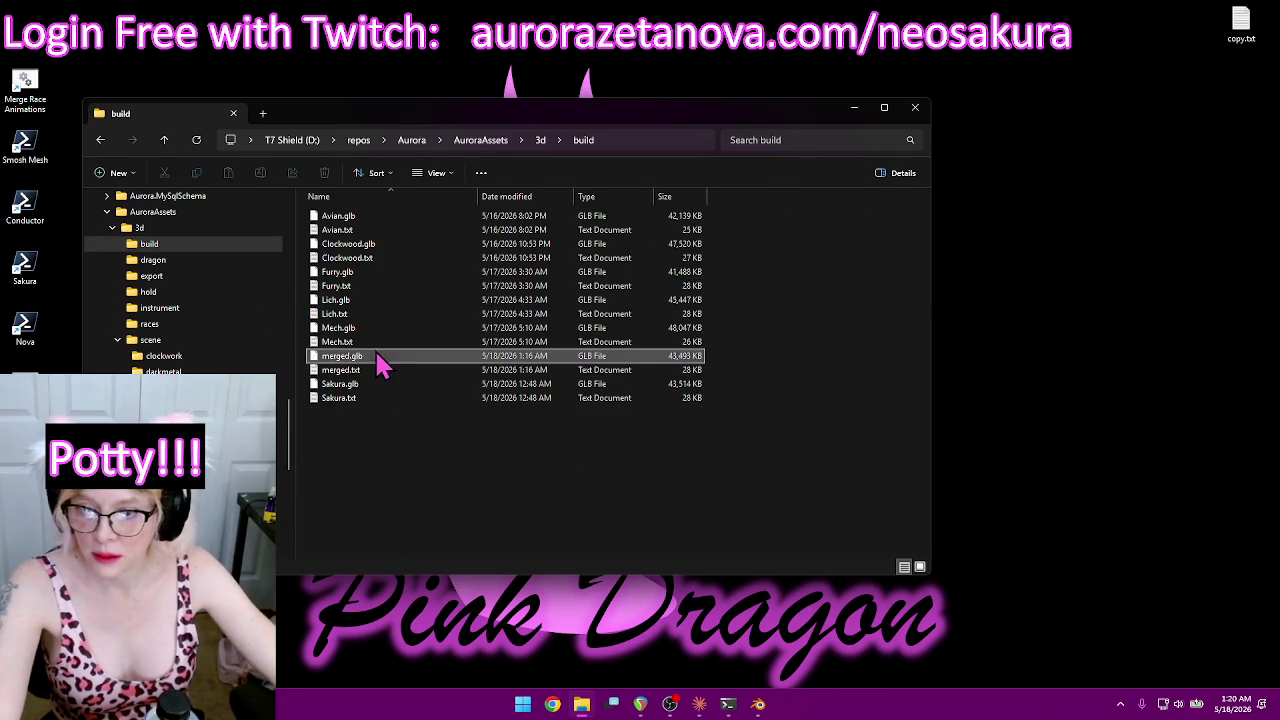
Step: Rename merged.glb and merged.txt to Sinister
key(F2)
text(Sinistrer)
click(336, 370)
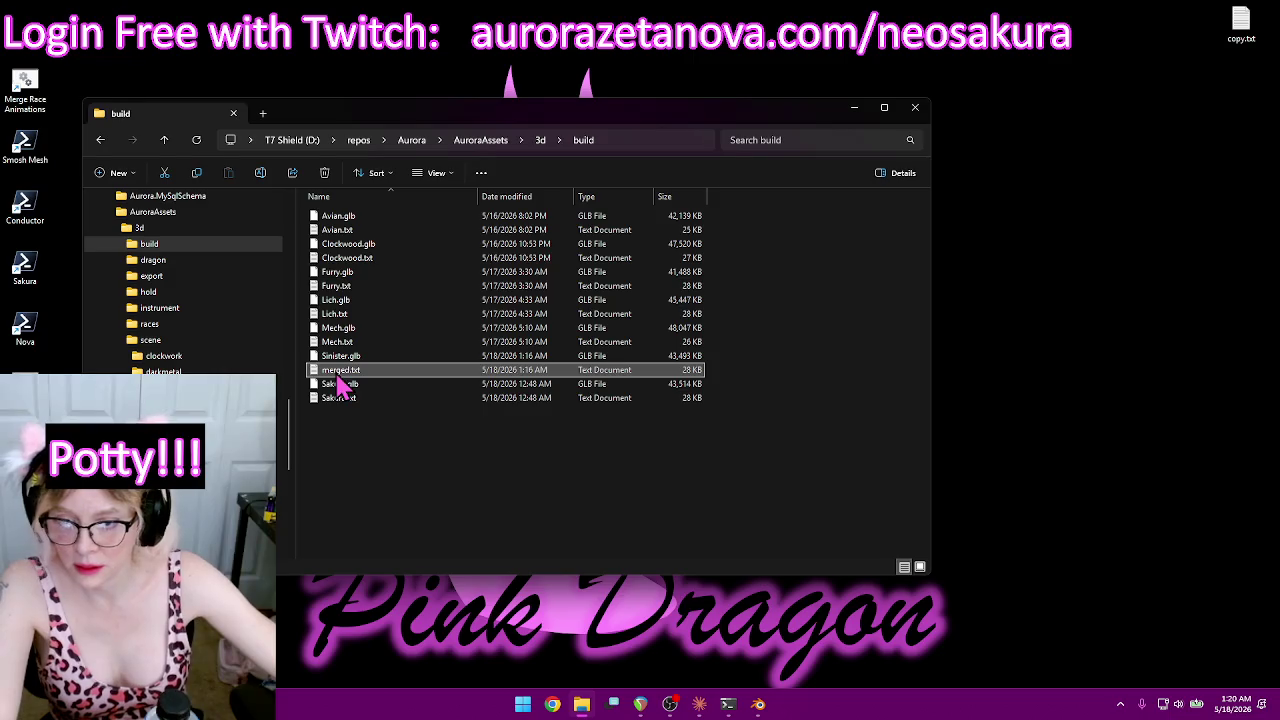
key(F2)
text(Sinister)
key(Return)
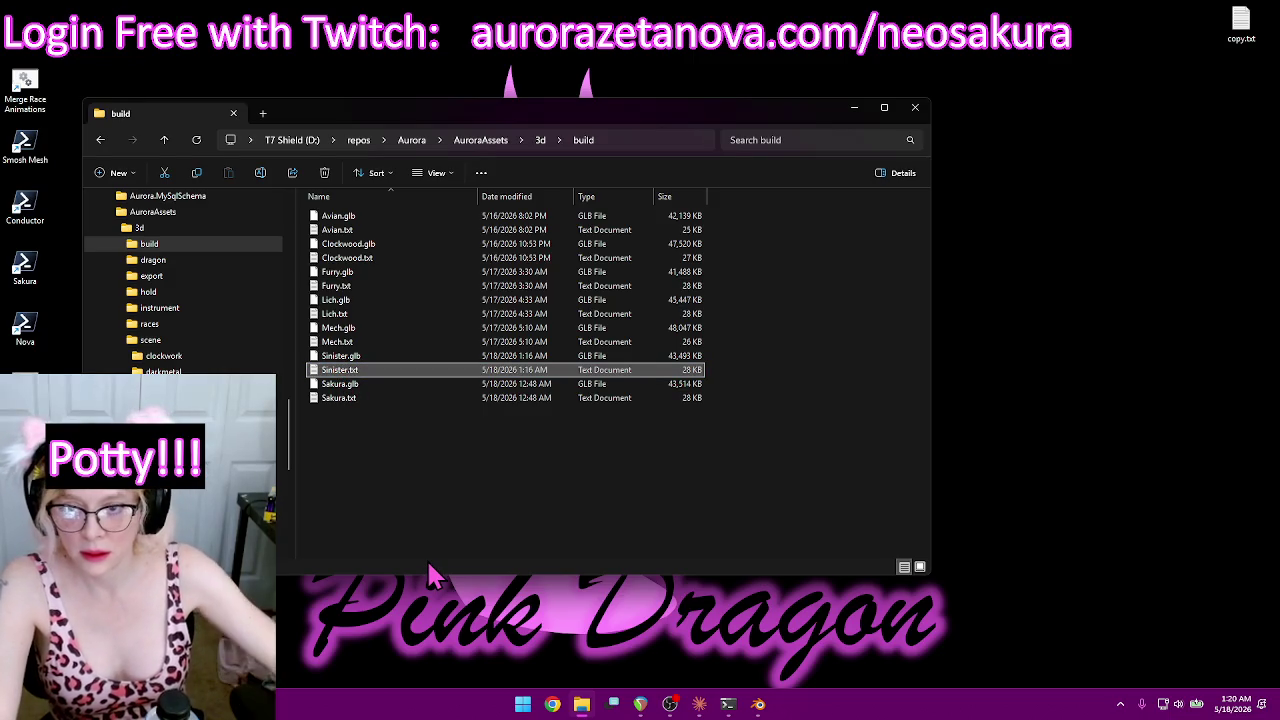
Step: Sort build by type, move the seven race GLBs into export, and launch the mesh compression script
click(640, 196)
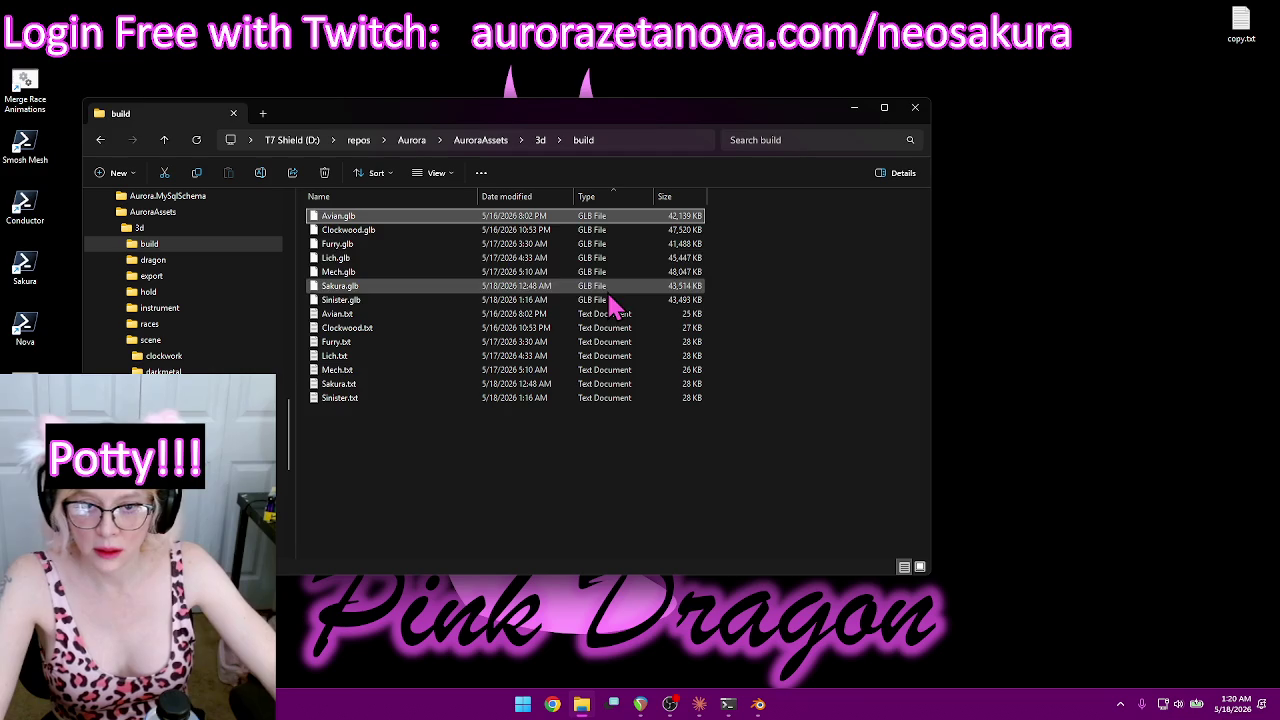
shift+click(609, 297)
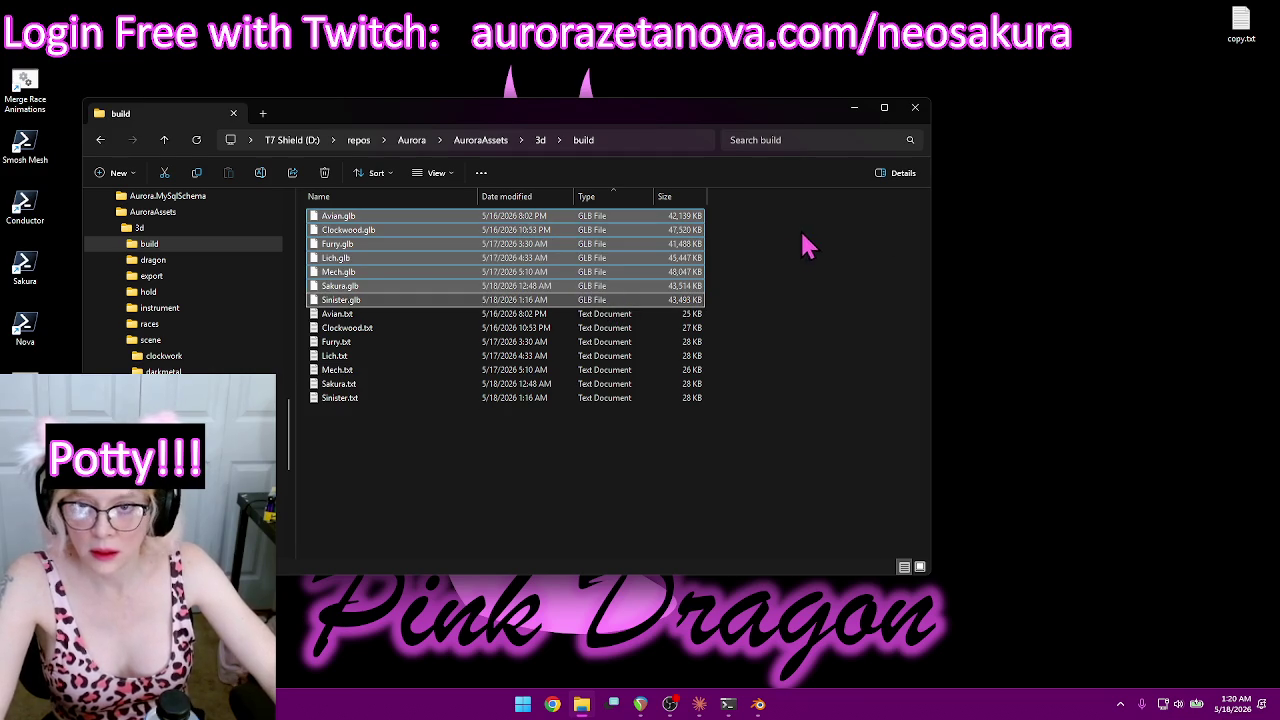
key(ctrl+c)
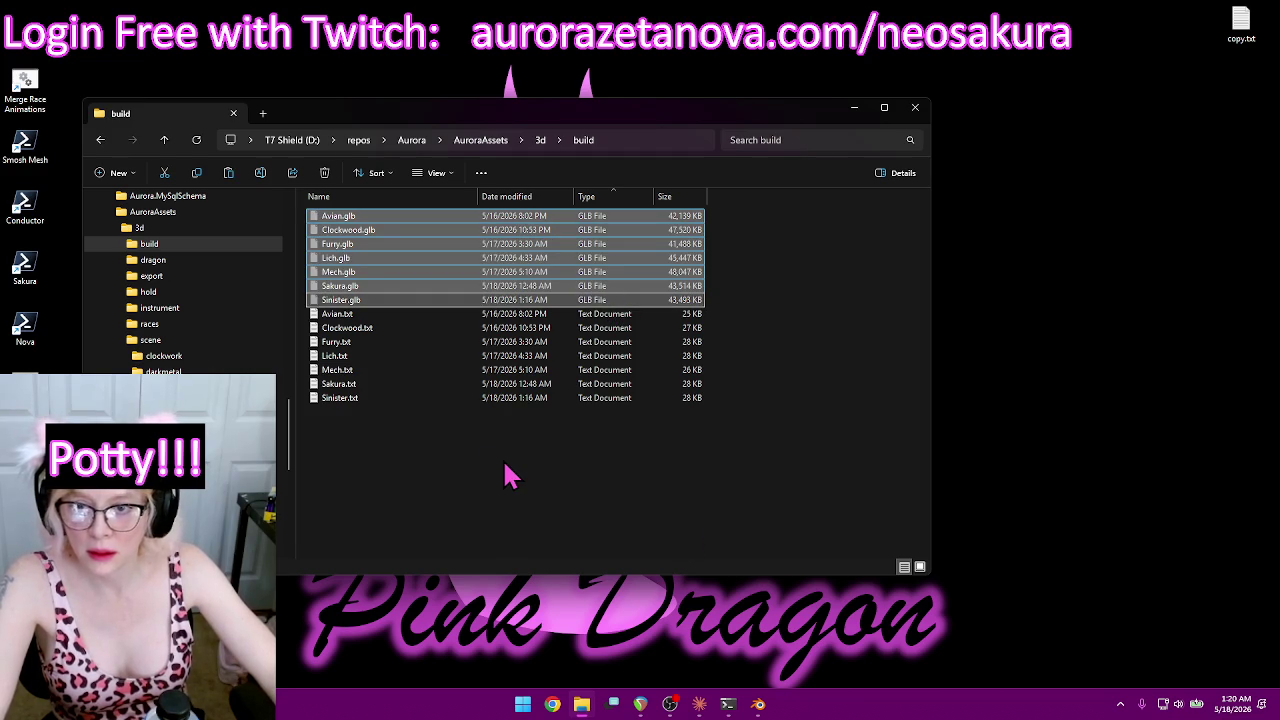
click(181, 280)
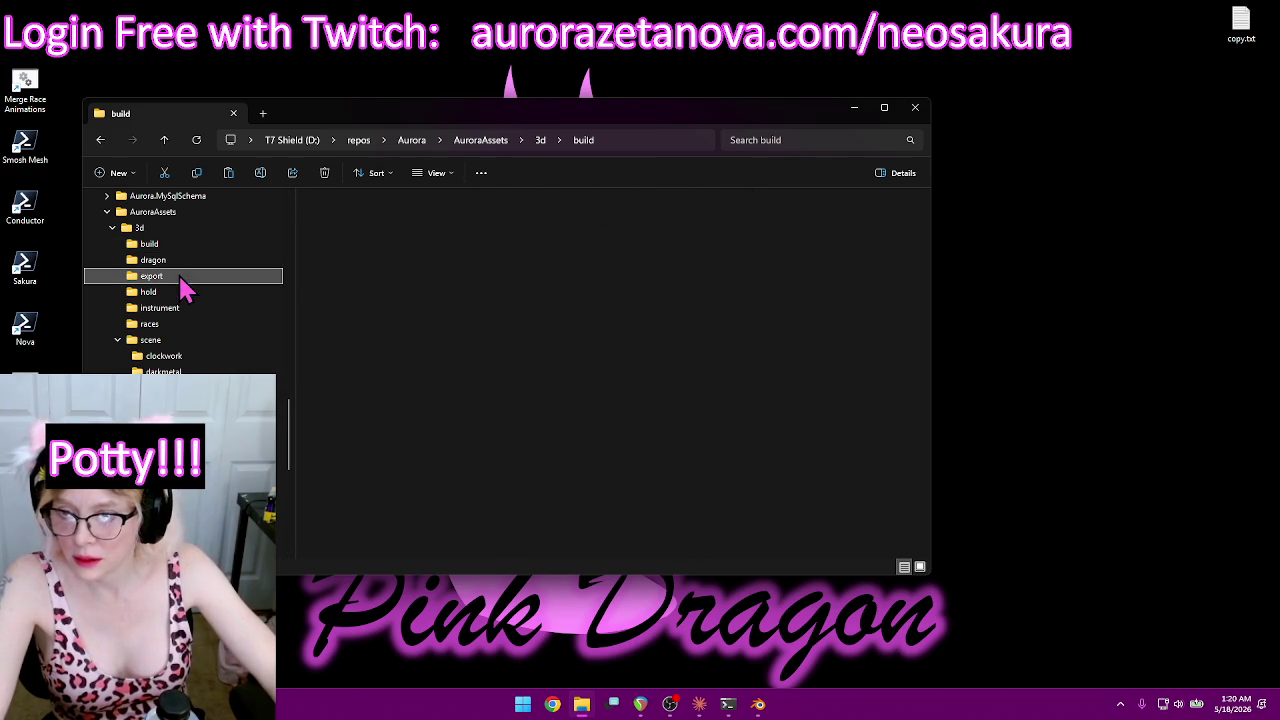
key(ctrl+v)
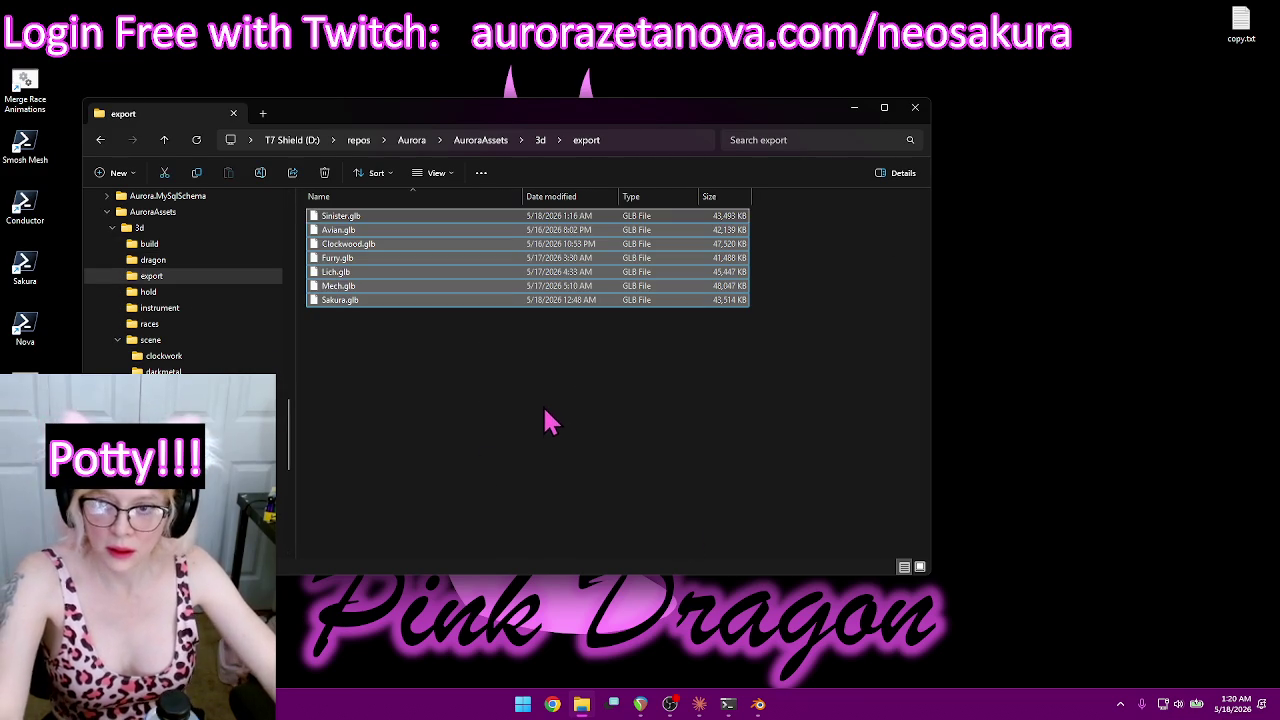
click(548, 420)
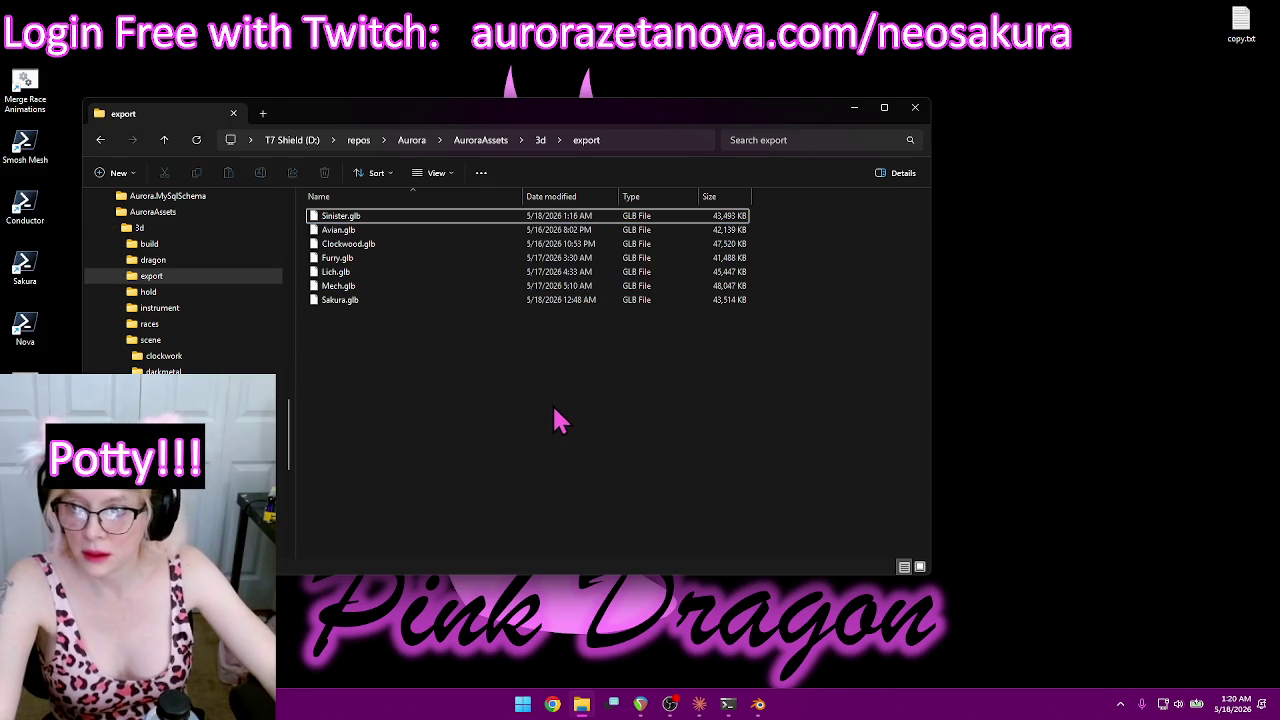
double_click(22, 162)
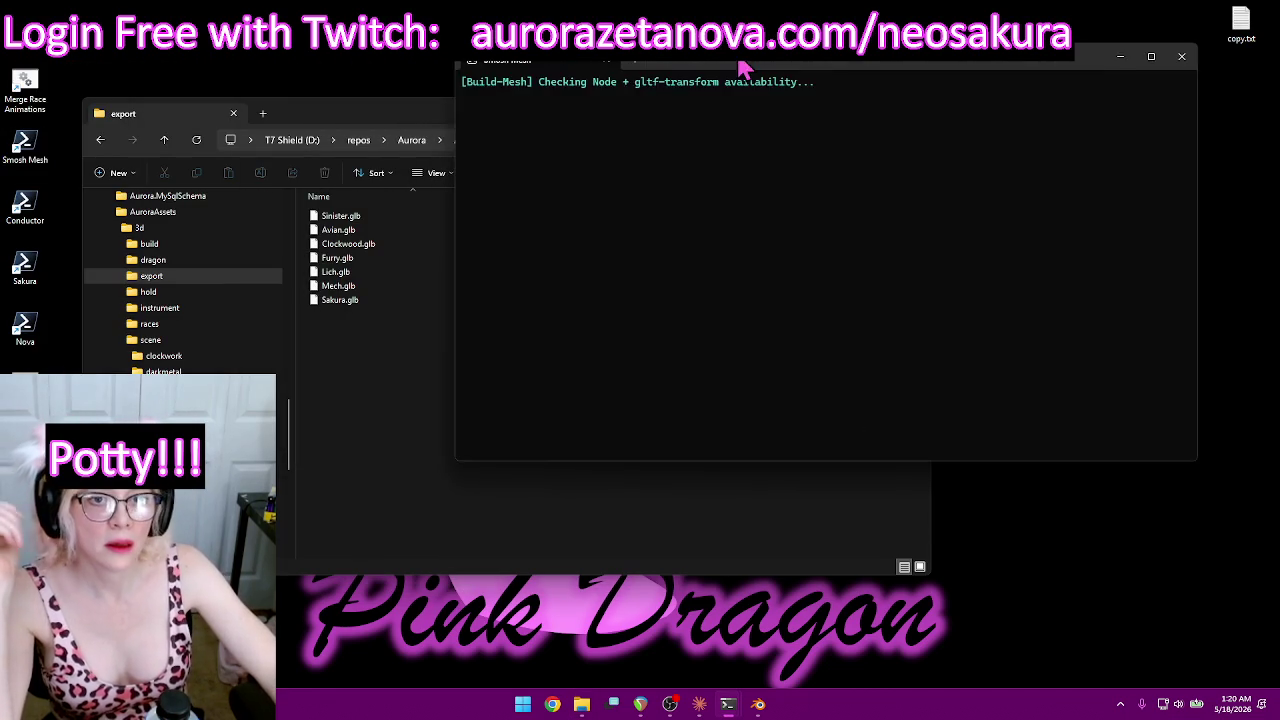
Step: Keep Explorer on the build folder while Build-Mesh compresses Lich.glb and Mech.glb
click(350, 447)
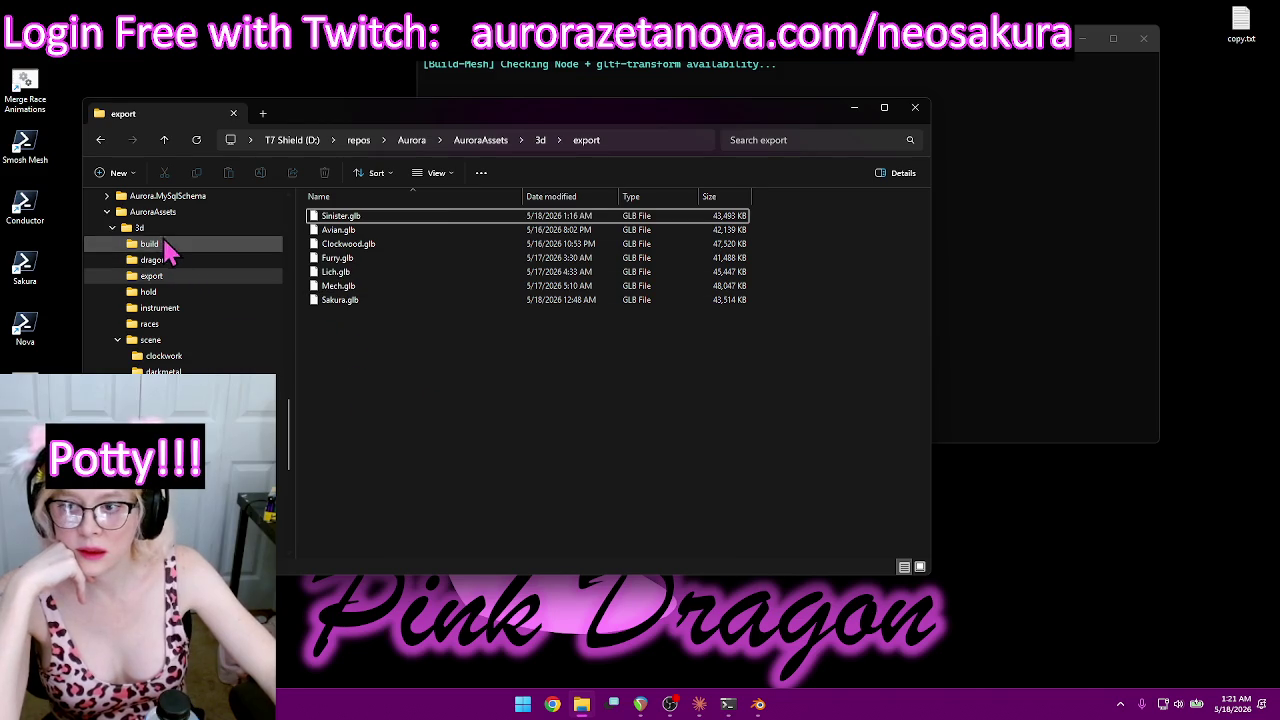
click(160, 245)
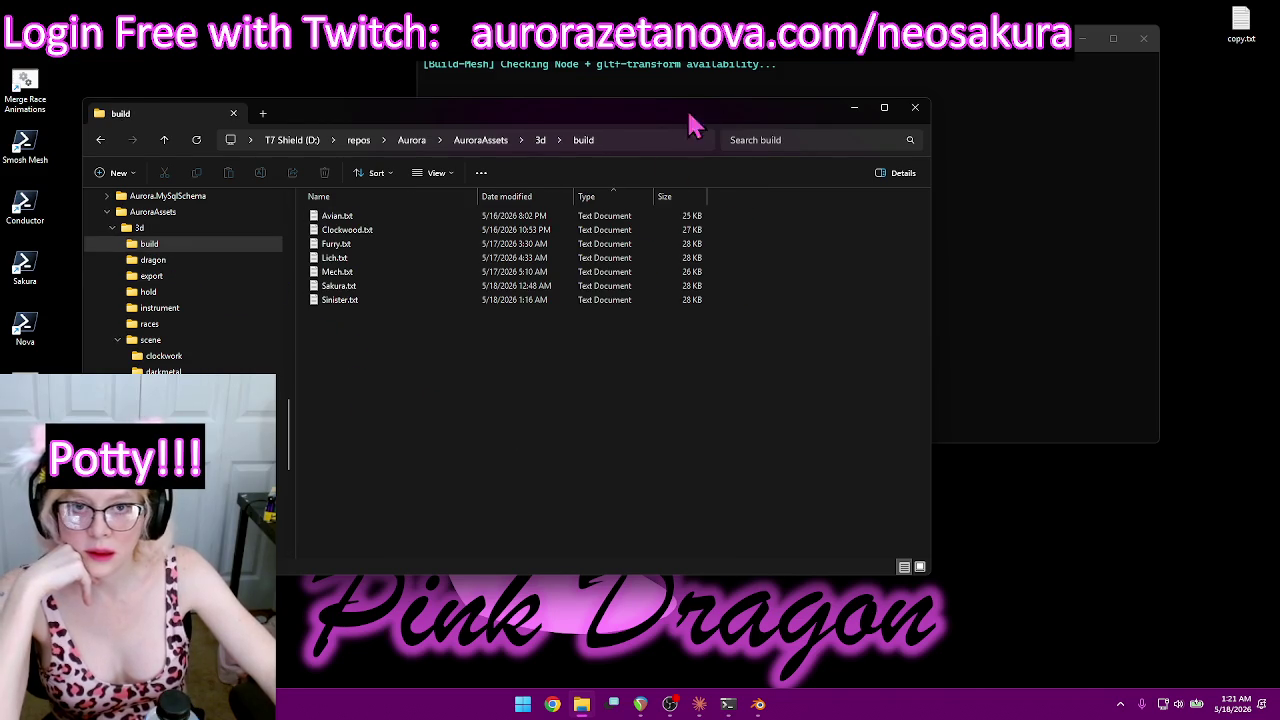
click(1150, 425)
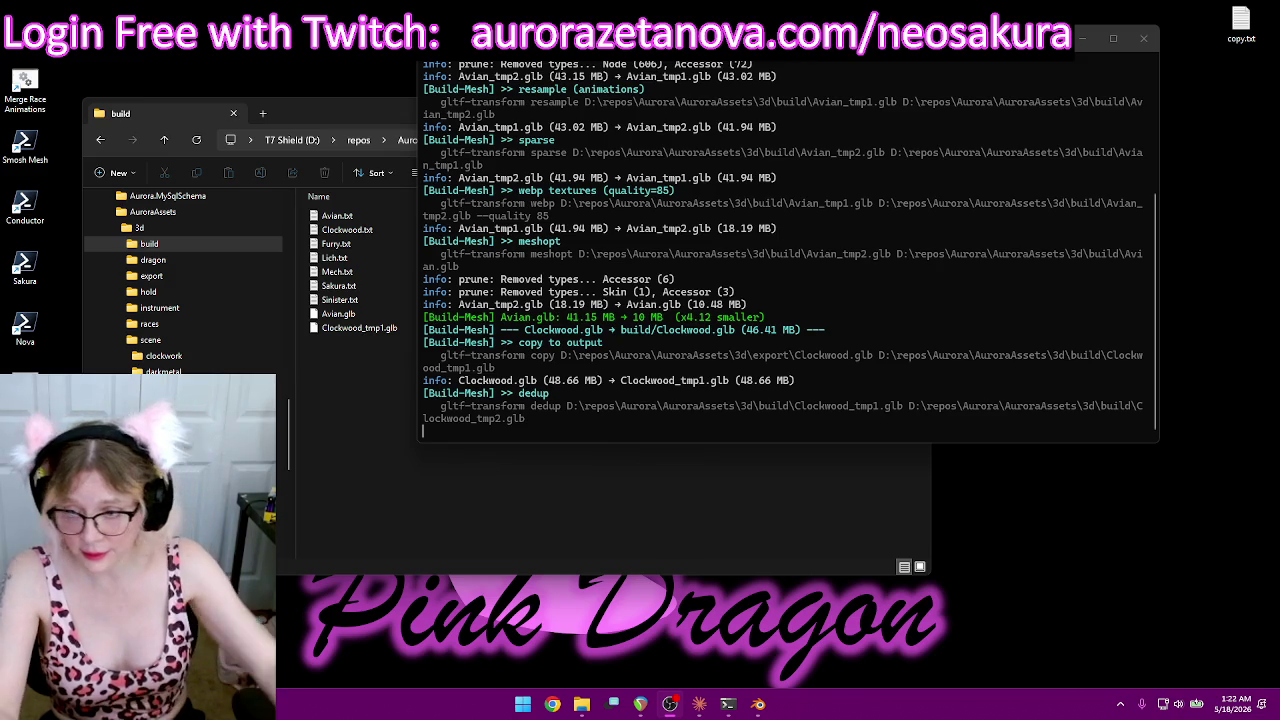
click(192, 326)
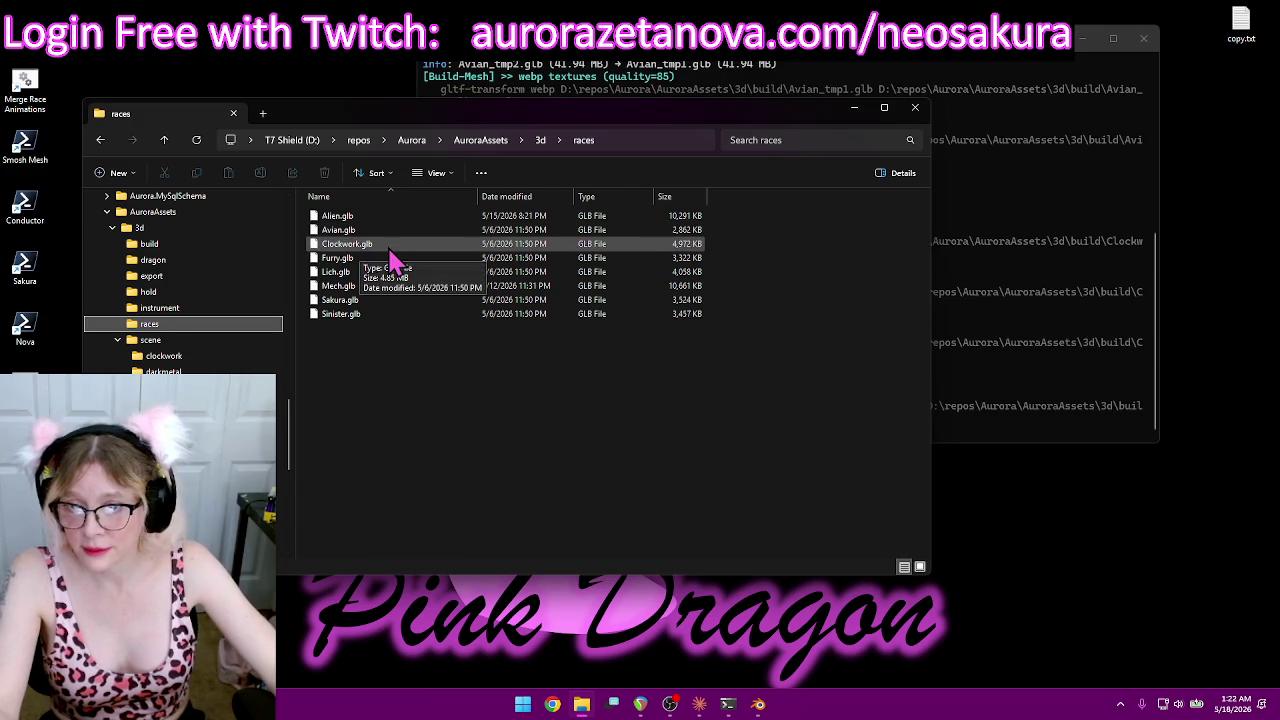
click(100, 141)
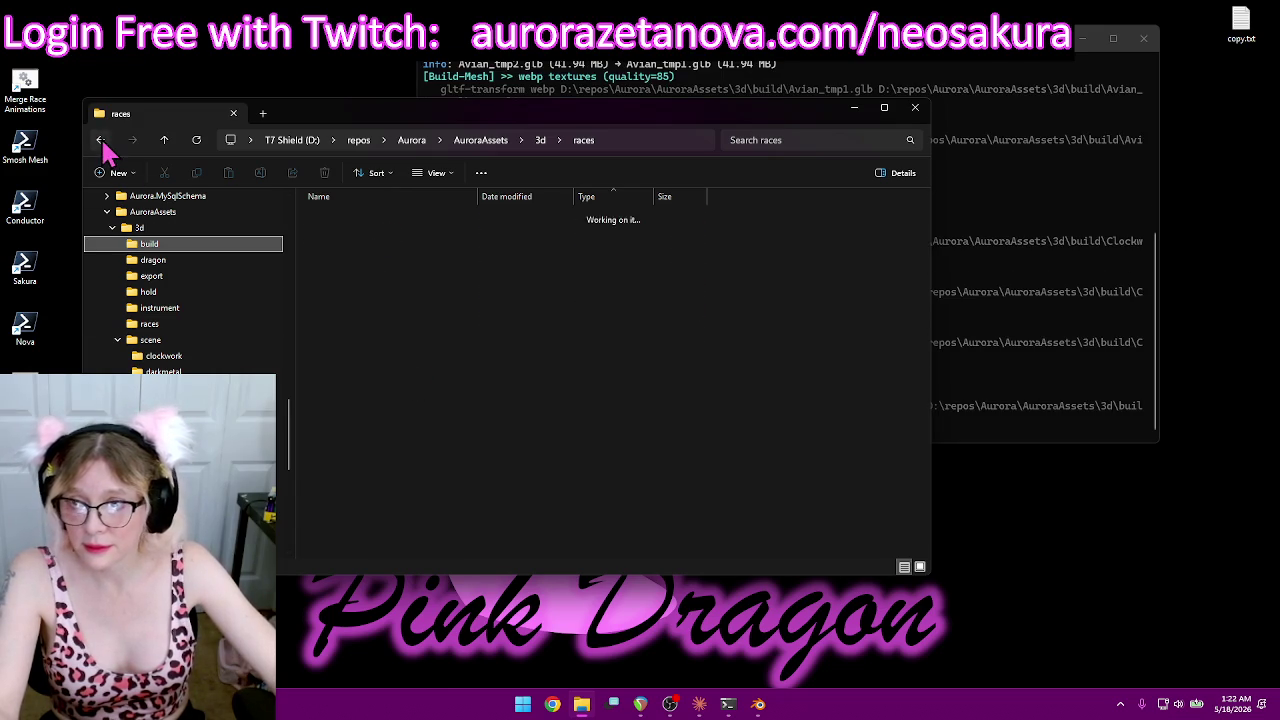
click(810, 65)
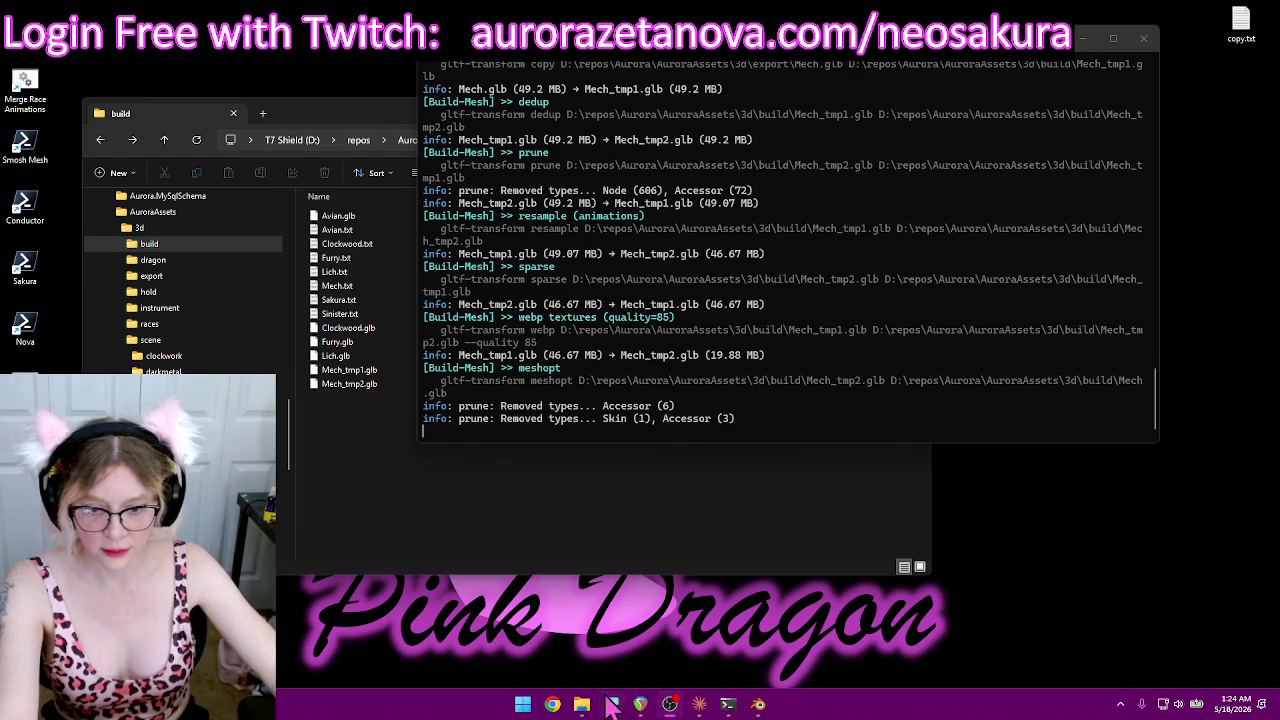
Step: Launch Chrome with a profile, load the NeoSakura sign-in bookmark, and enlarge its chat panel
click(552, 704)
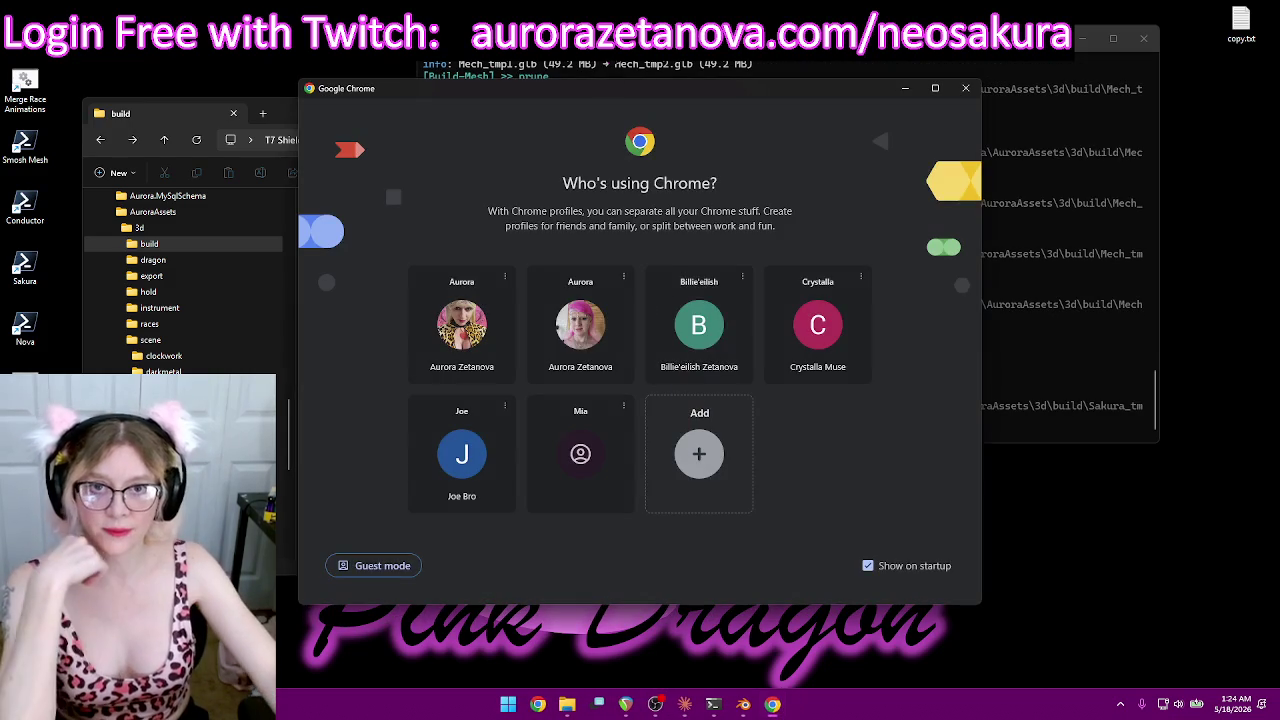
drag(1000, 38, 590, 71)
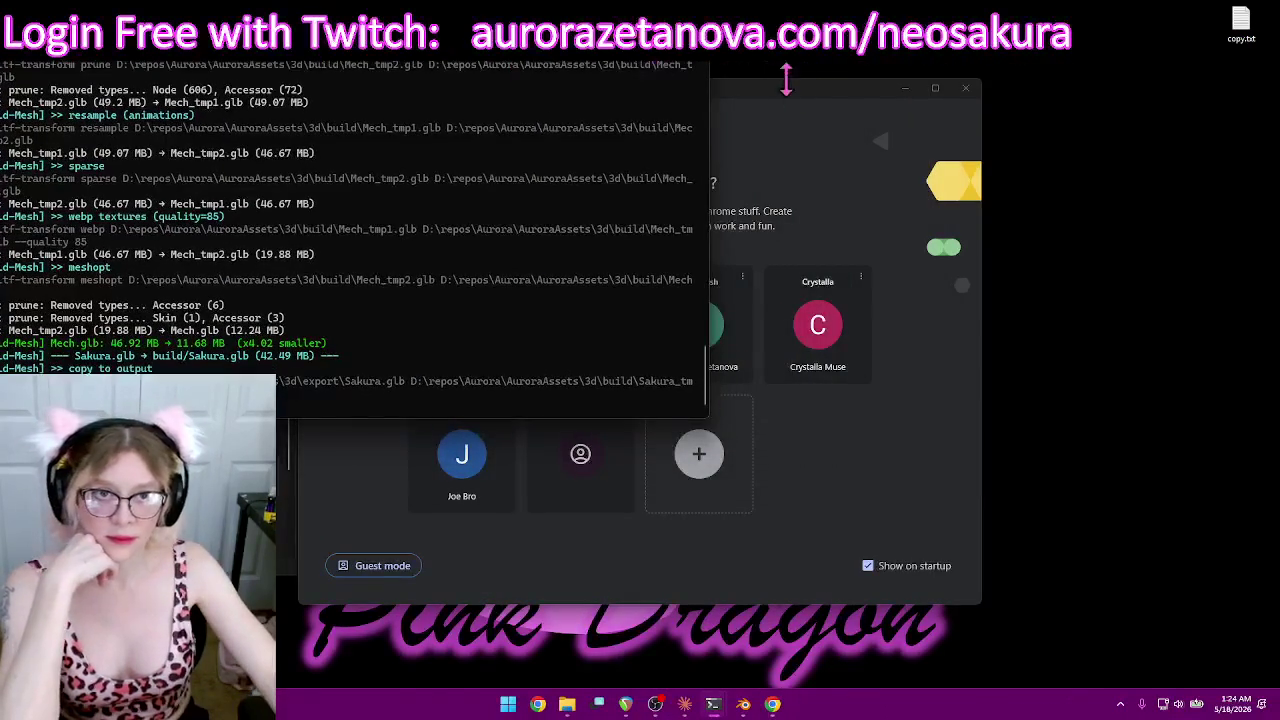
drag(787, 91, 843, 85)
click(555, 343)
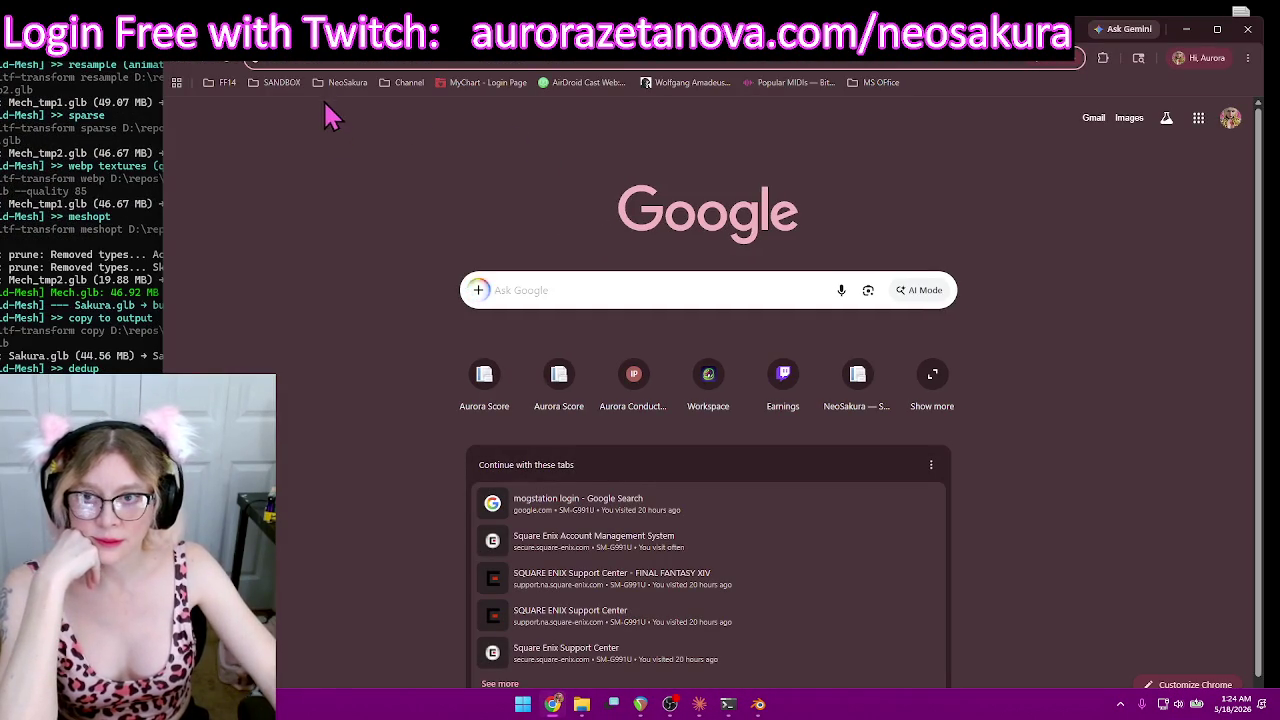
click(342, 84)
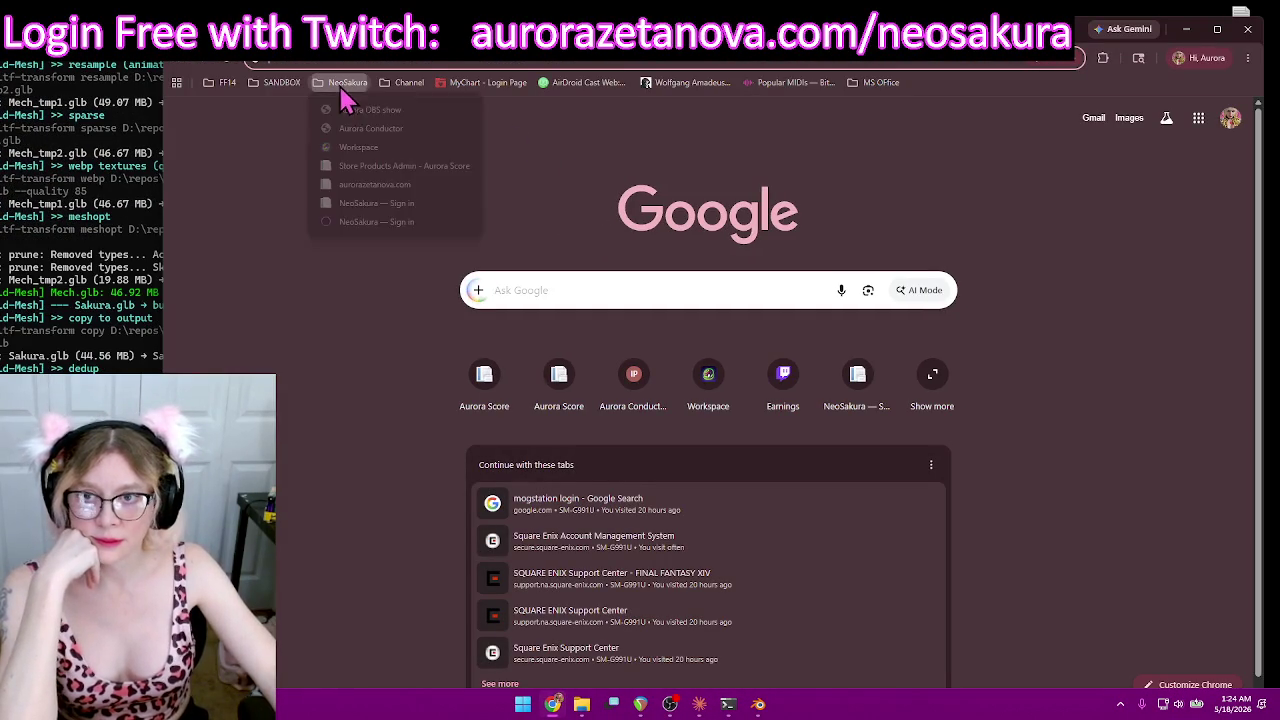
click(361, 223)
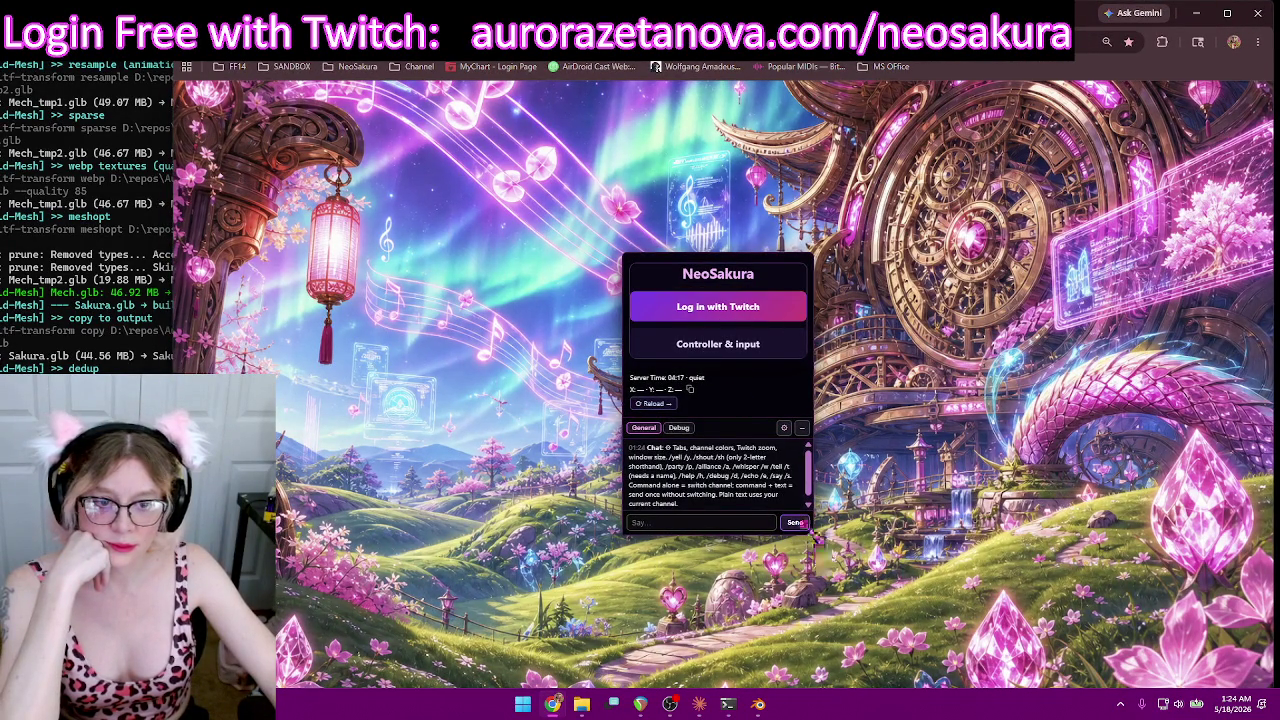
drag(809, 532, 822, 598)
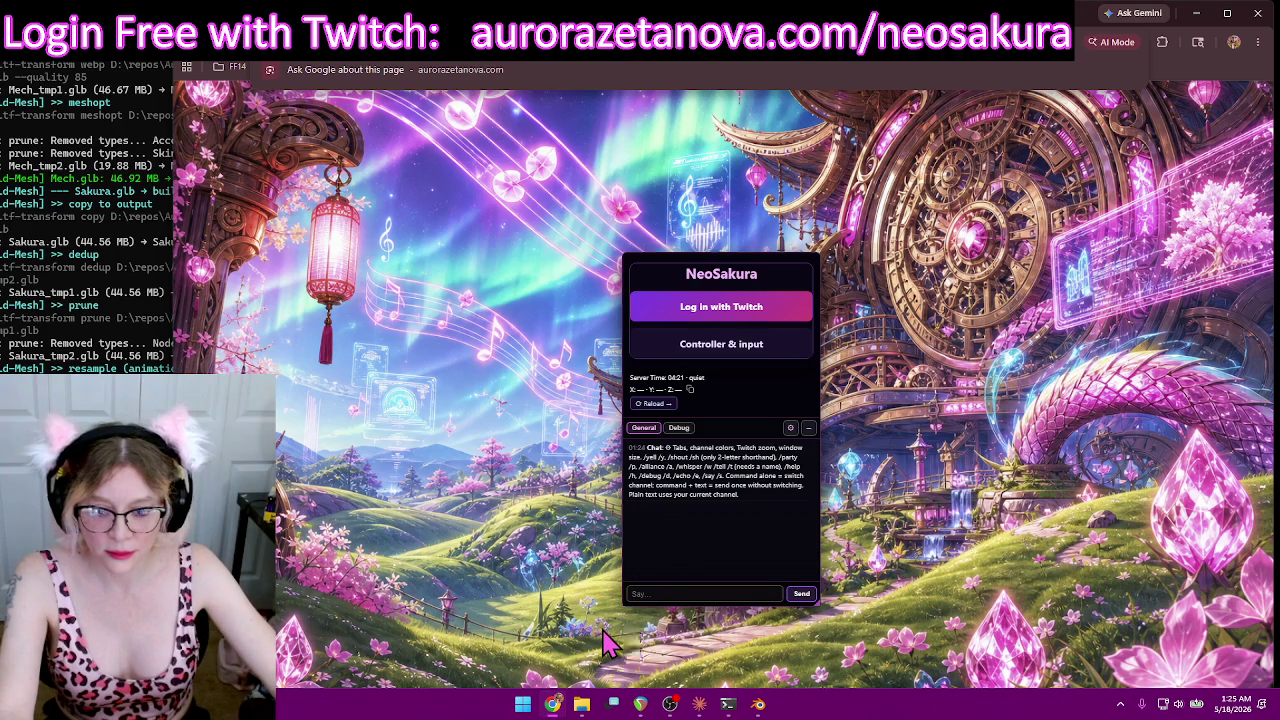
click(699, 704)
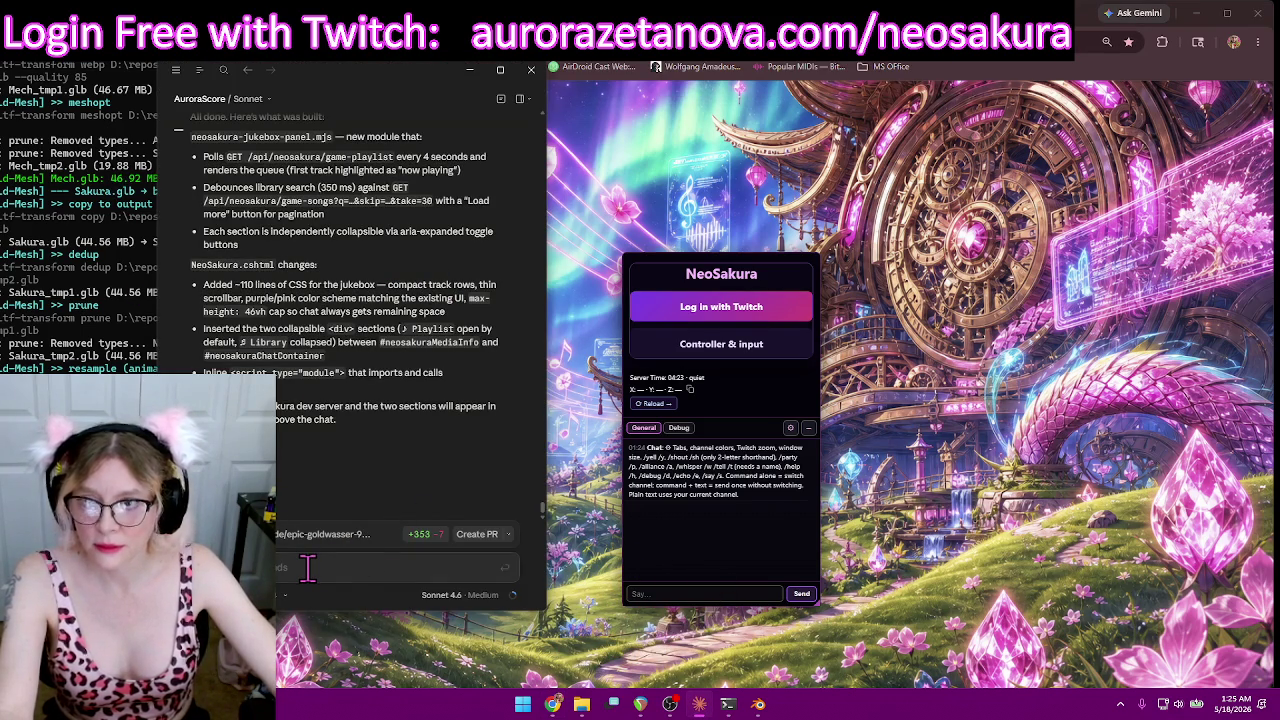
Step: Open and close Claude's sidebar and application menu, then hide the chat window
click(175, 70)
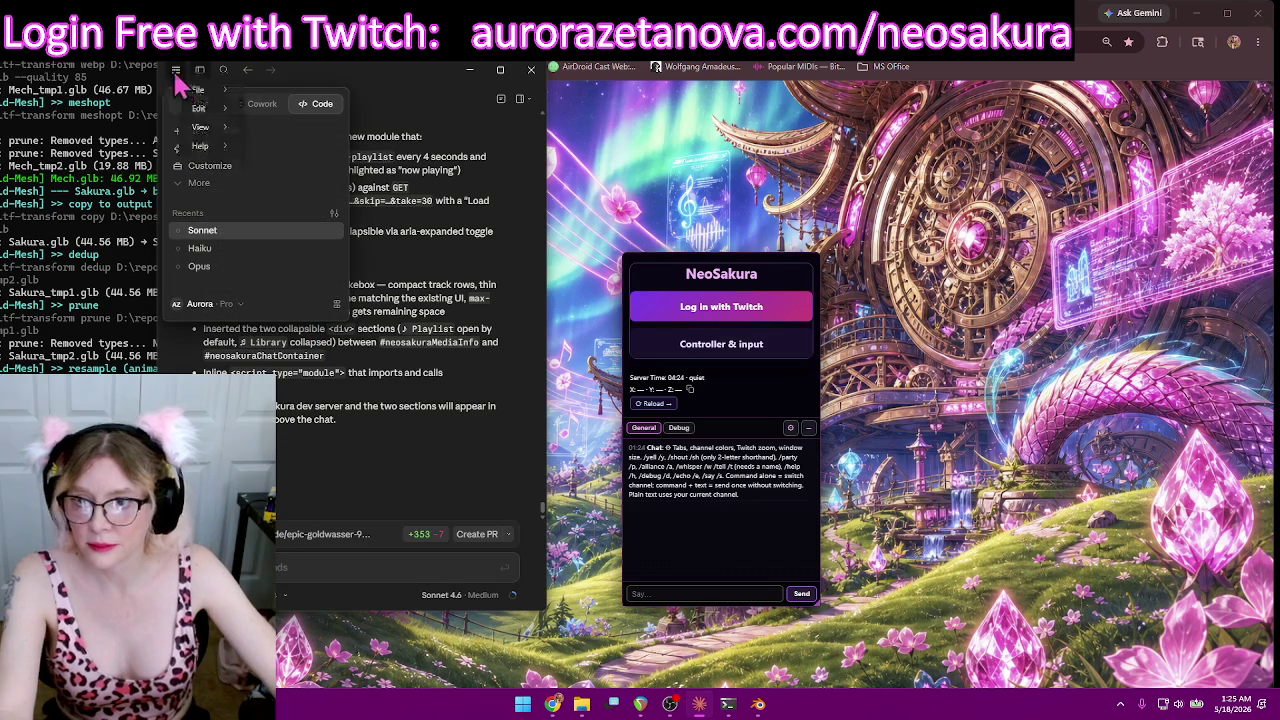
click(174, 72)
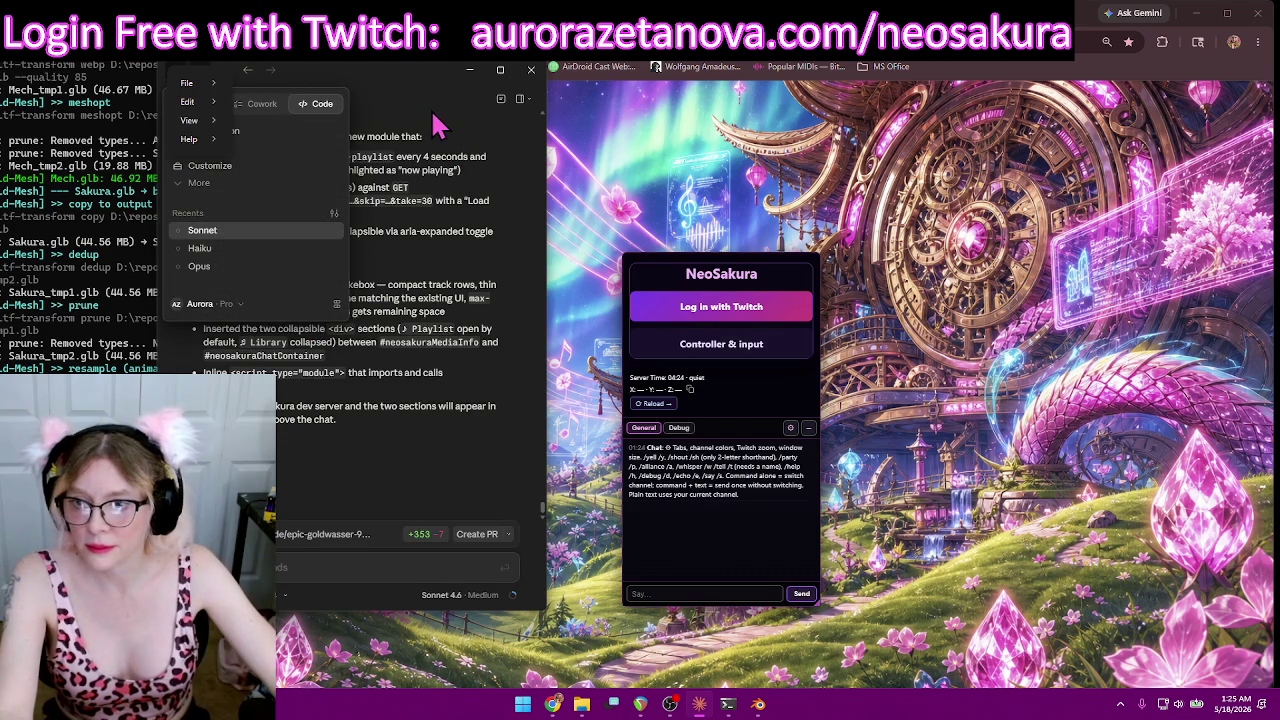
click(437, 125)
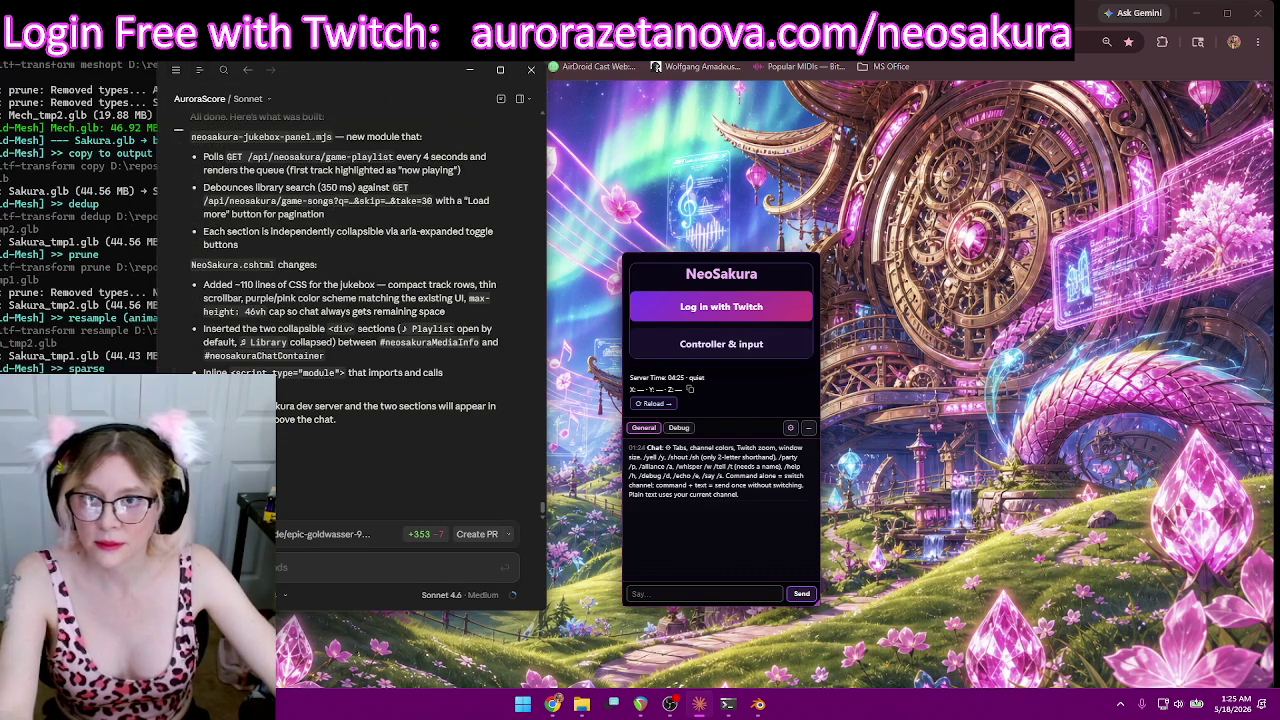
click(553, 704)
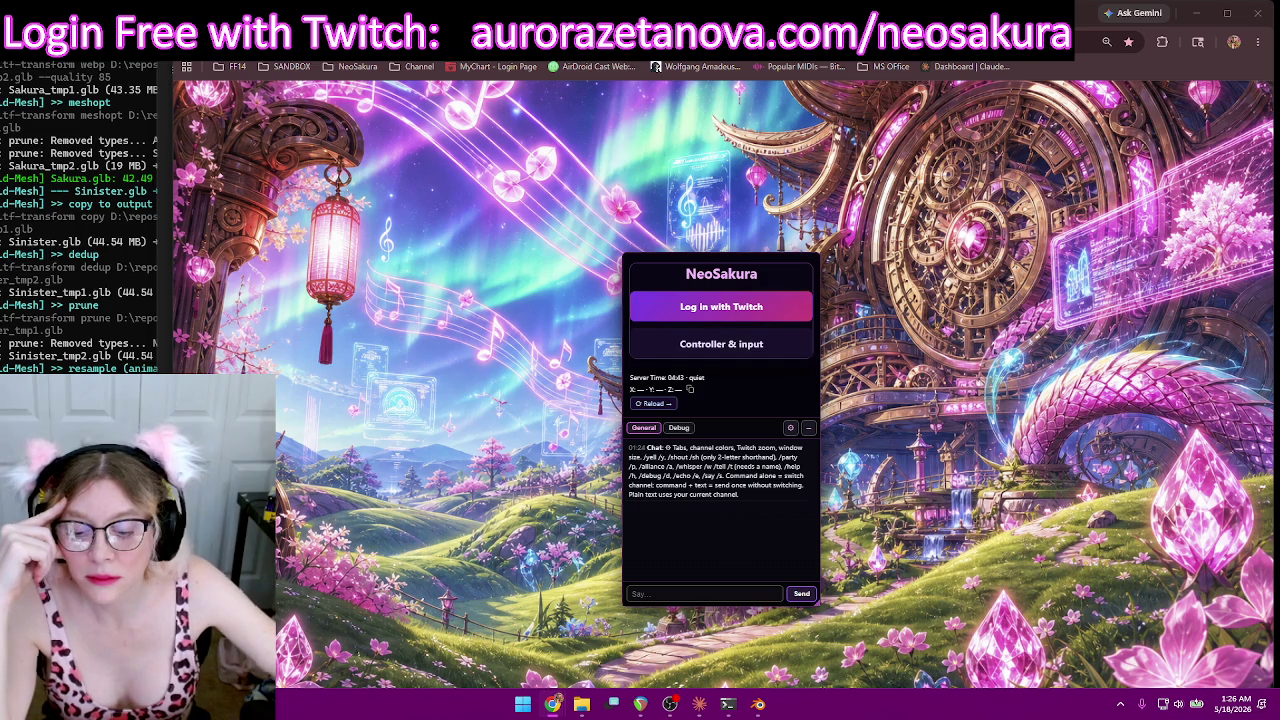
Step: Tear the Claude Console dashboard into its own window and move the chat window left
key(ctrl+Tab)
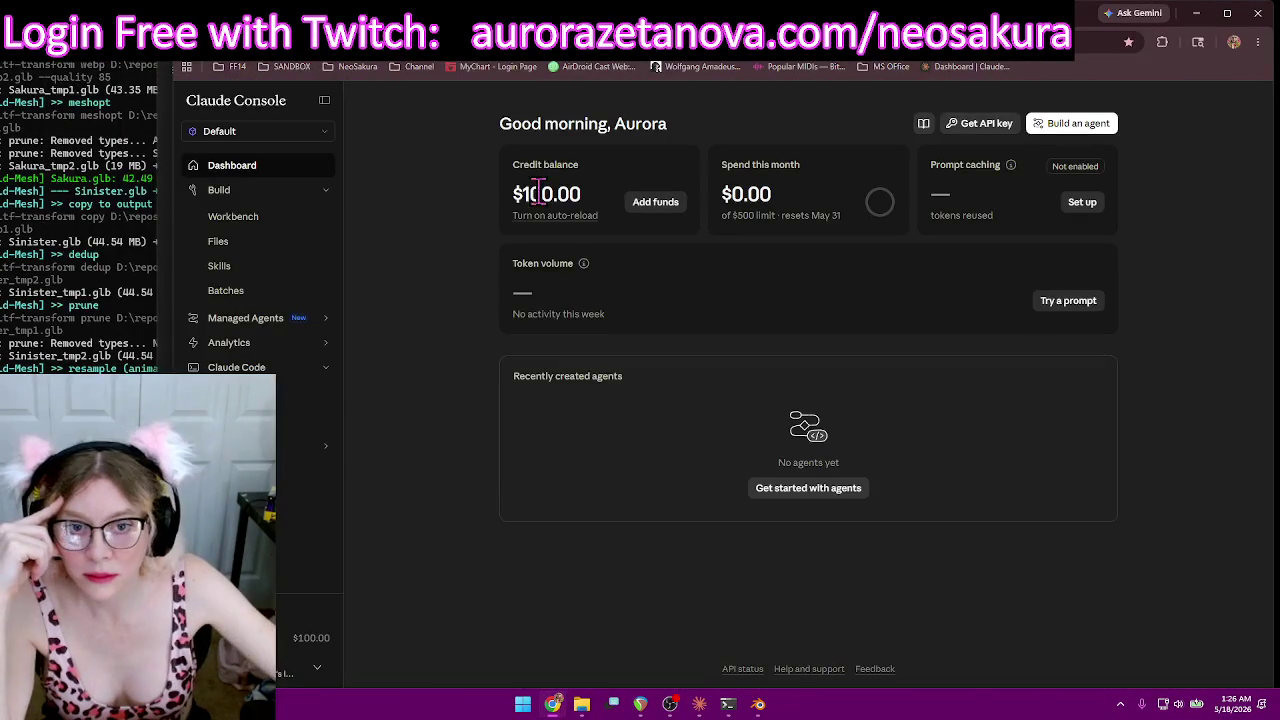
drag(455, 20, 450, 705)
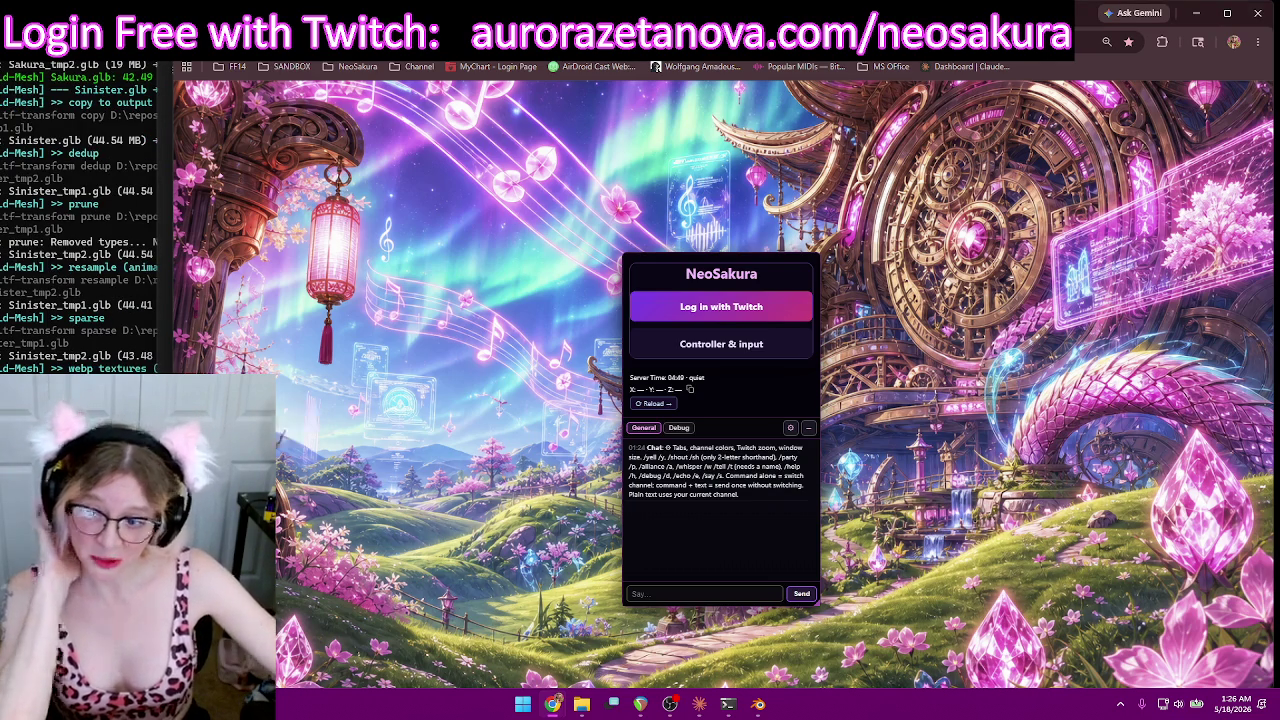
click(701, 705)
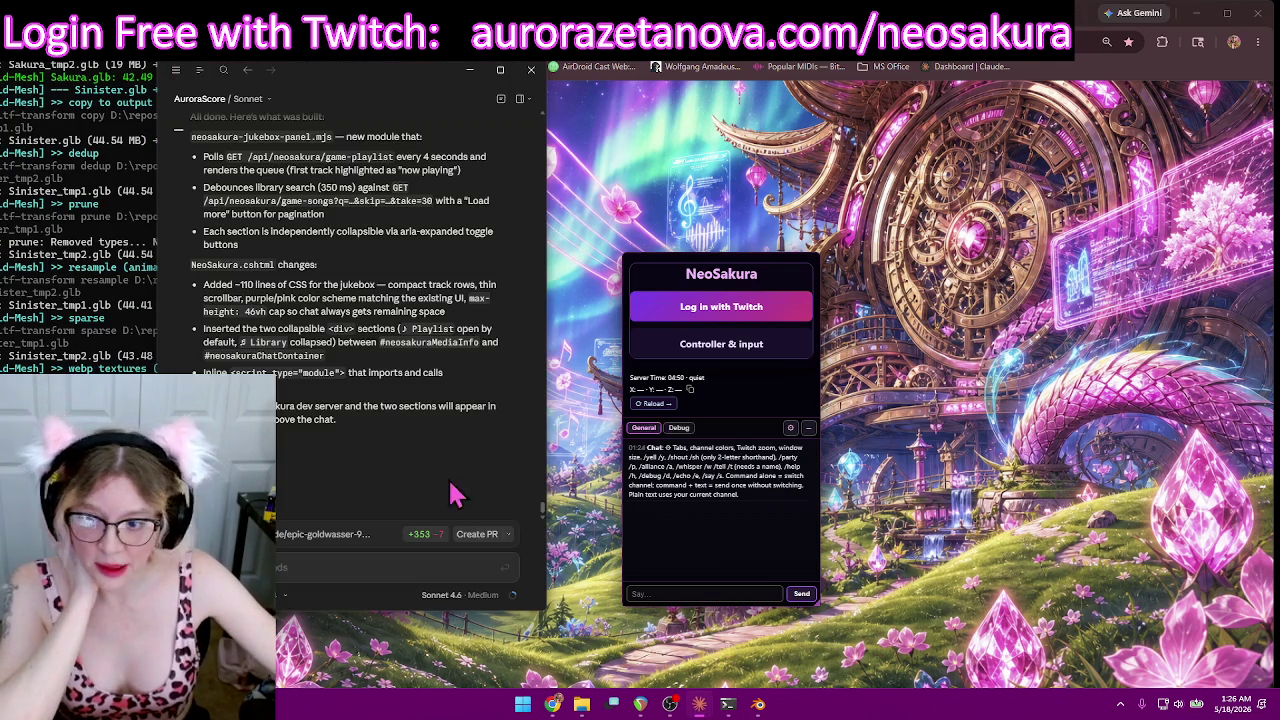
drag(418, 70, 300, 80)
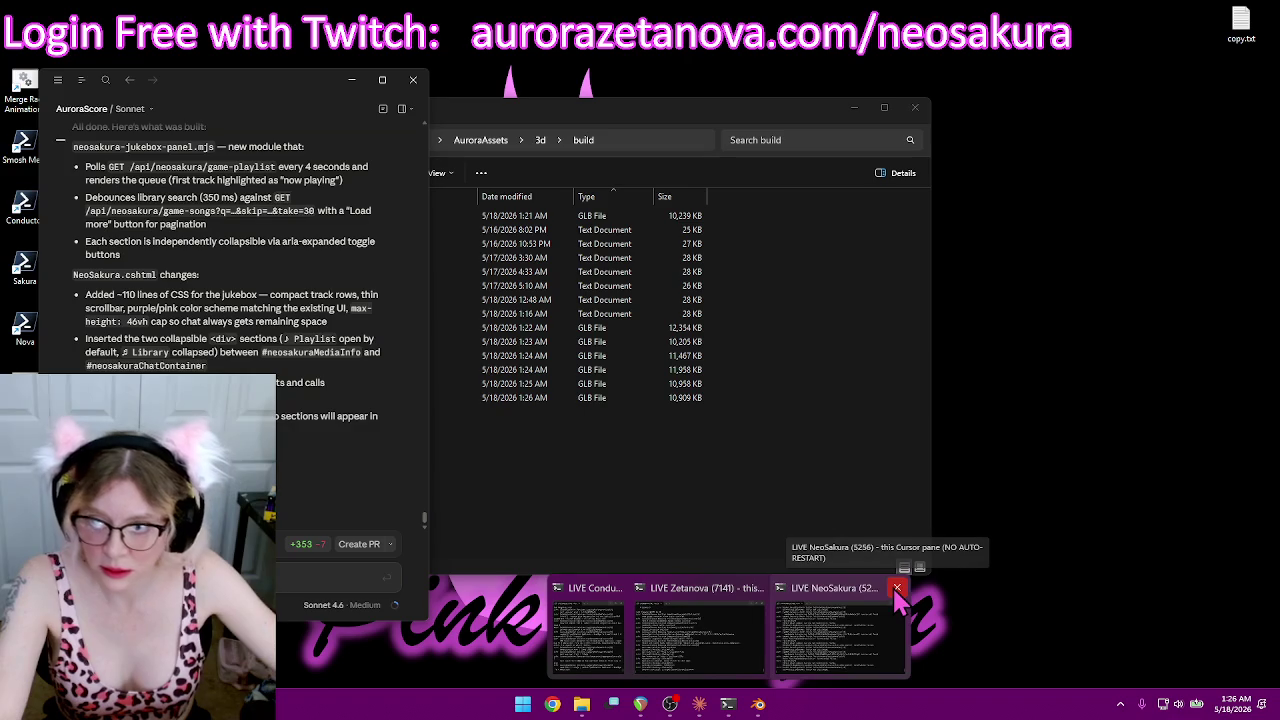
Step: Close the old NeoSakura server terminal and launch the Sakura live server script
click(898, 589)
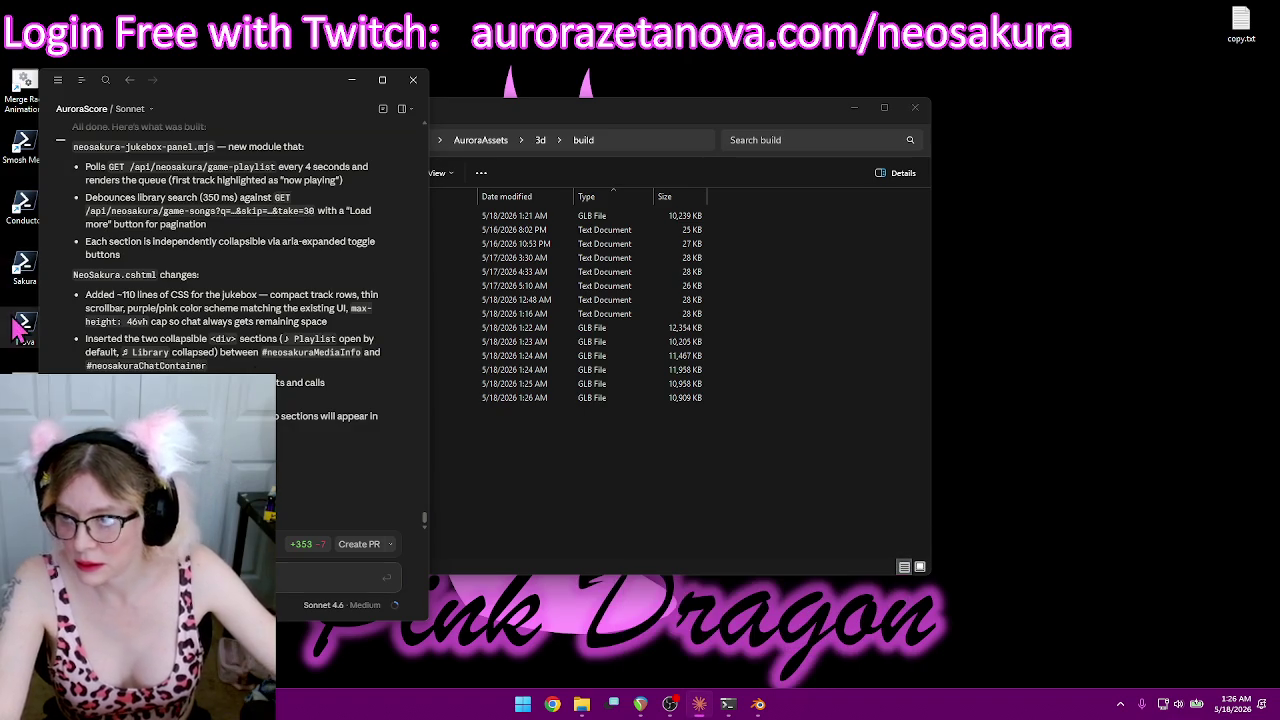
double_click(24, 268)
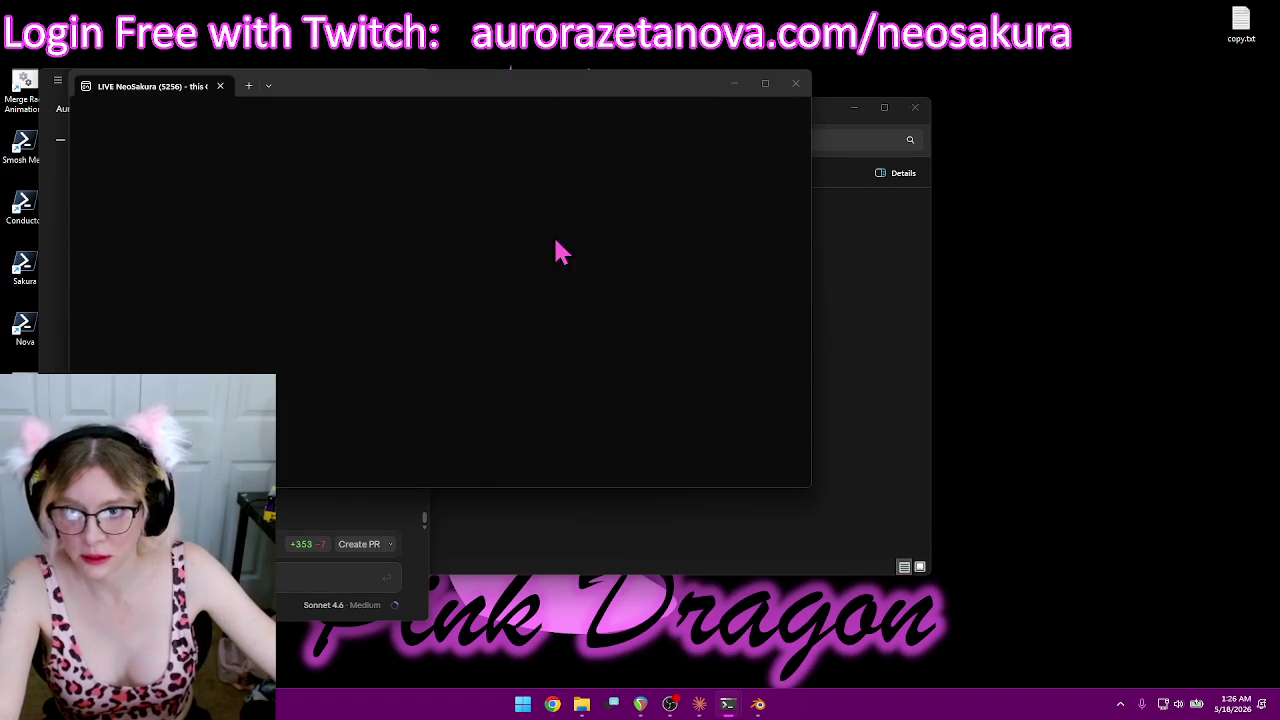
drag(529, 95, 993, 62)
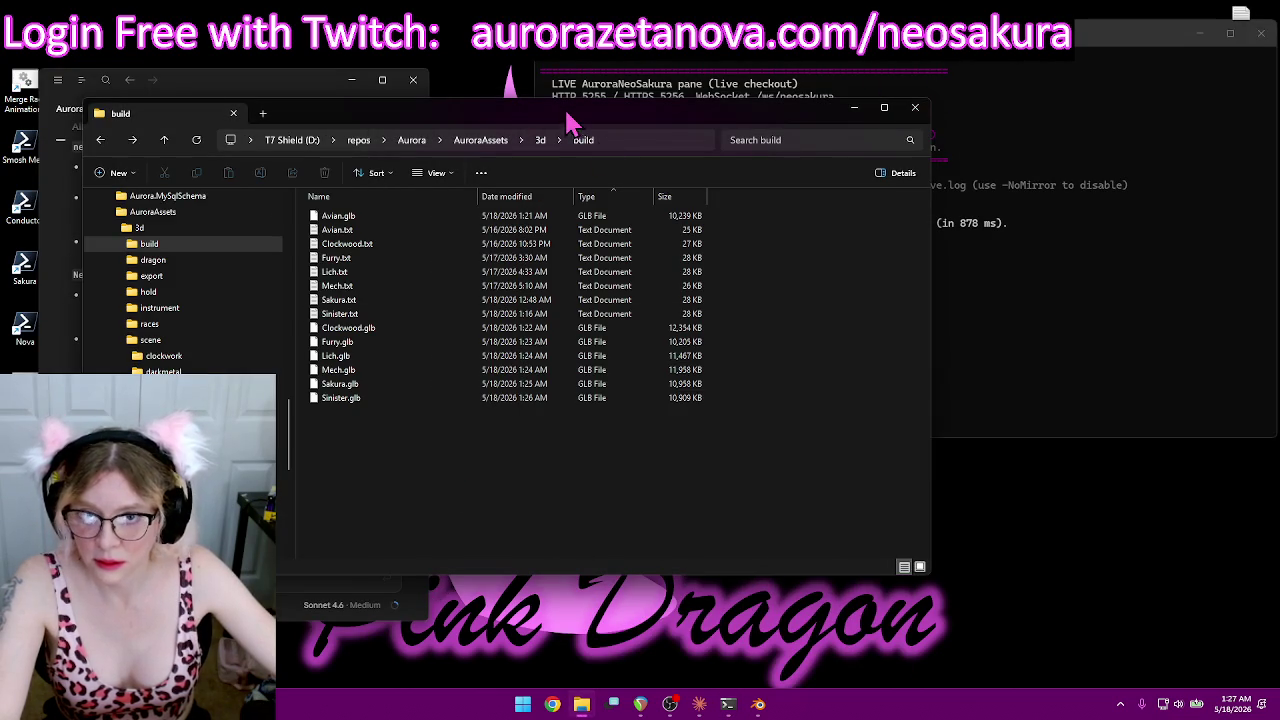
drag(570, 113, 675, 169)
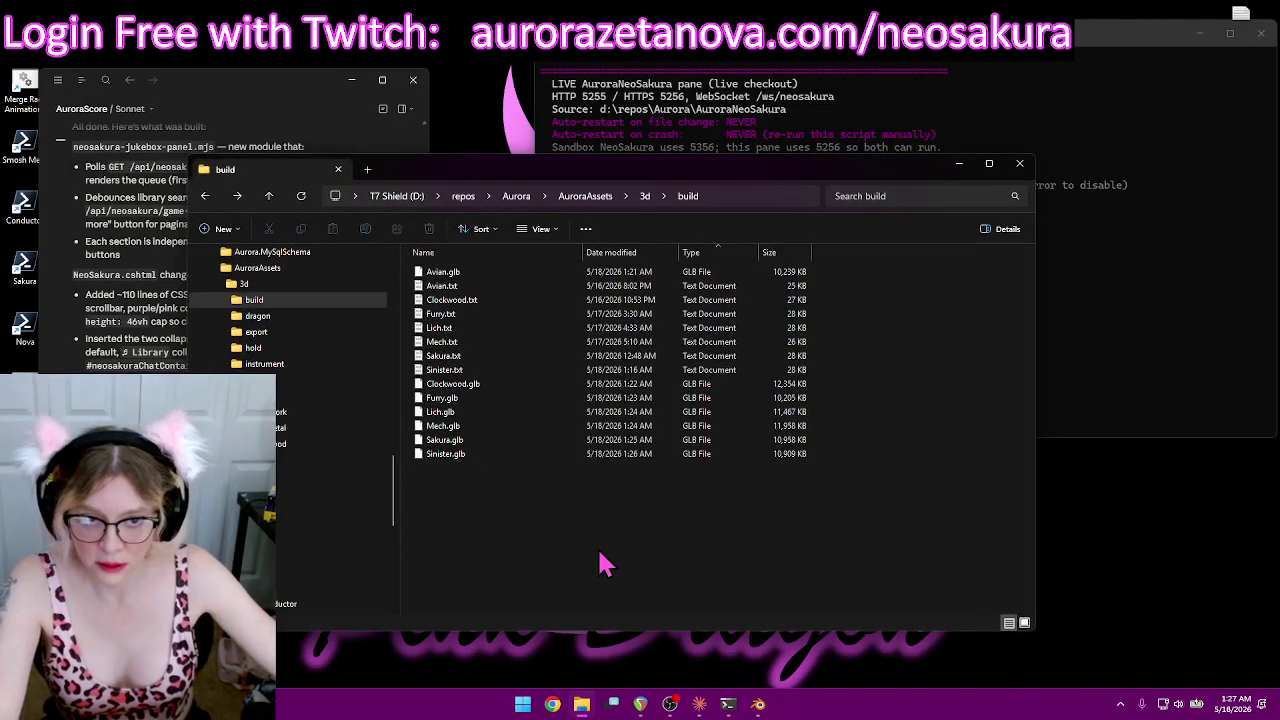
Step: Sort build files by type with GLBs first and rename Clockwood.glb to Clockwork.glb
click(700, 254)
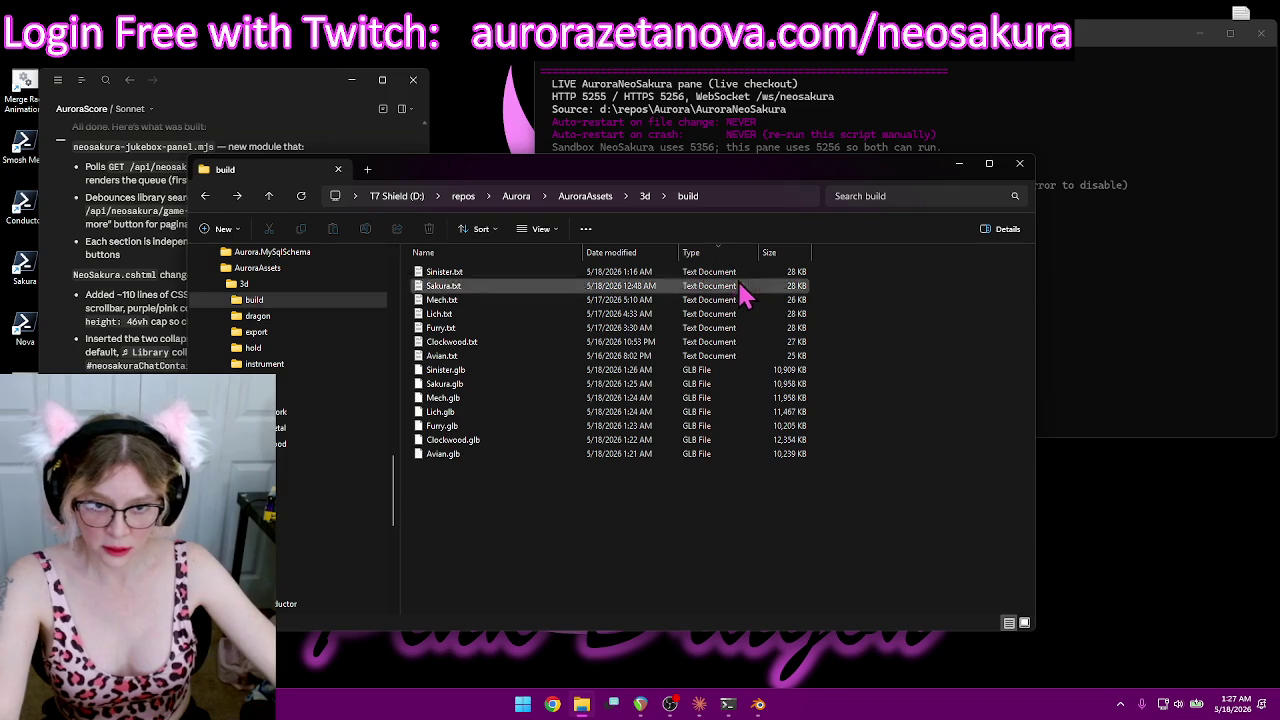
click(727, 253)
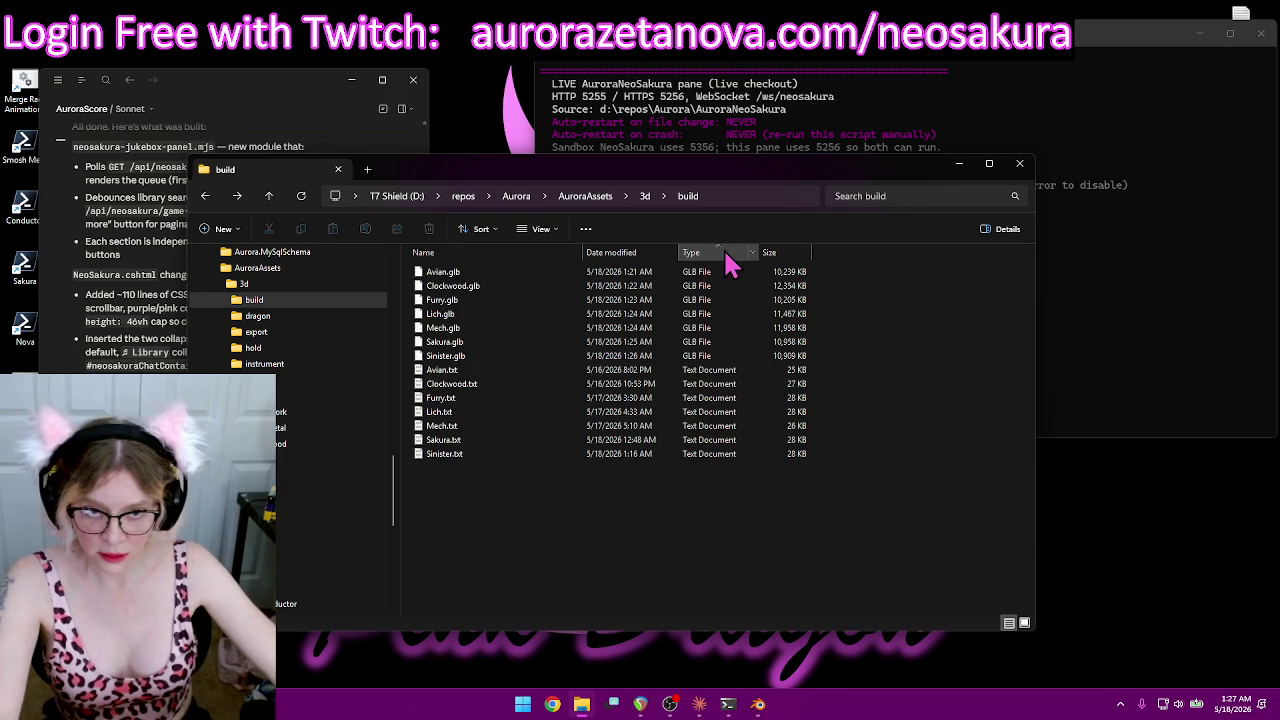
click(472, 274)
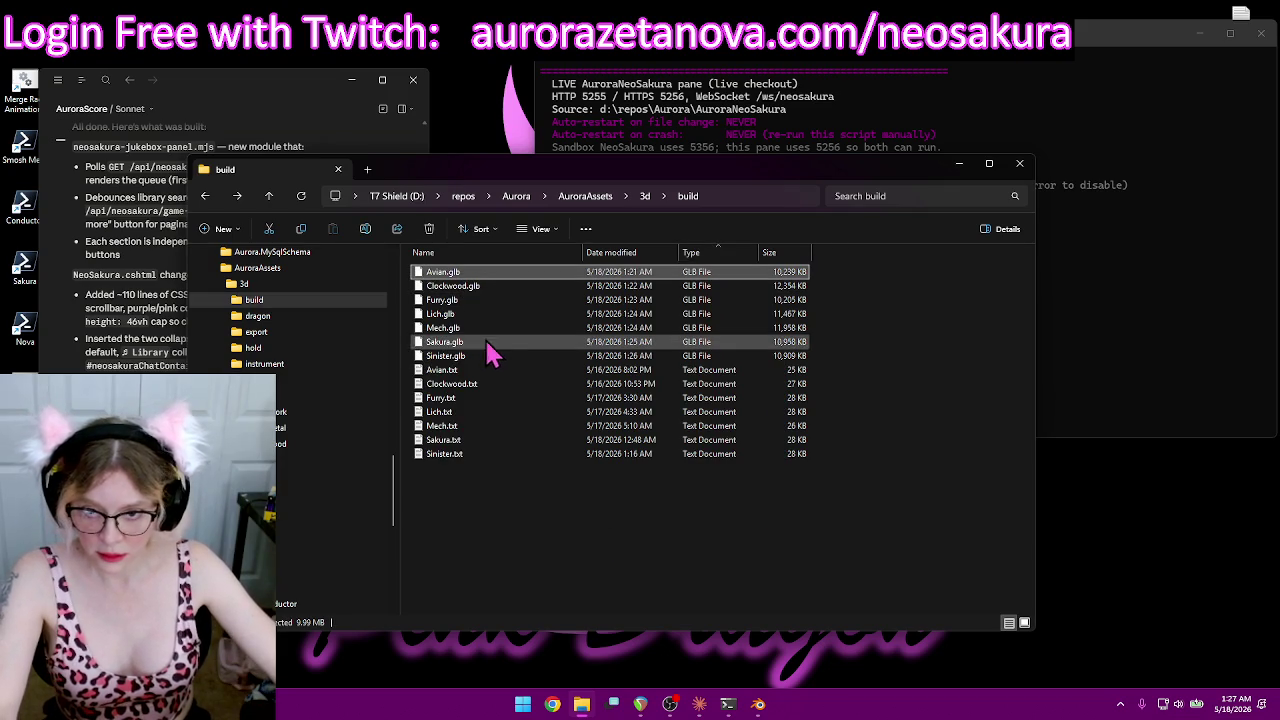
shift+click(477, 360)
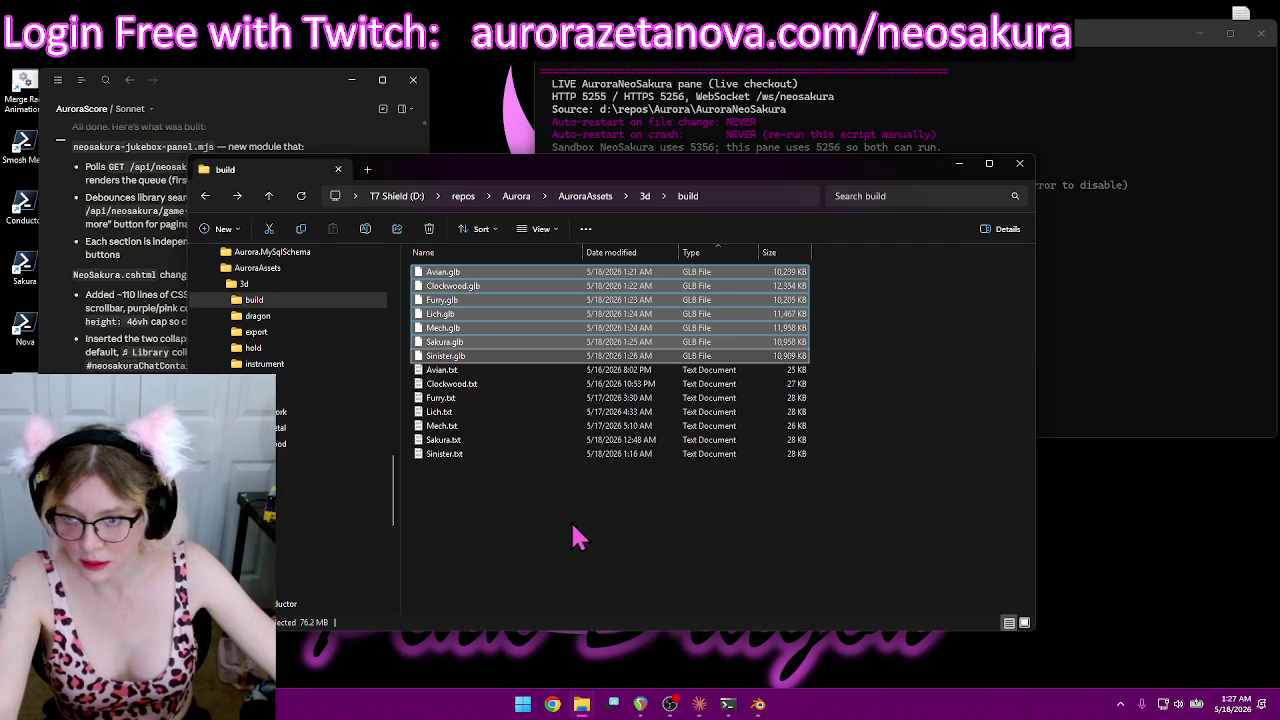
click(468, 287)
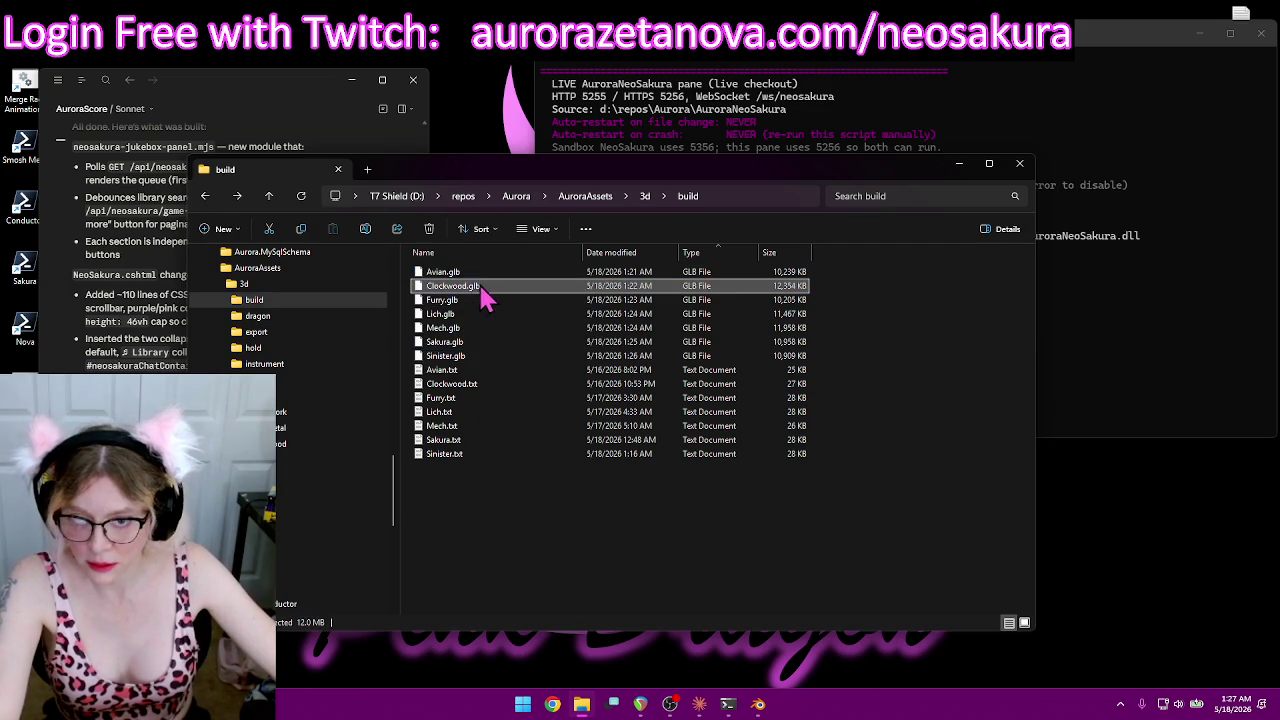
click(458, 288)
click(468, 287)
key(BackSpace)
key(BackSpace)
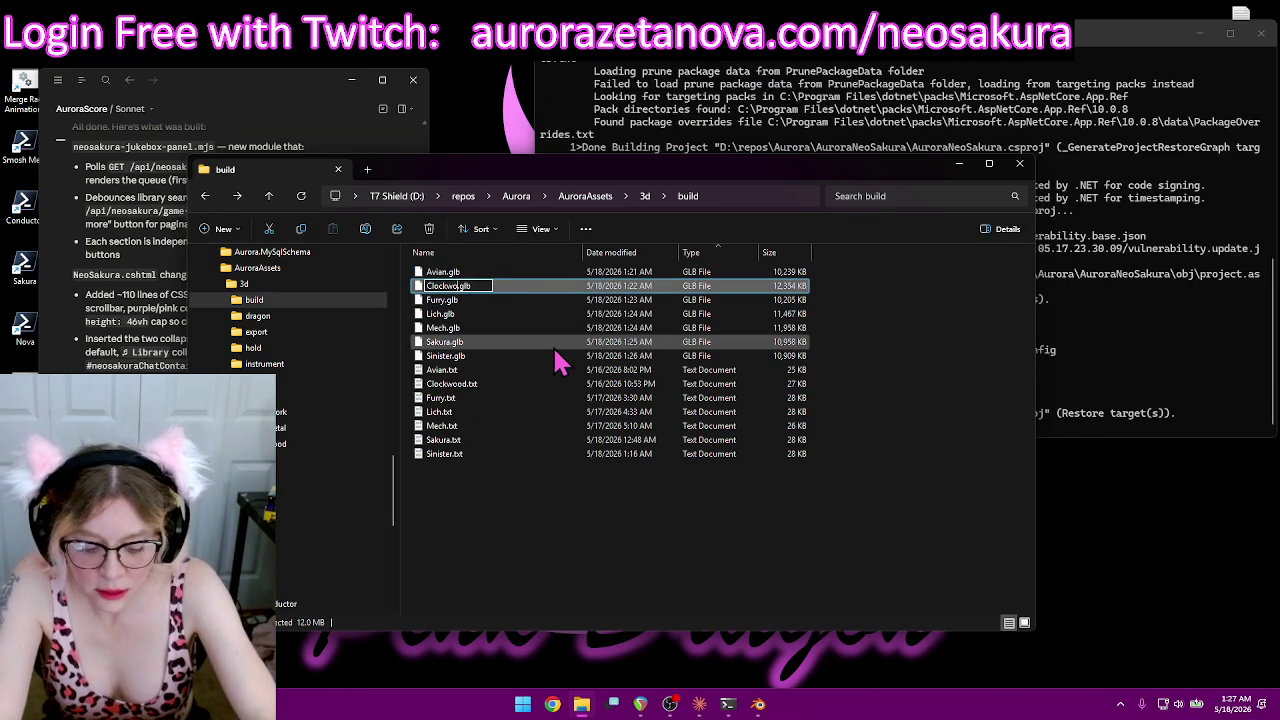
text(rk)
key(Return)
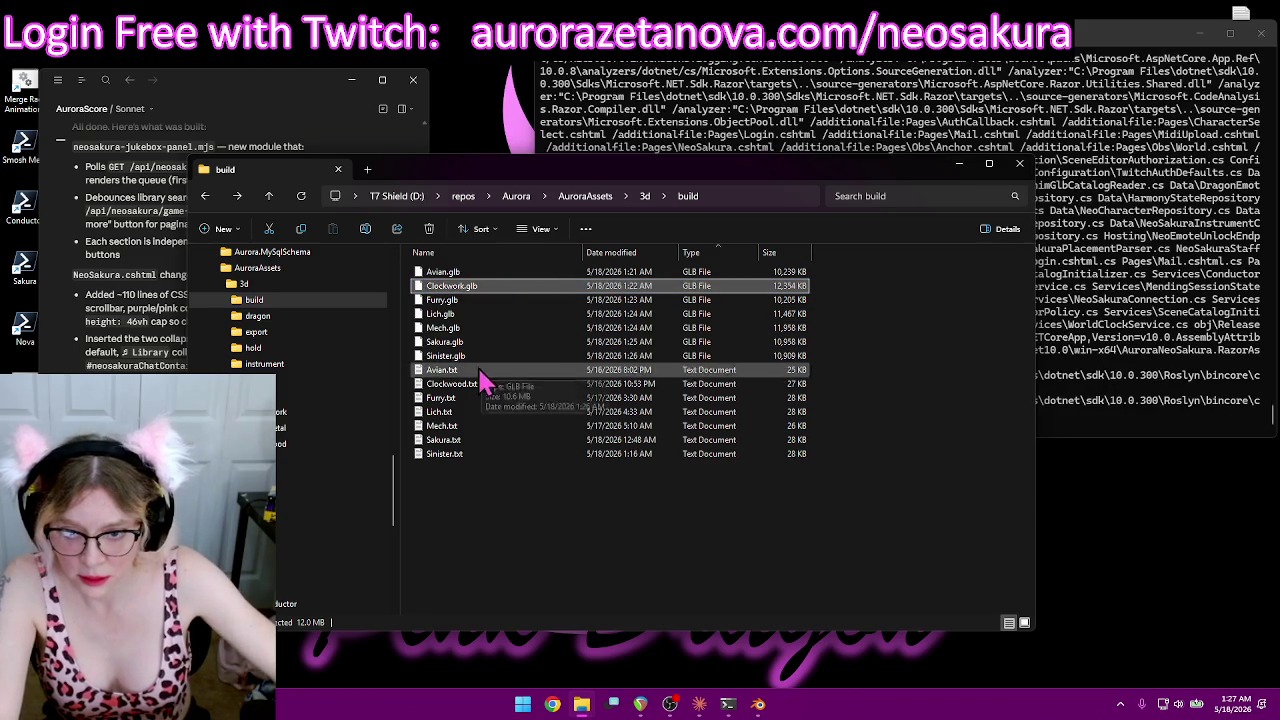
Step: Rename Clockwood.txt to Clockwork.txt
click(474, 387)
click(470, 388)
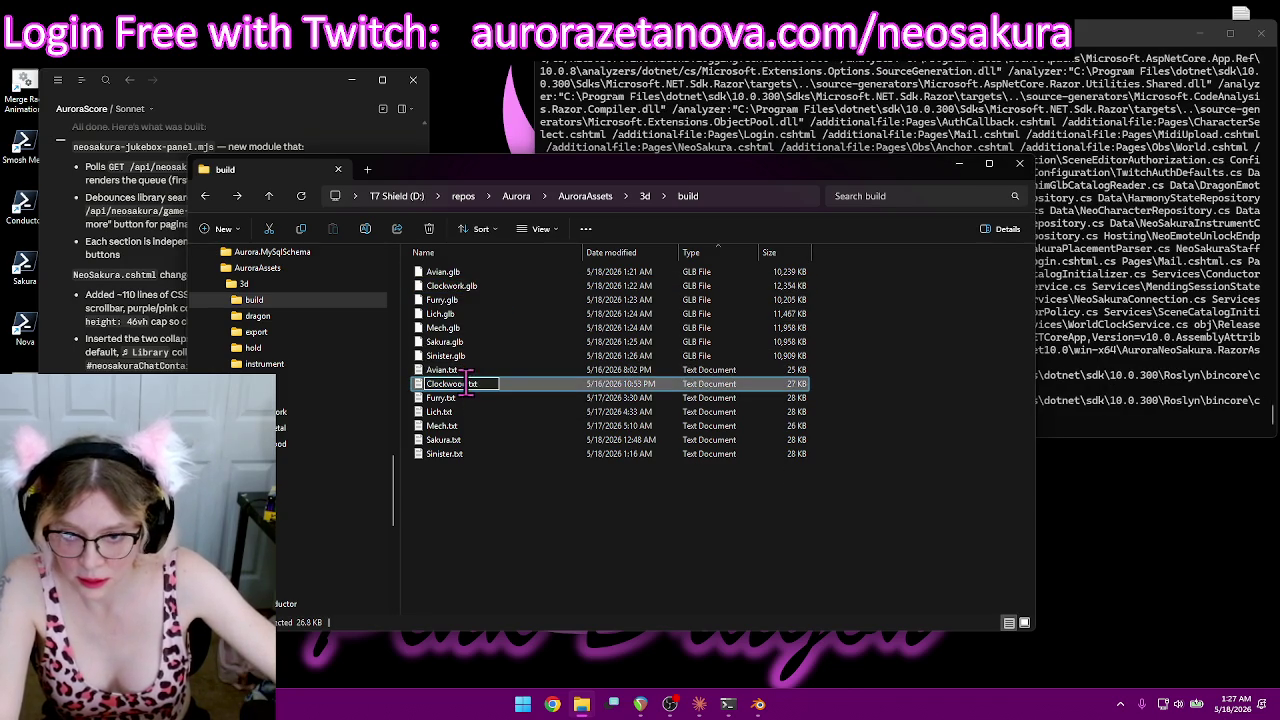
key(Right)
key(BackSpace)
key(BackSpace)
text(rk)
key(Return)
Step: Select the seven race .glb files and drag them onto the races folder
click(466, 358)
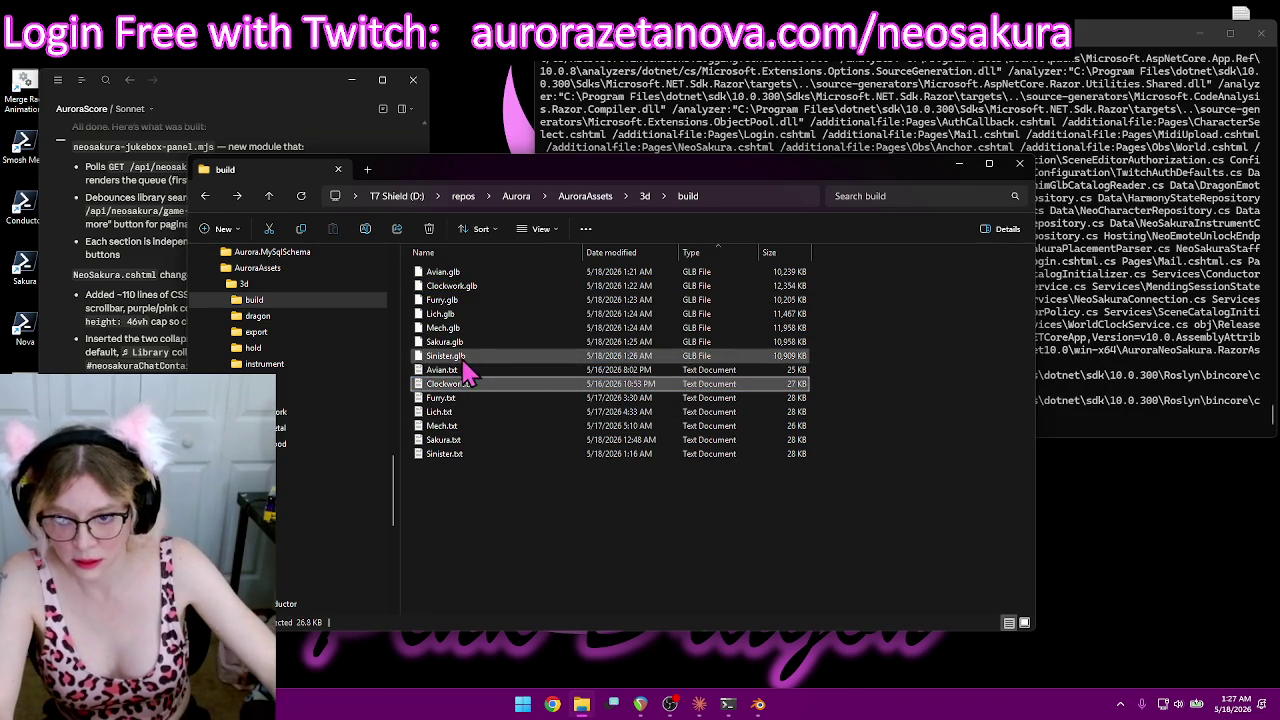
shift+click(471, 273)
mouse_move(575, 305)
mouse_down()
mouse_move(295, 355)
mouse_move(325, 393)
mouse_move(285, 522)
mouse_up()
Step: Drop the seven compressed GLBs into races, replacing the older copies, then close Explorer
click(285, 522)
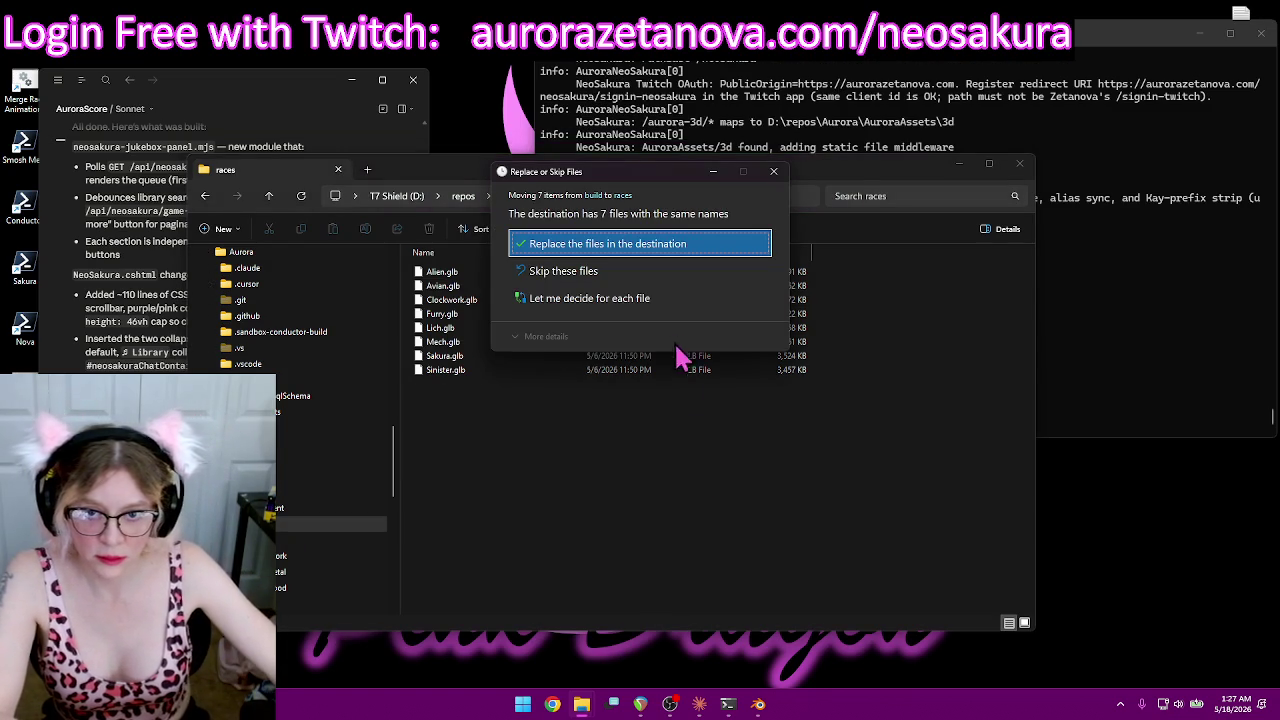
click(638, 250)
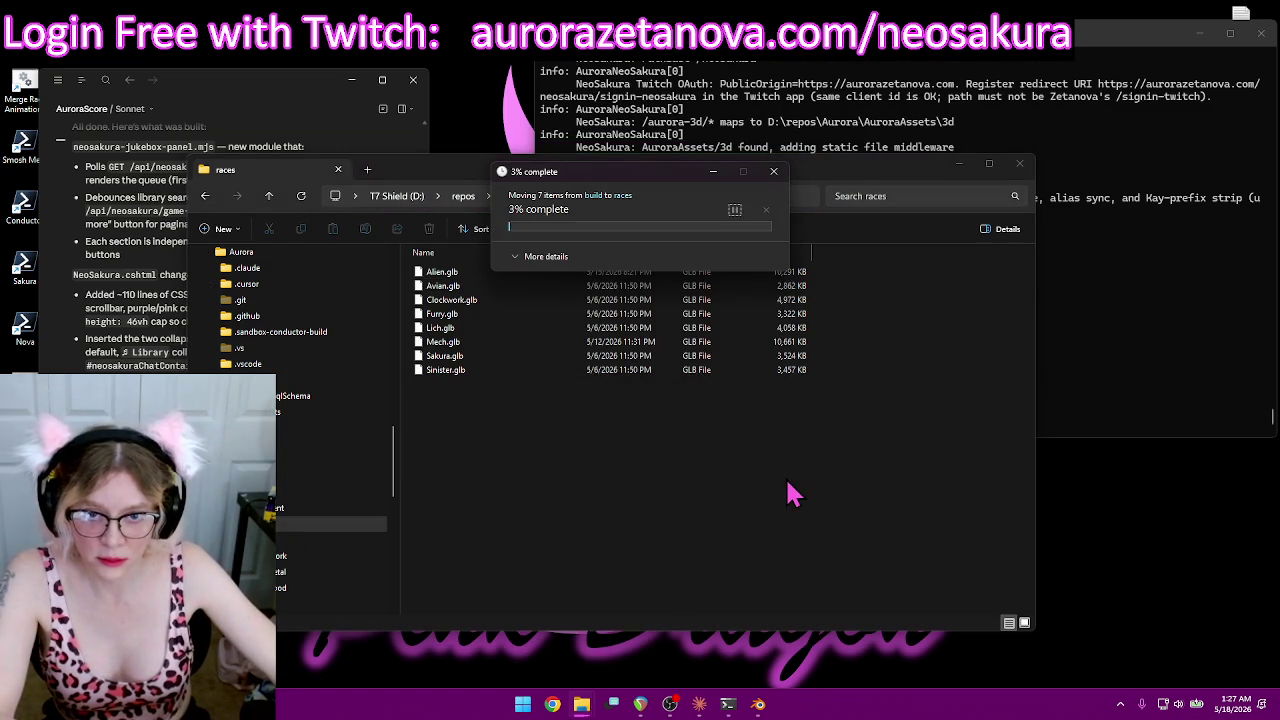
click(563, 503)
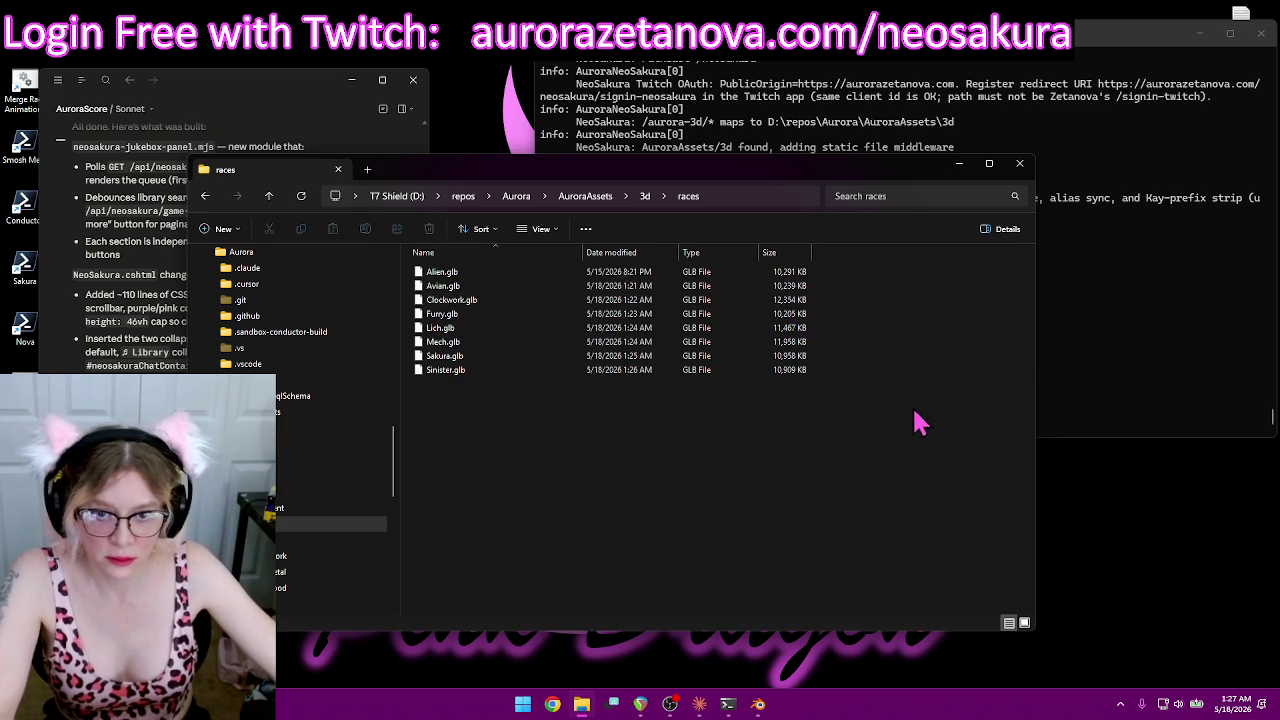
click(1020, 165)
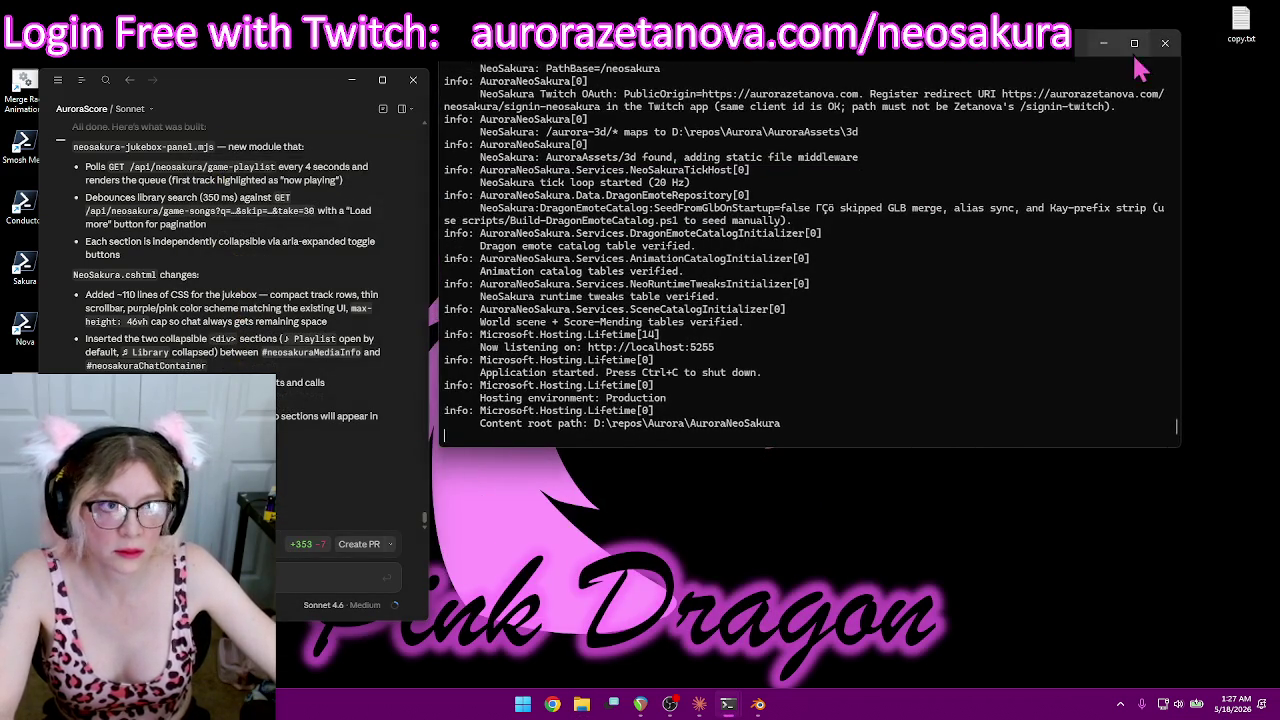
Step: Minimize the terminal, open the NeoSakura sign-in bookmark in Chrome, and log in with Twitch
click(1120, 55)
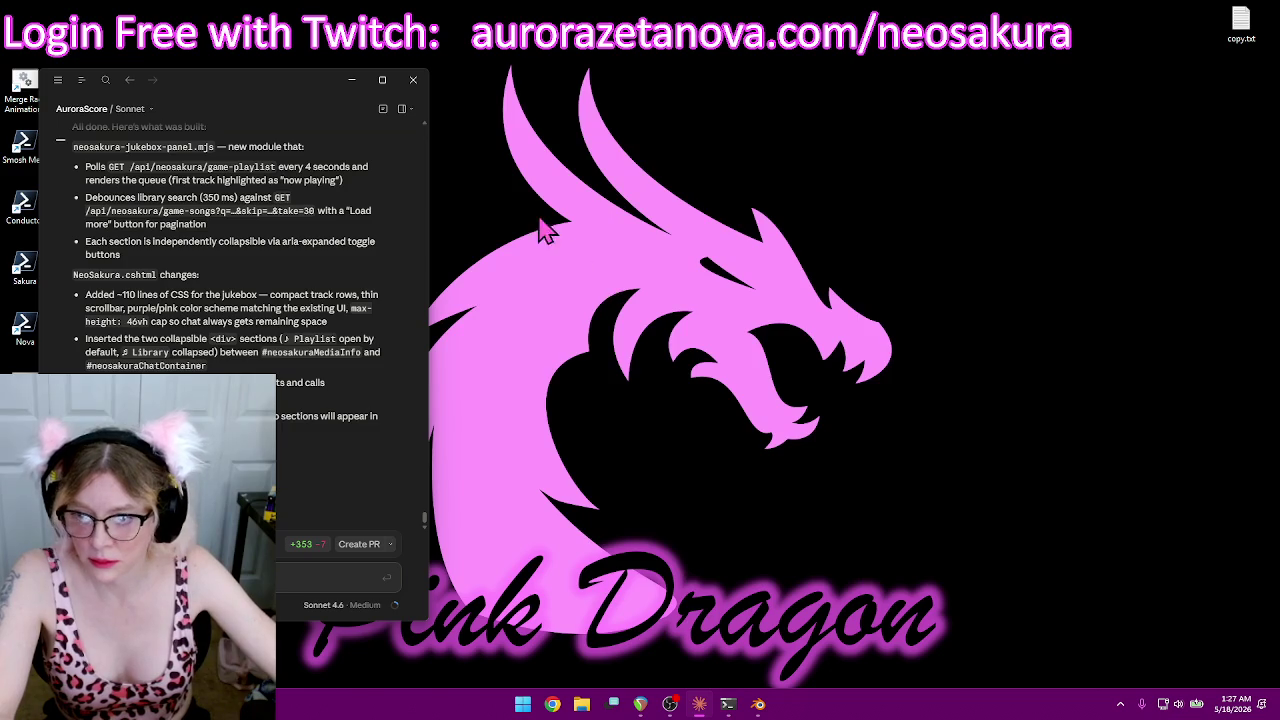
click(551, 704)
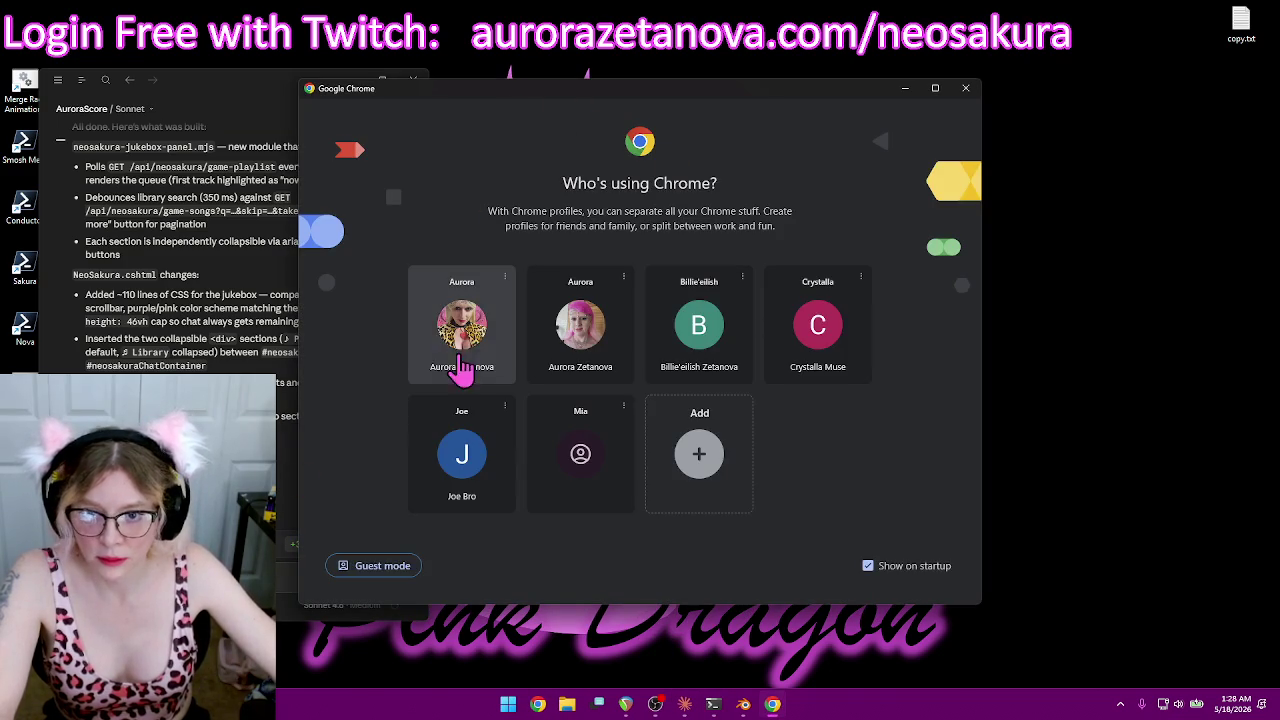
click(503, 337)
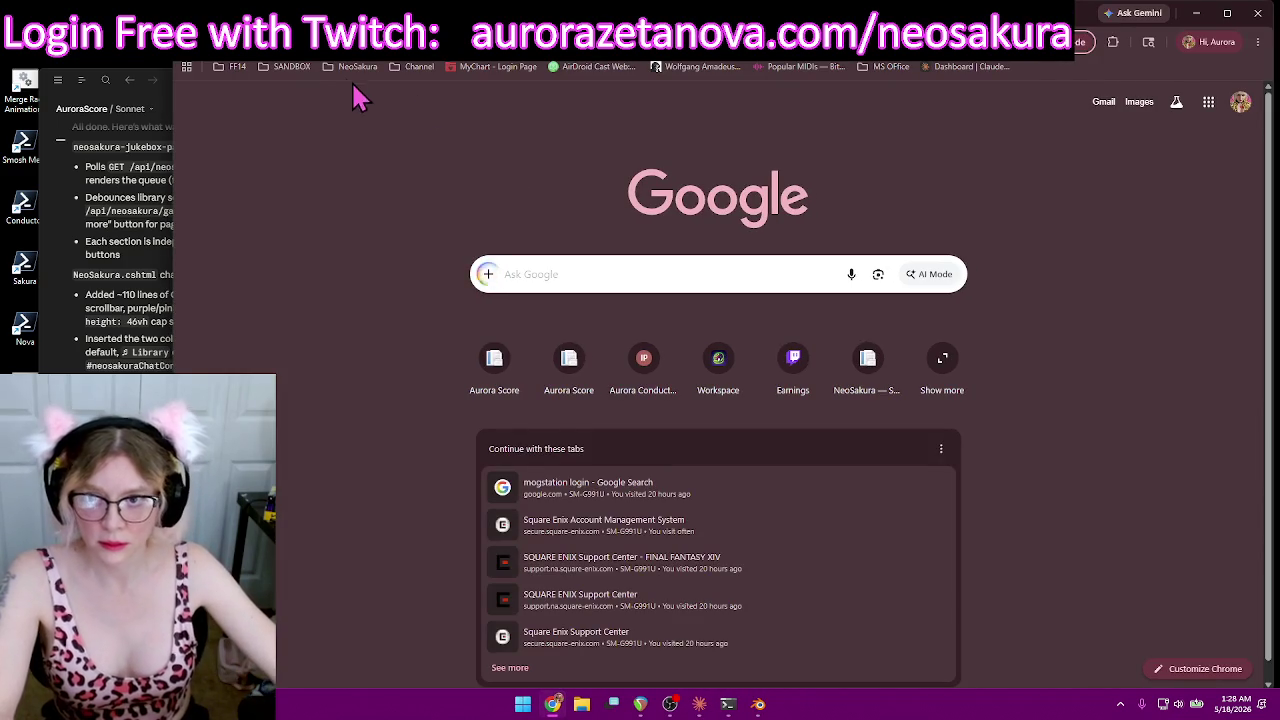
click(352, 68)
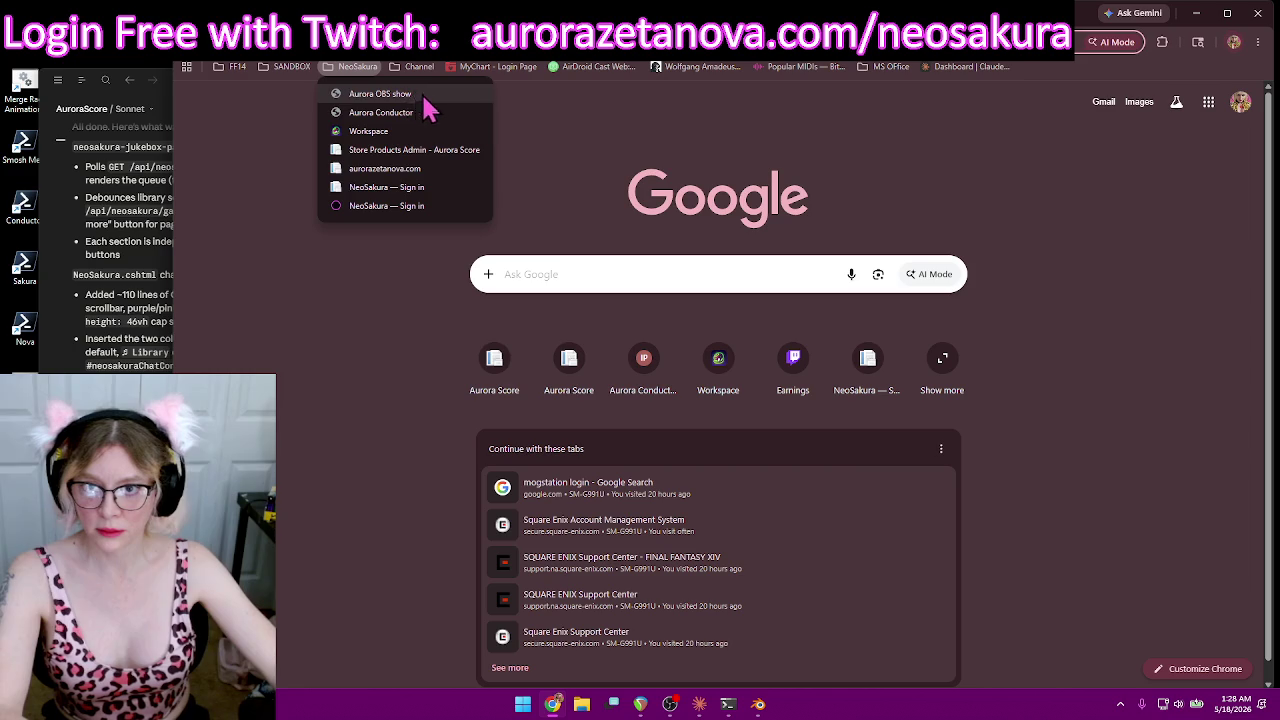
click(418, 188)
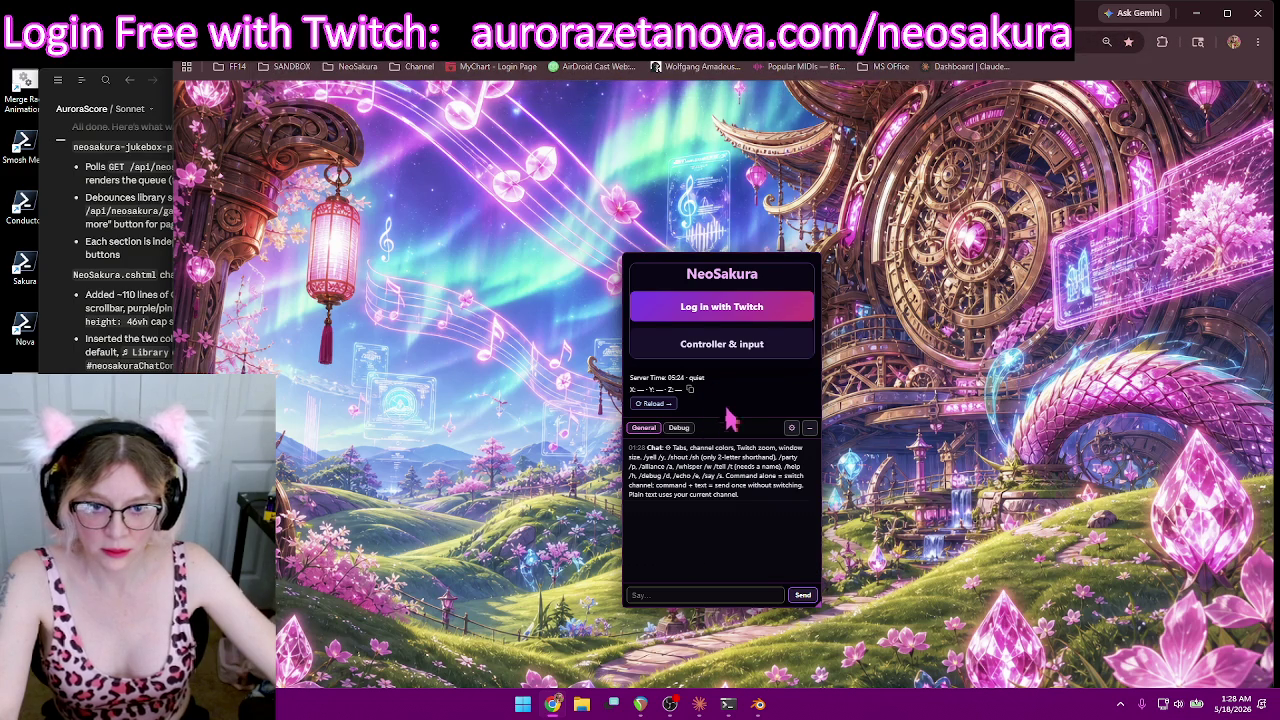
click(740, 308)
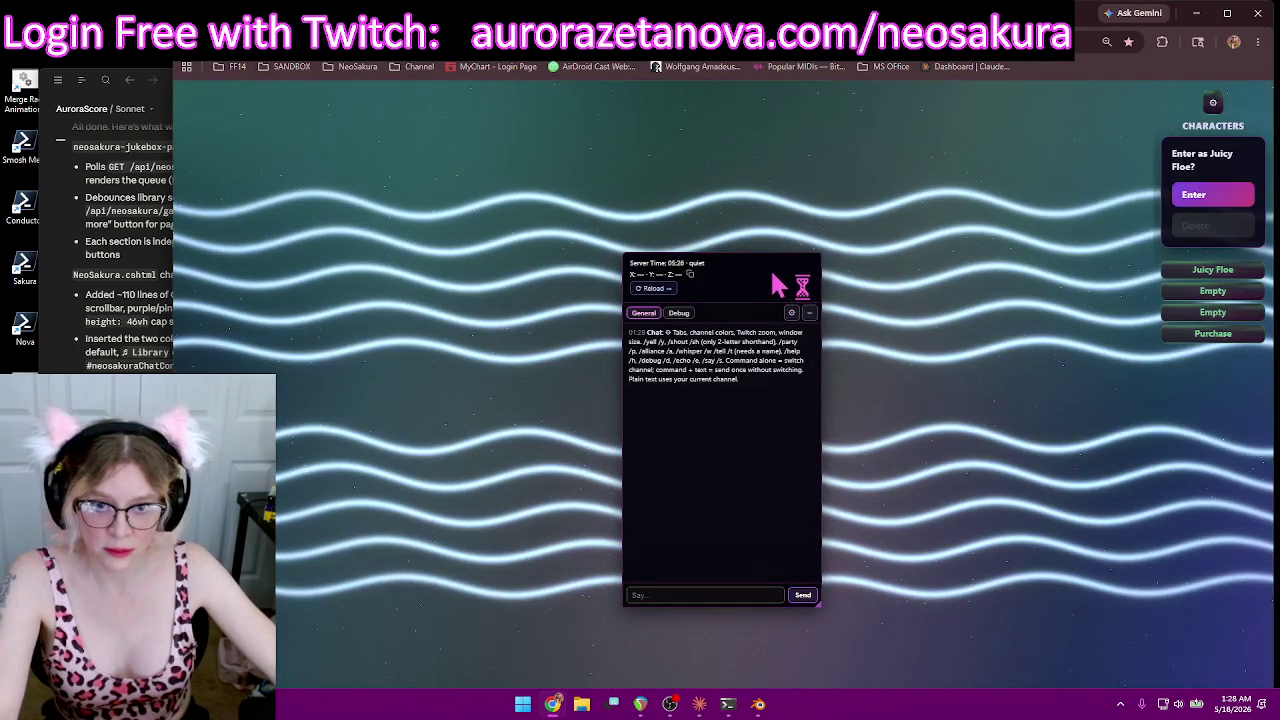
Step: Move the chat panel to the left, then open DevTools and run Empty Cache and Hard Reload
drag(725, 262, 460, 274)
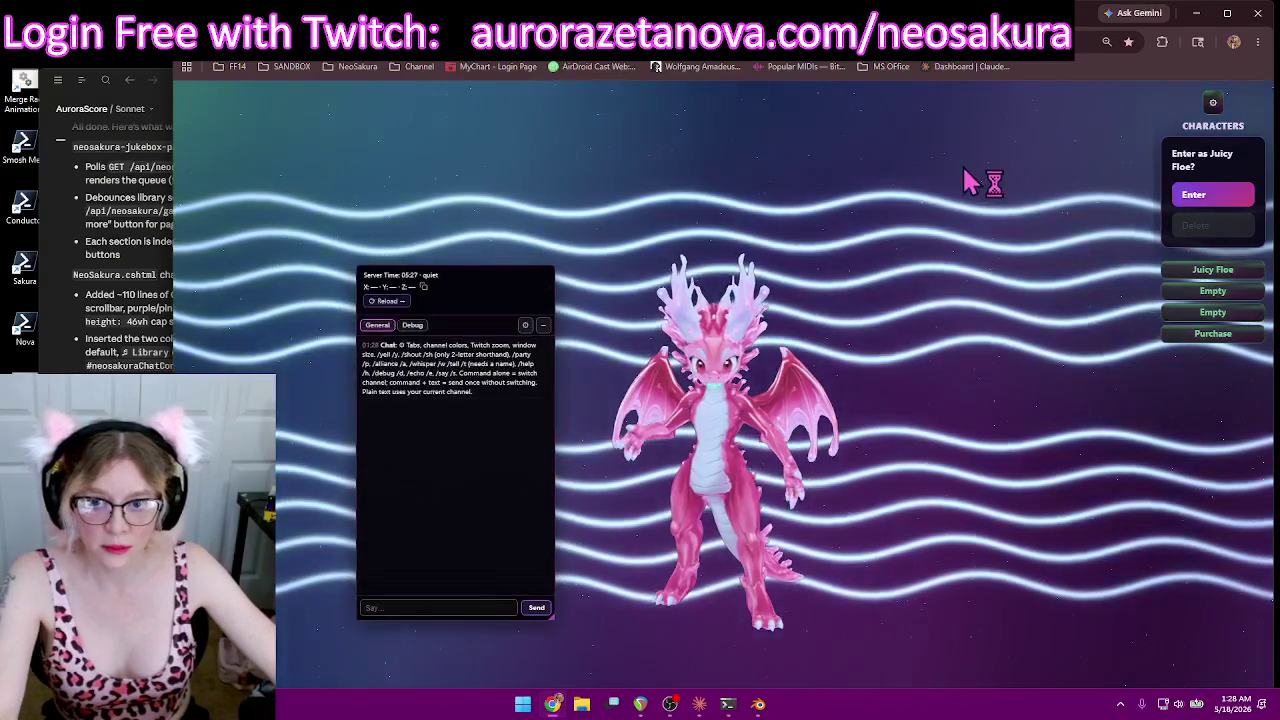
right_click(1130, 67)
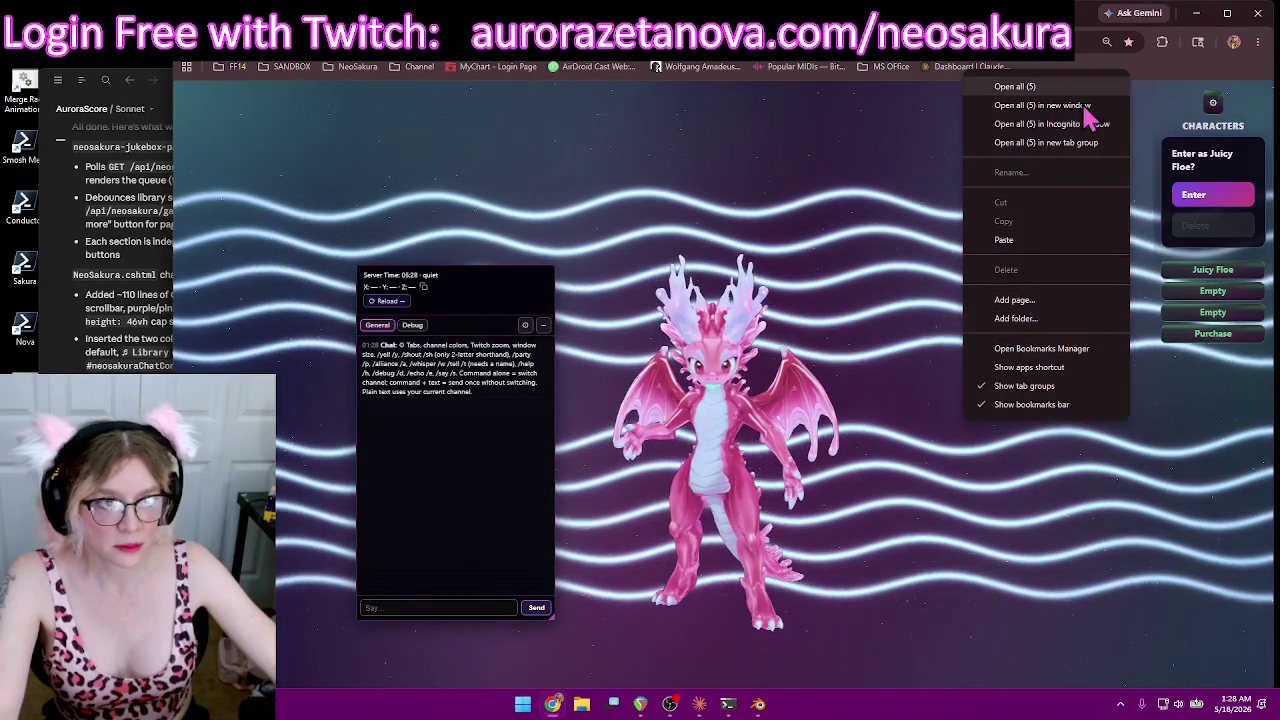
click(883, 185)
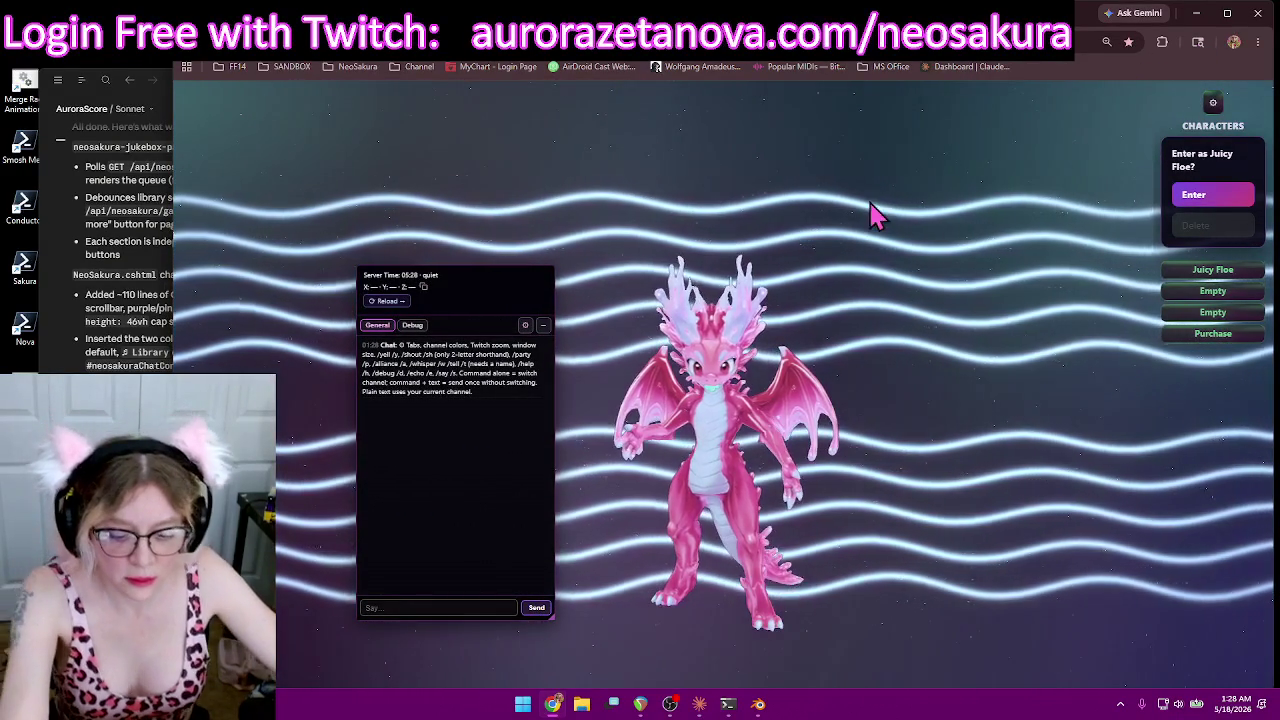
key(F12)
click(1237, 165)
right_click(238, 42)
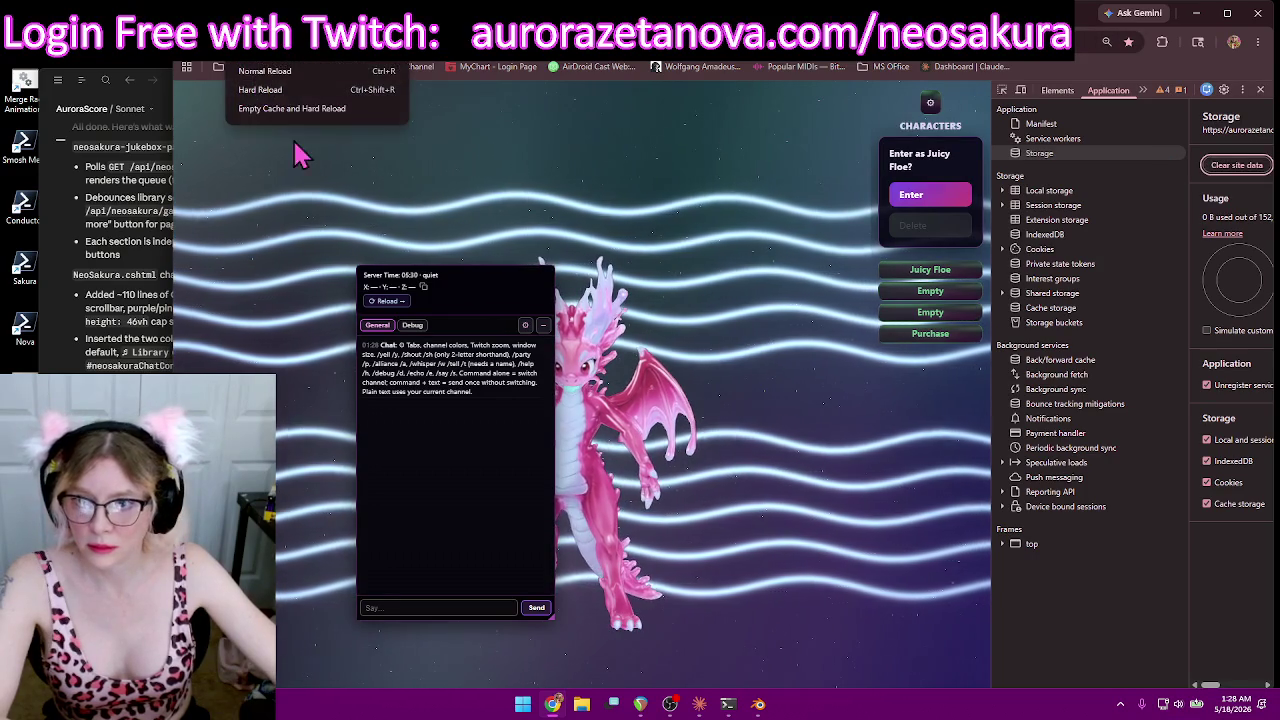
click(300, 110)
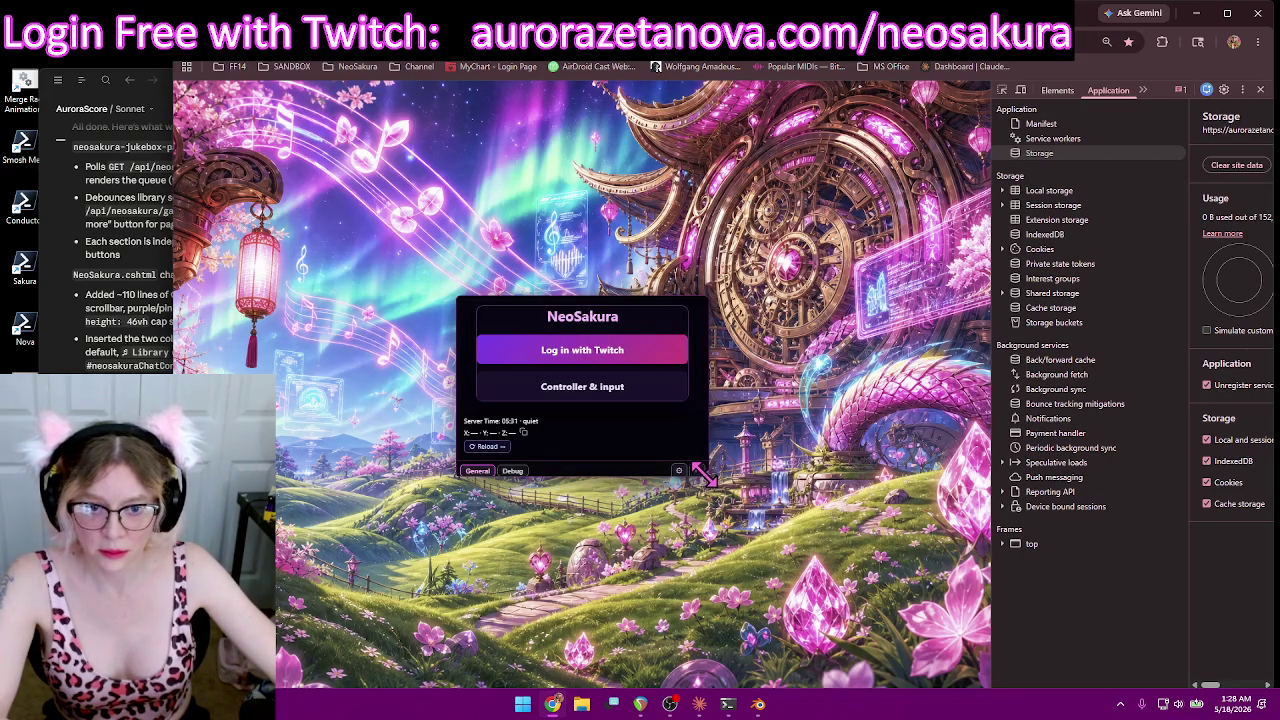
Step: Enlarge the NeoSakura panel to show chat and briefly check the AuroraScore chat window
drag(703, 472, 694, 645)
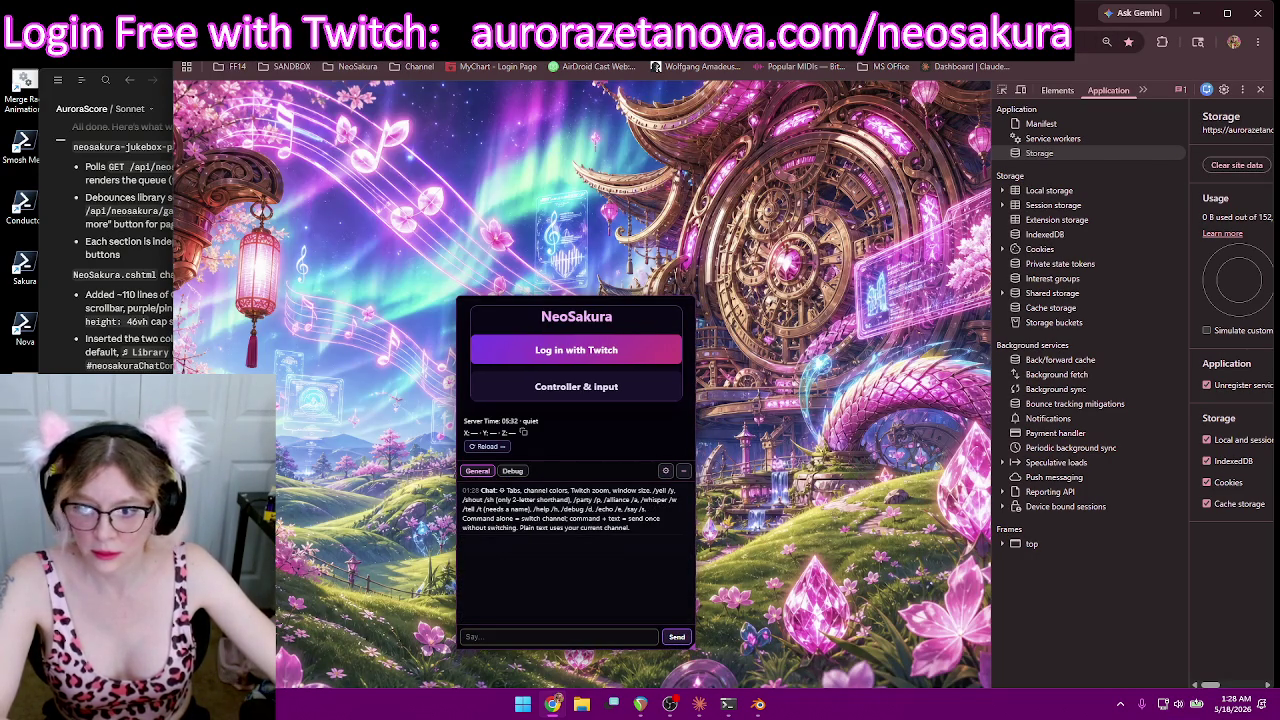
key(alt+Tab)
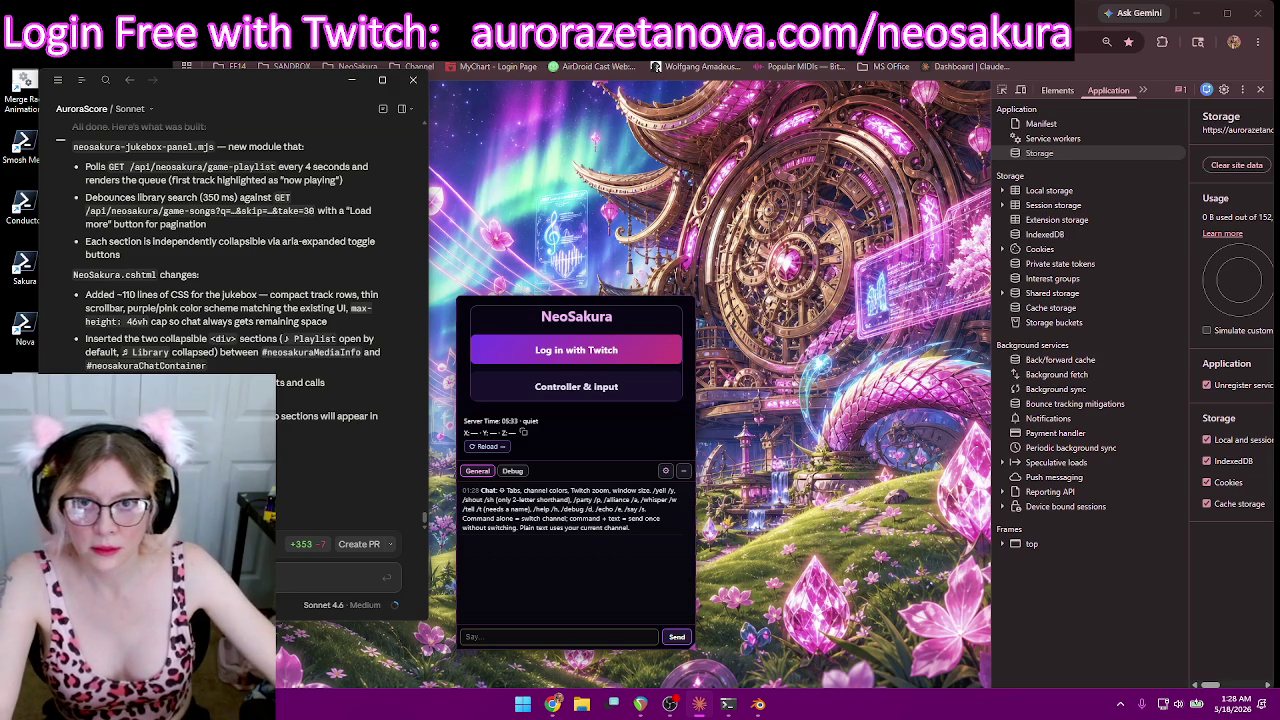
key(alt+Tab)
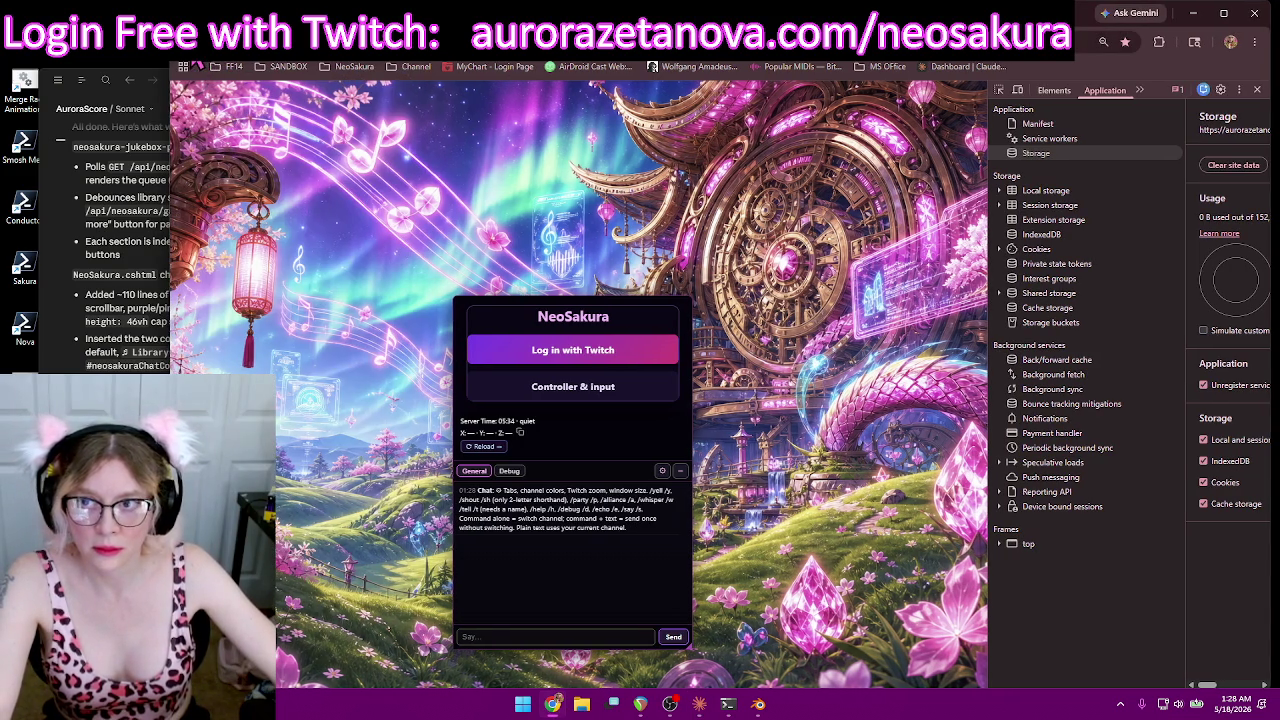
Step: Load the localhost NeoSakura sign-in page from the bookmark folder and expand its chat section
click(352, 67)
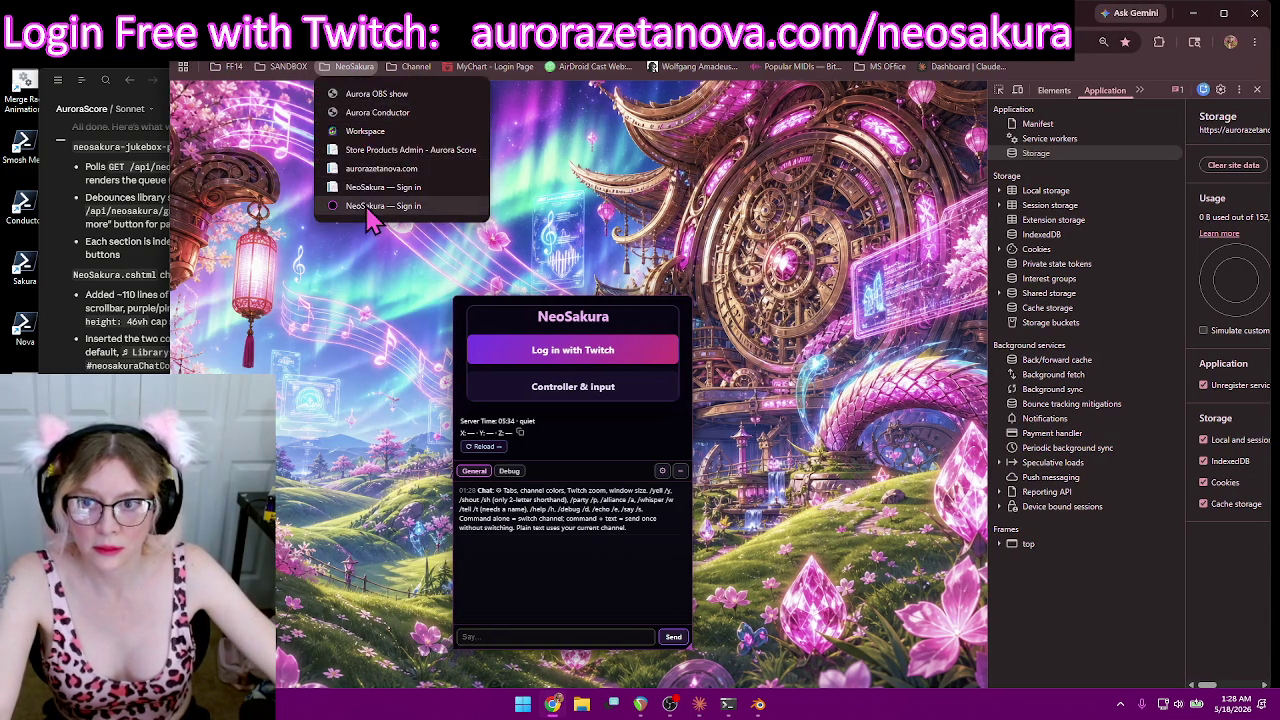
click(448, 212)
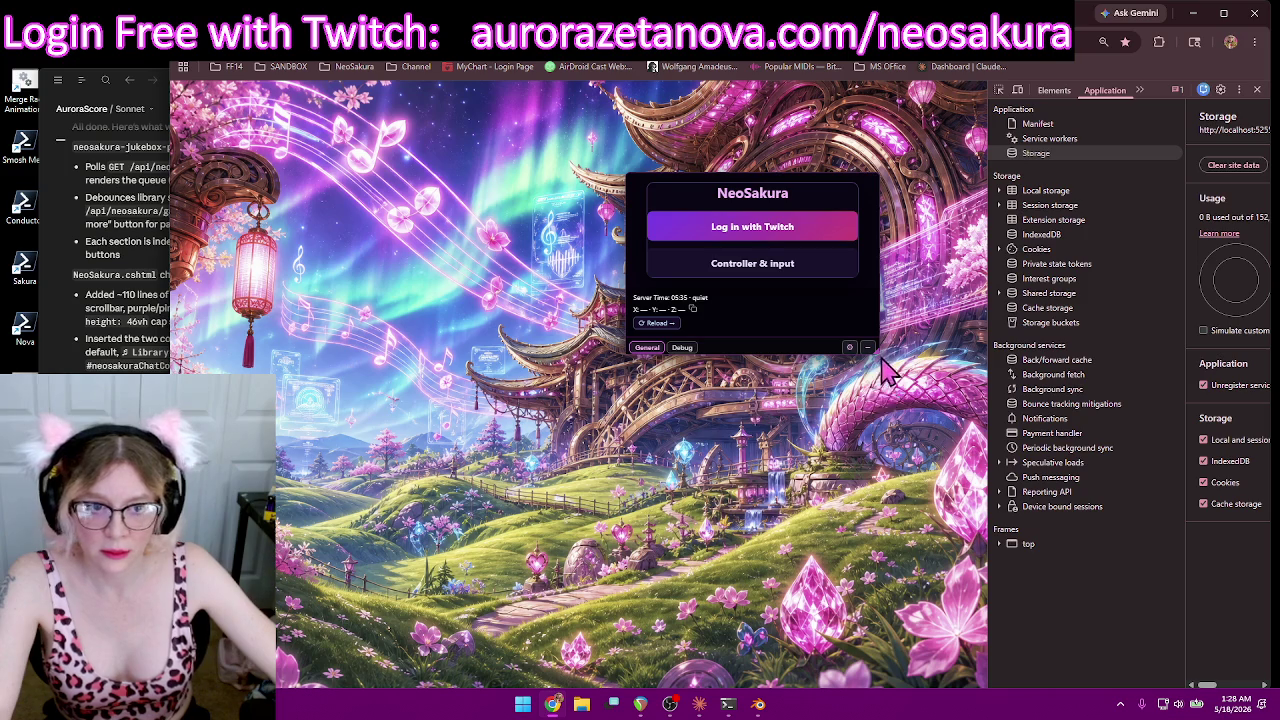
click(867, 347)
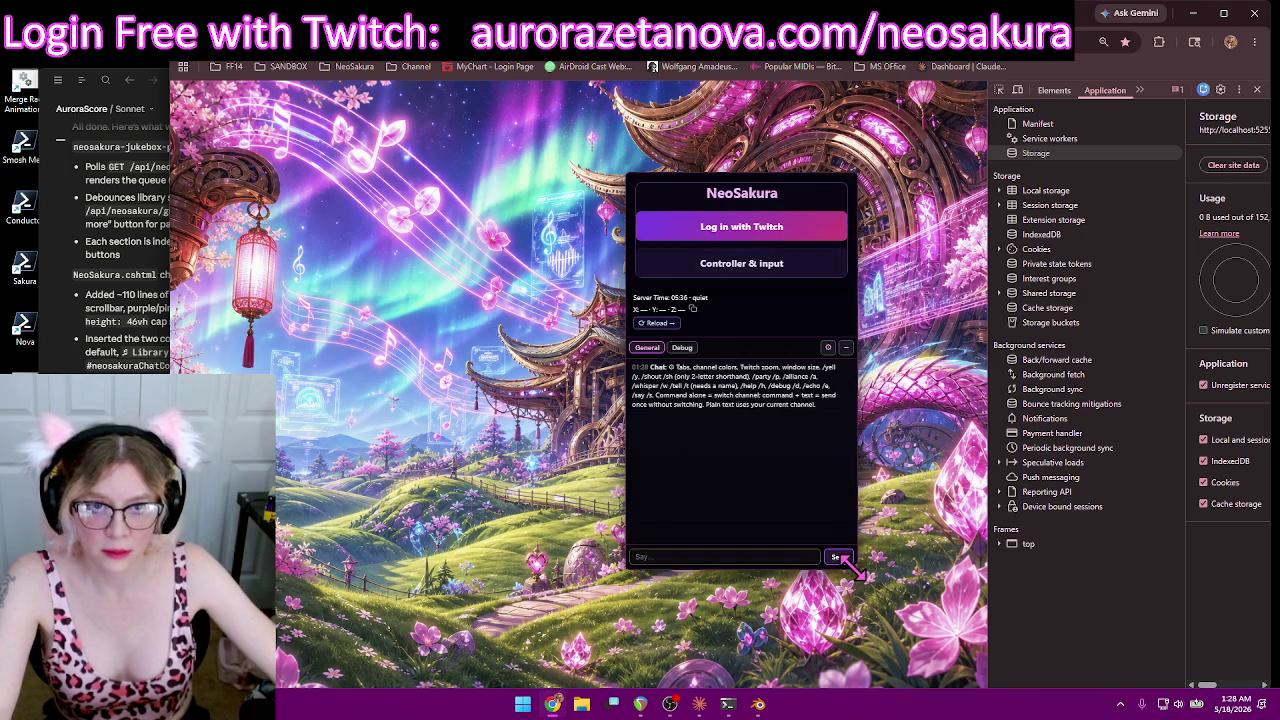
key(alt+Tab)
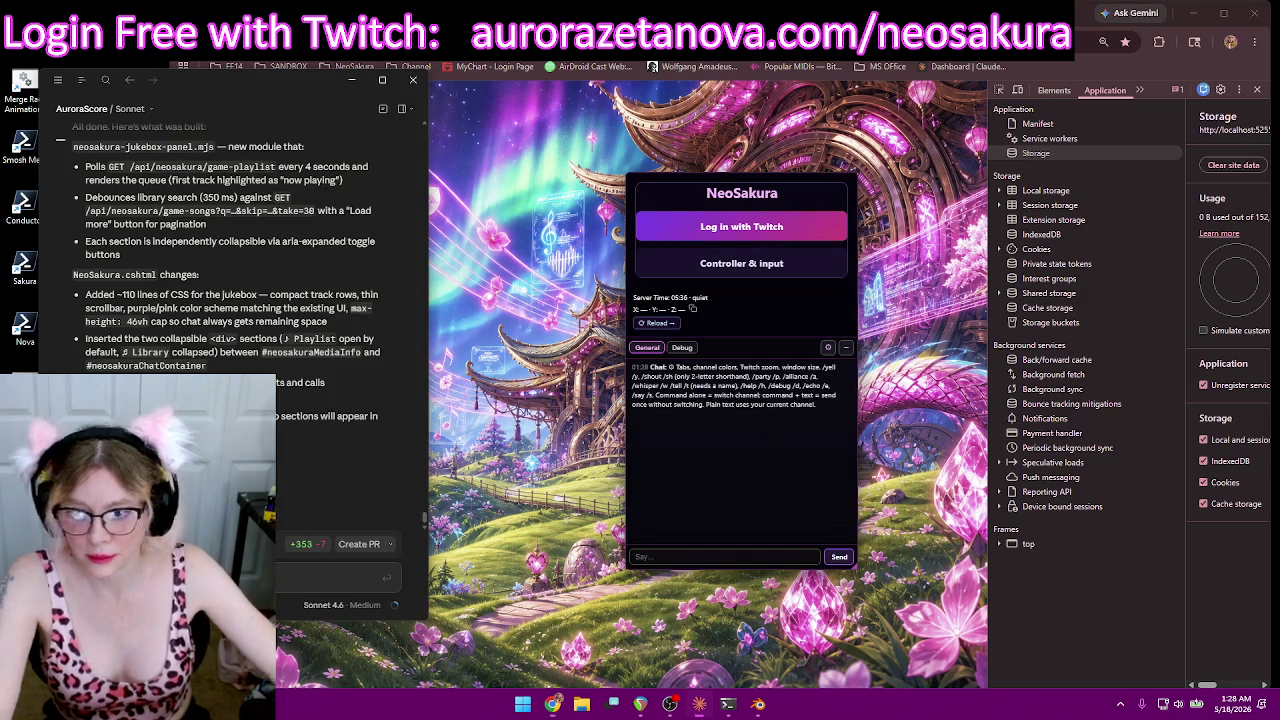
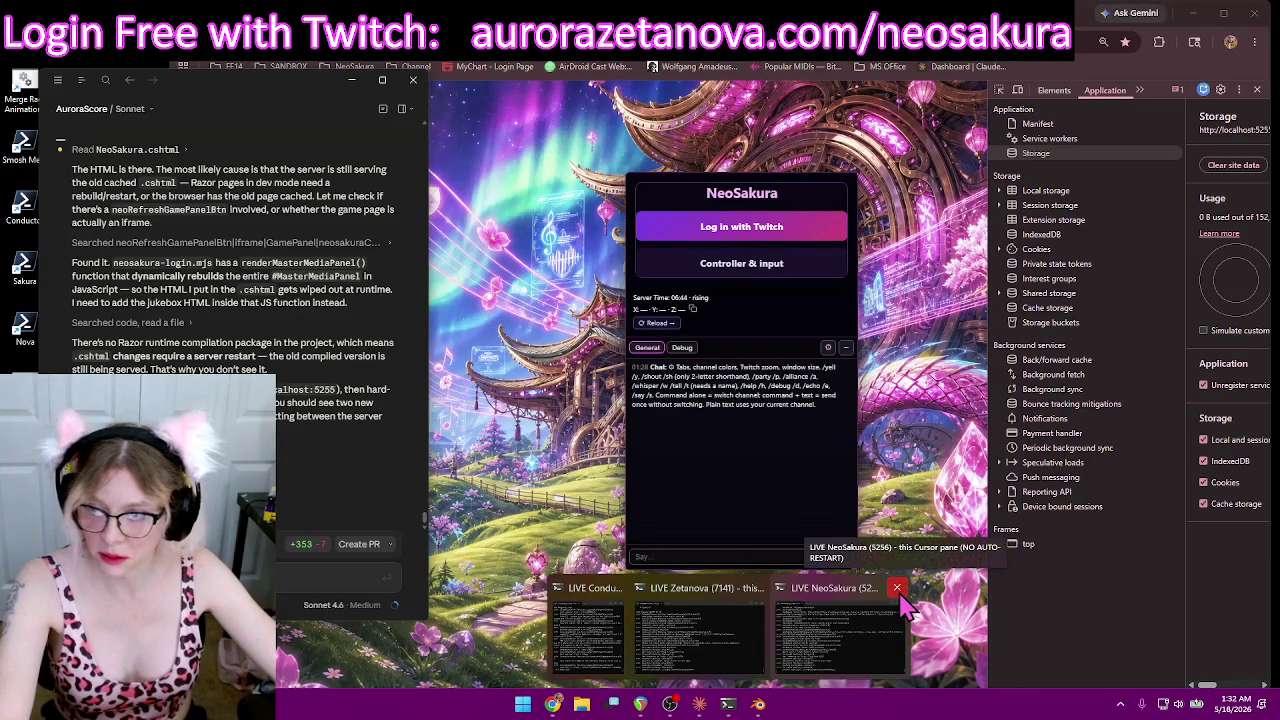
Step: Close the old NeoSakura console, launch the LIVE NeoSakura (5256) console, and move it aside
click(898, 588)
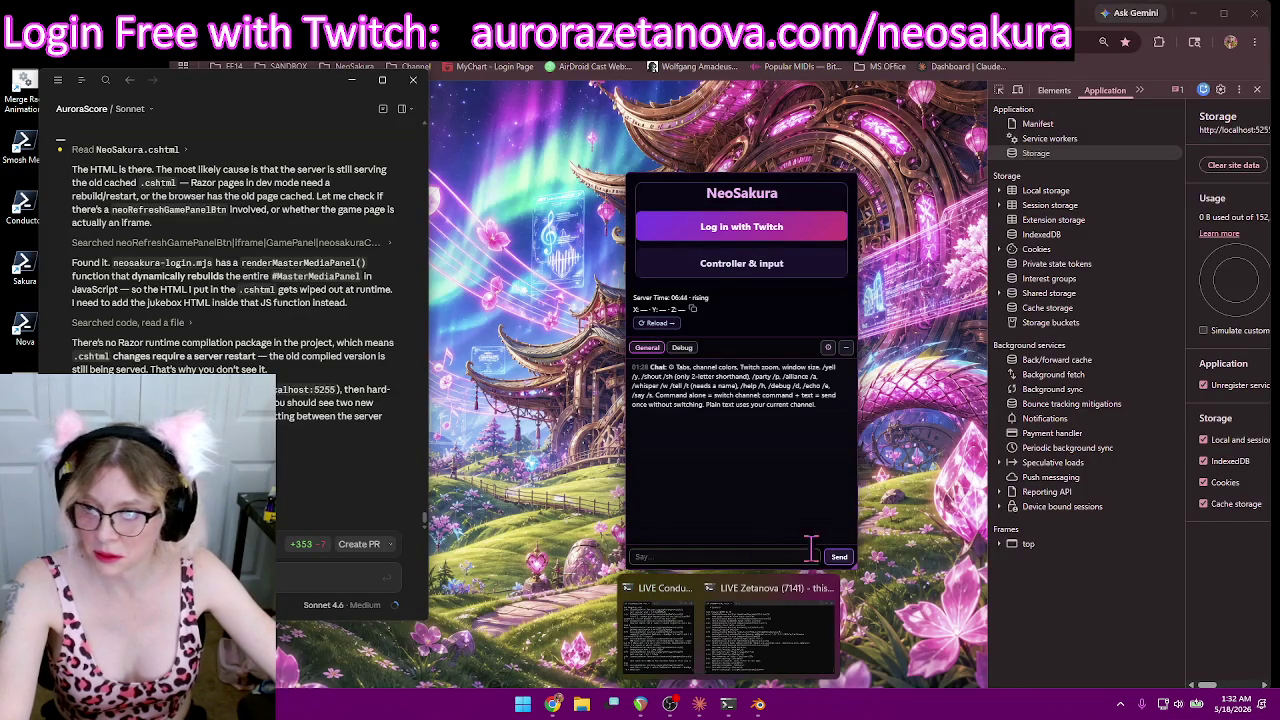
double_click(22, 268)
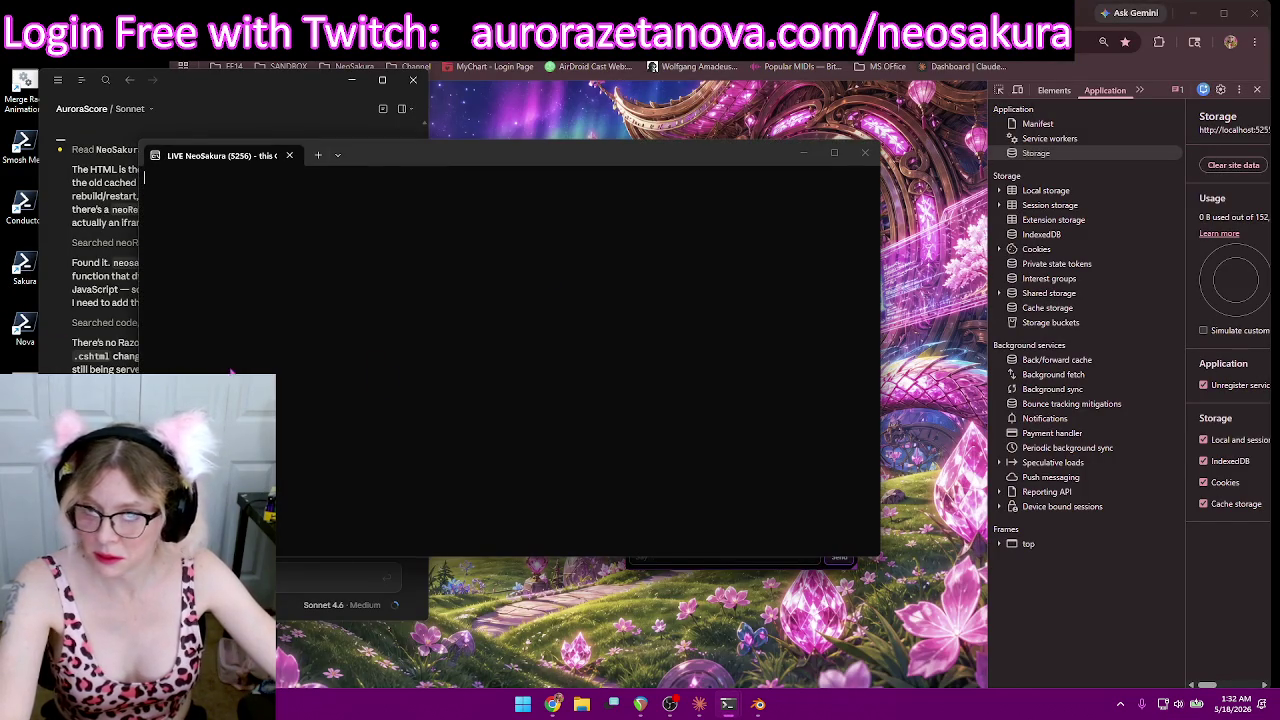
drag(530, 165, 856, 51)
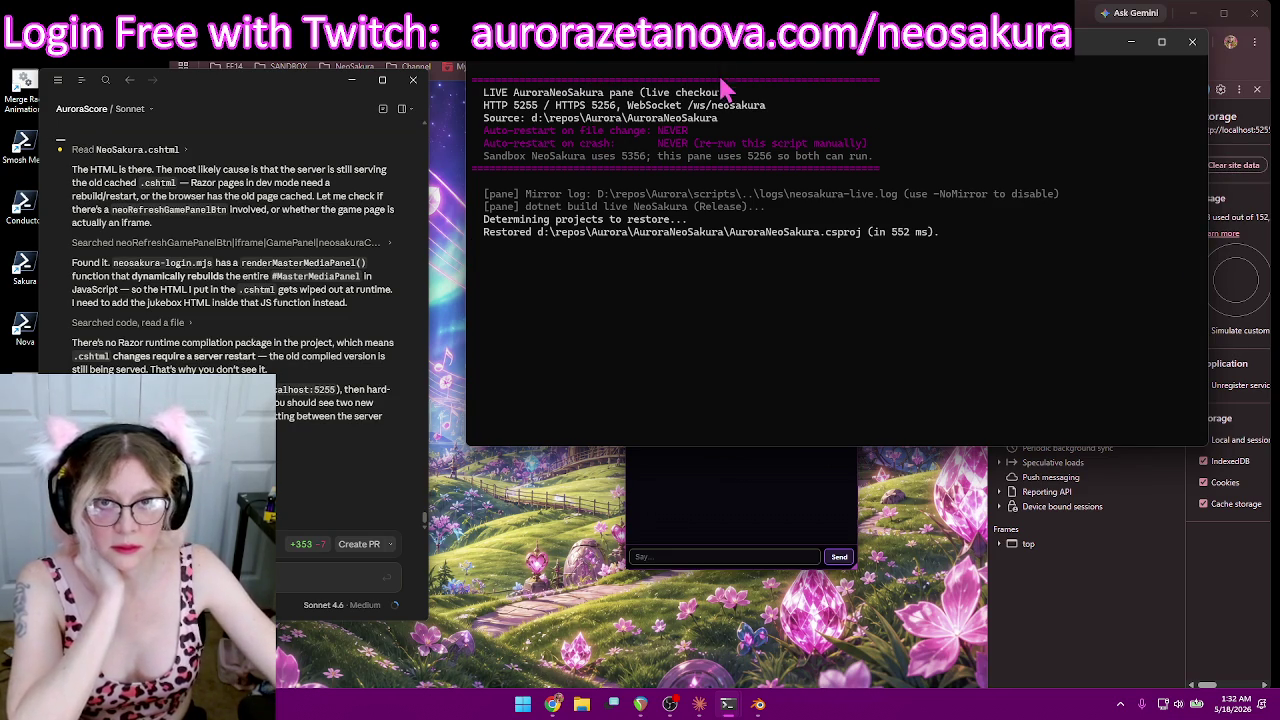
drag(800, 68, 332, 61)
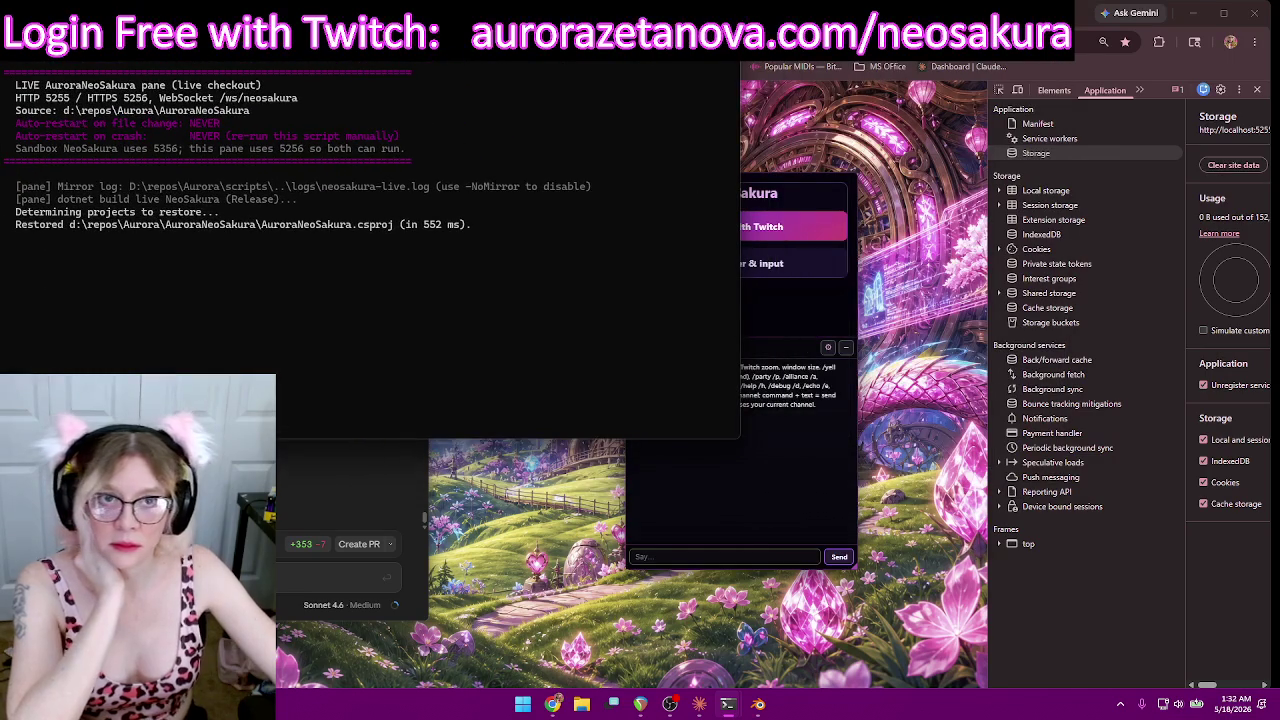
click(1250, 165)
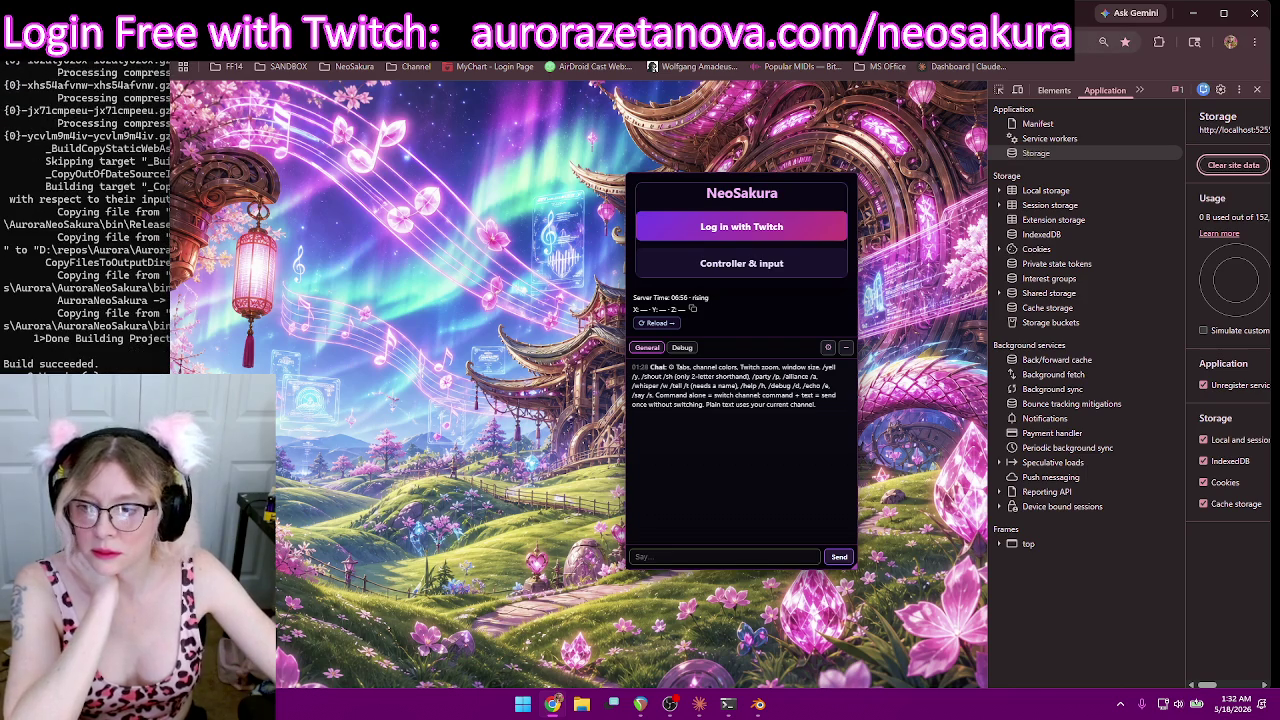
Step: Reload the NeoSakura login page with developer tools closed
right_click(245, 68)
click(266, 128)
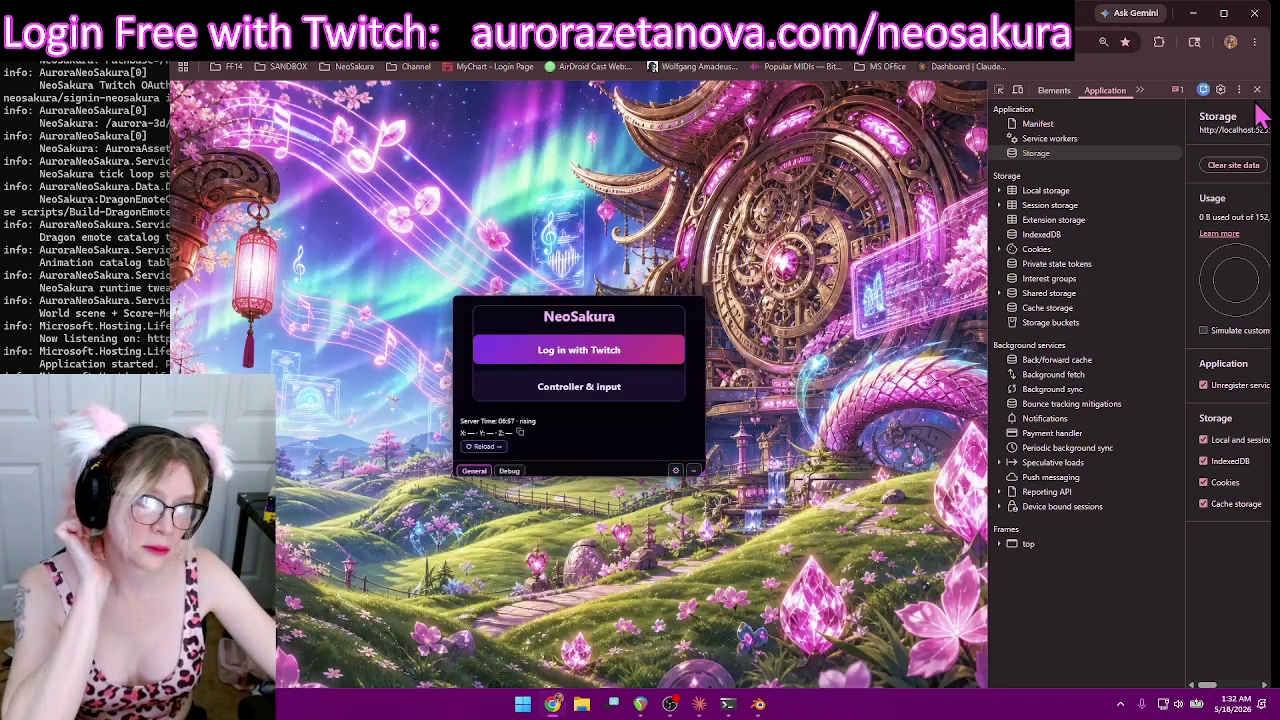
click(1257, 89)
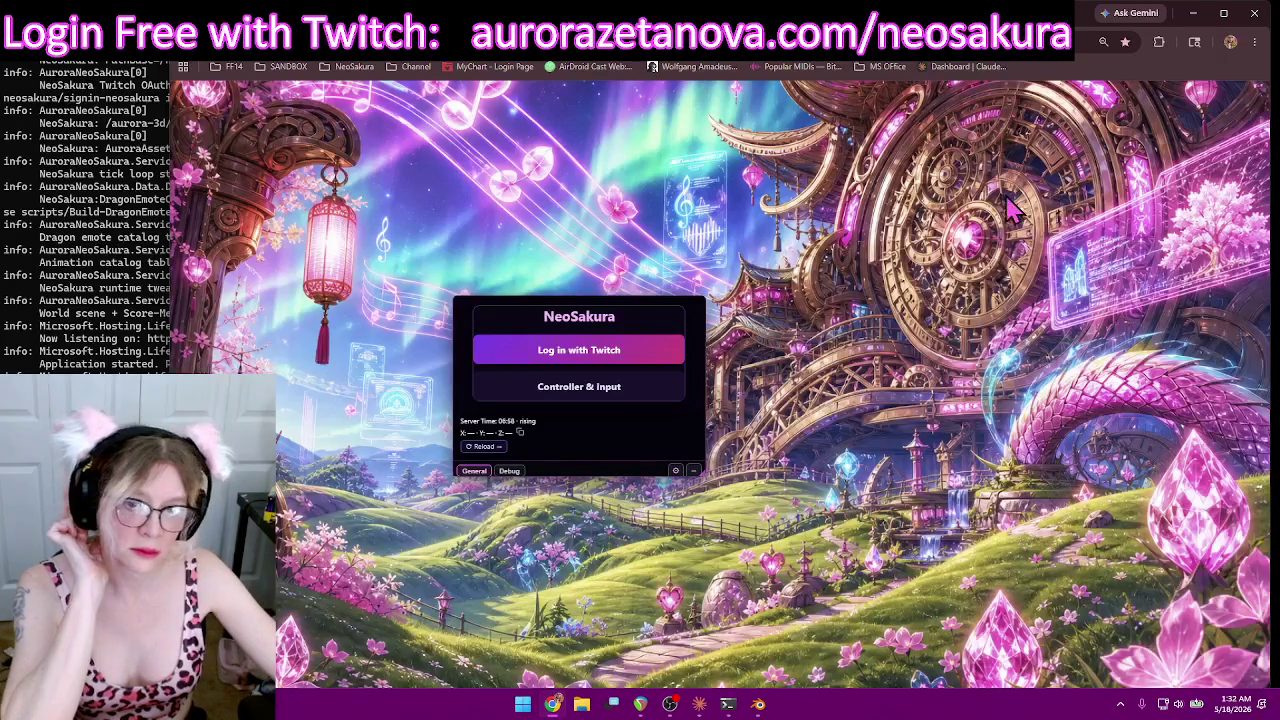
Step: Expand the chat panel to show messages and move it higher on the page
click(693, 470)
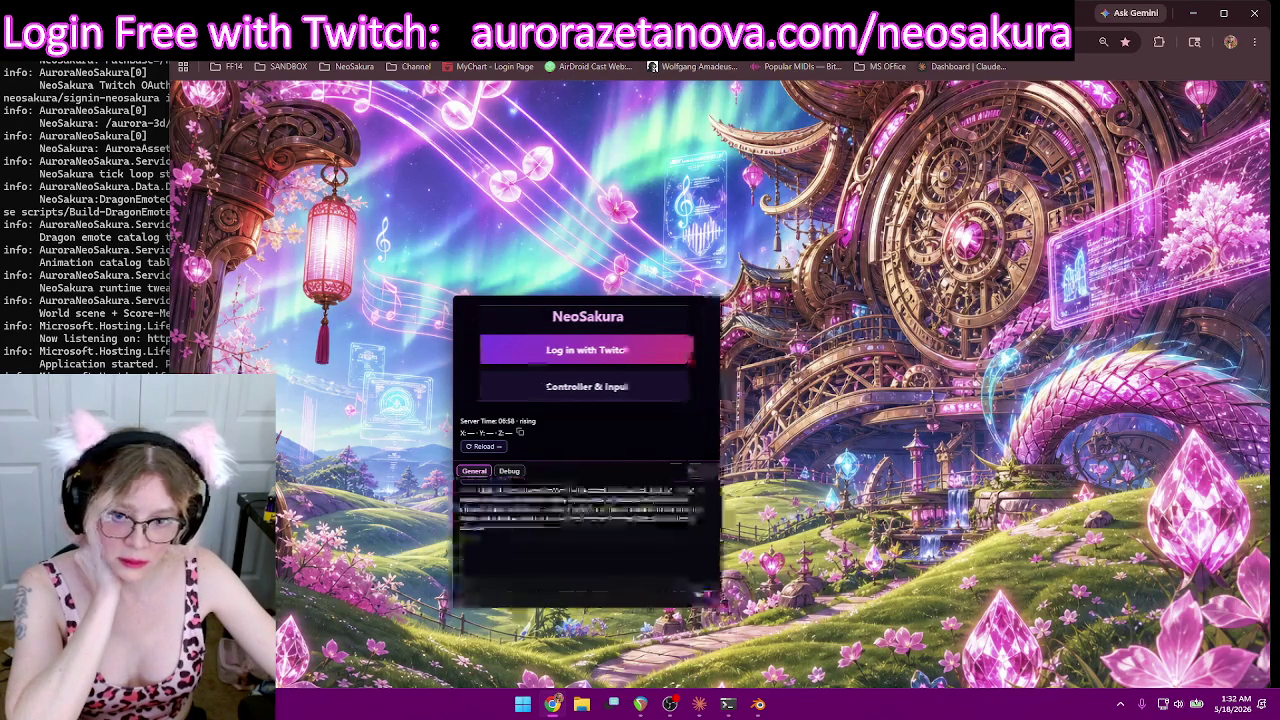
drag(618, 472, 625, 436)
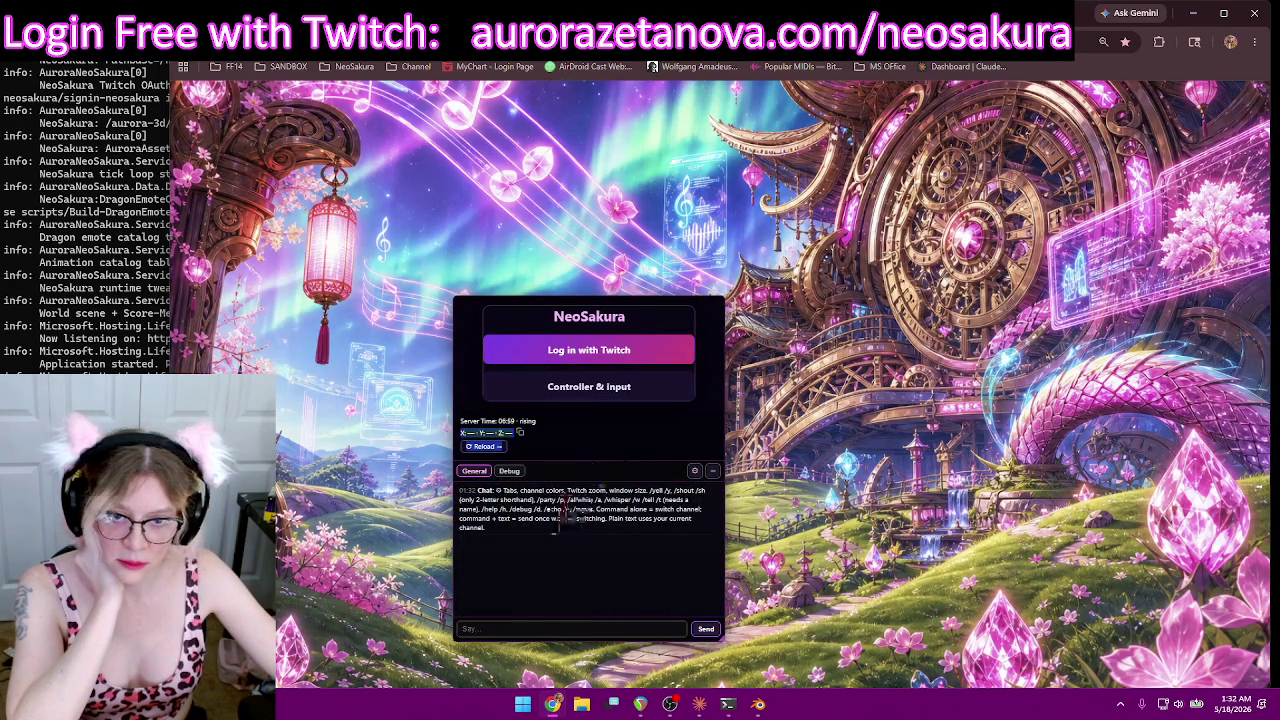
click(530, 590)
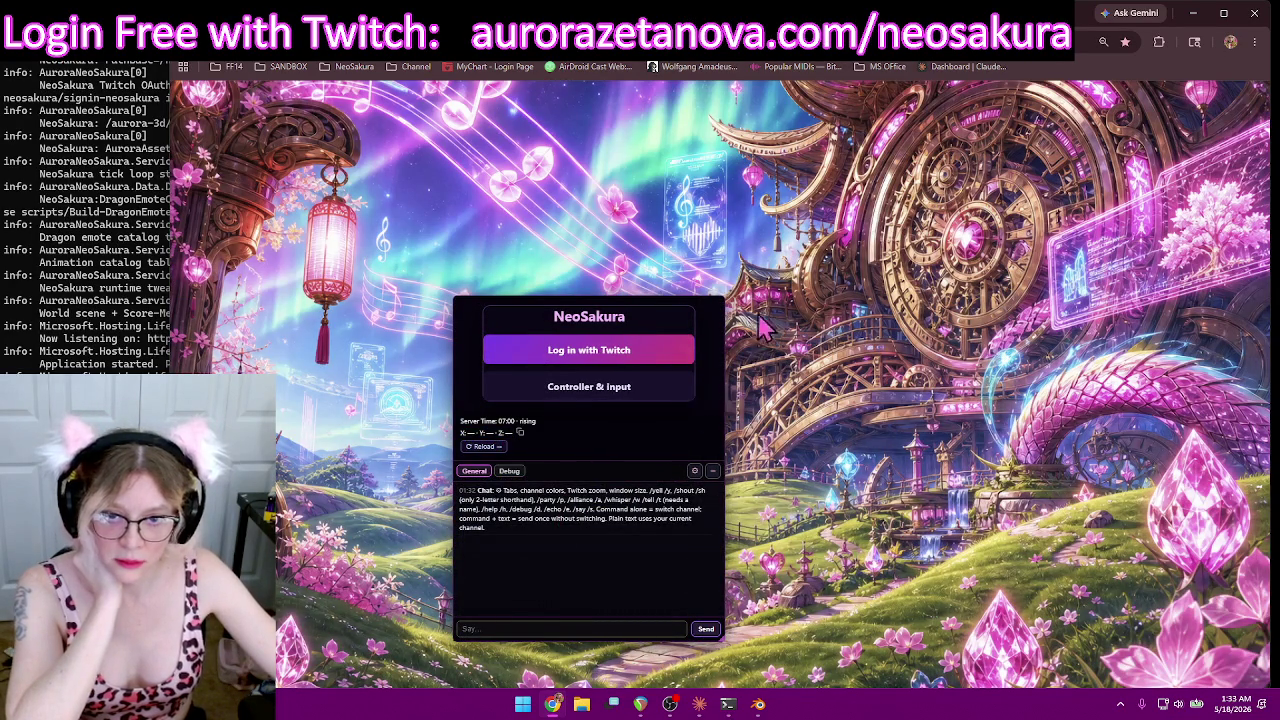
drag(685, 300, 687, 160)
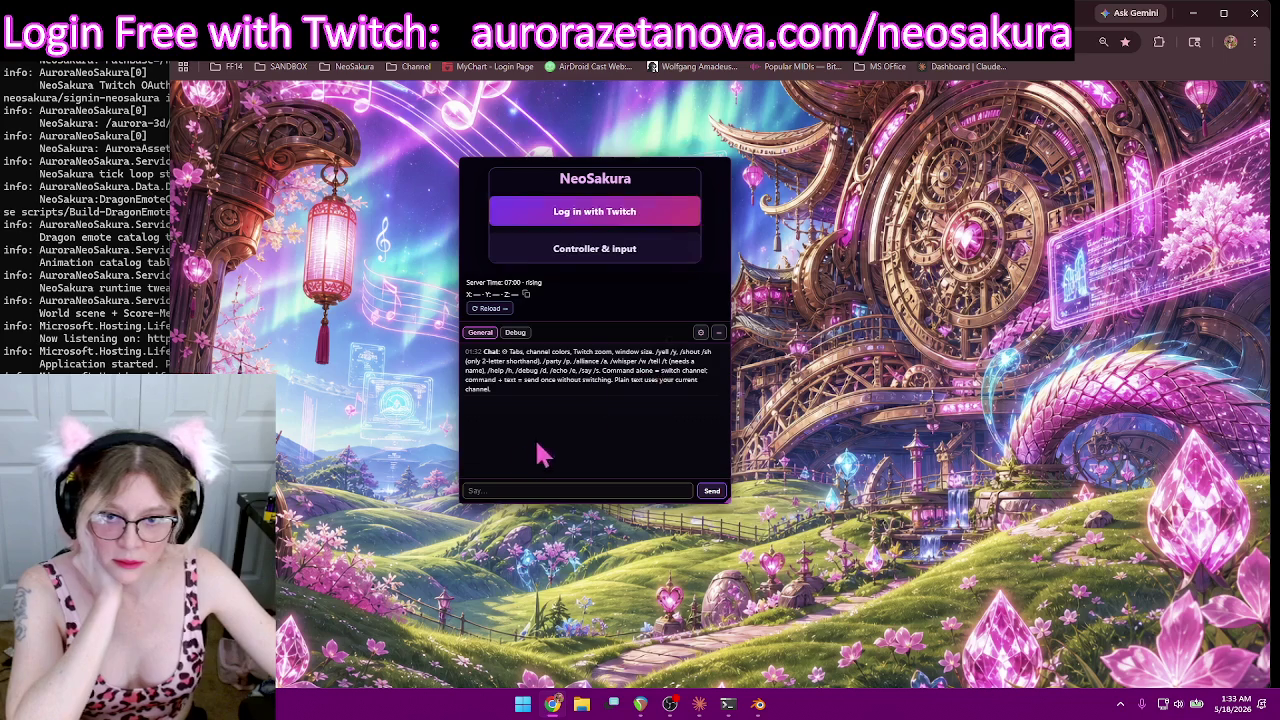
Step: Check the Claude chat, return to NeoSakura, and open a new browser tab
key(alt+Tab)
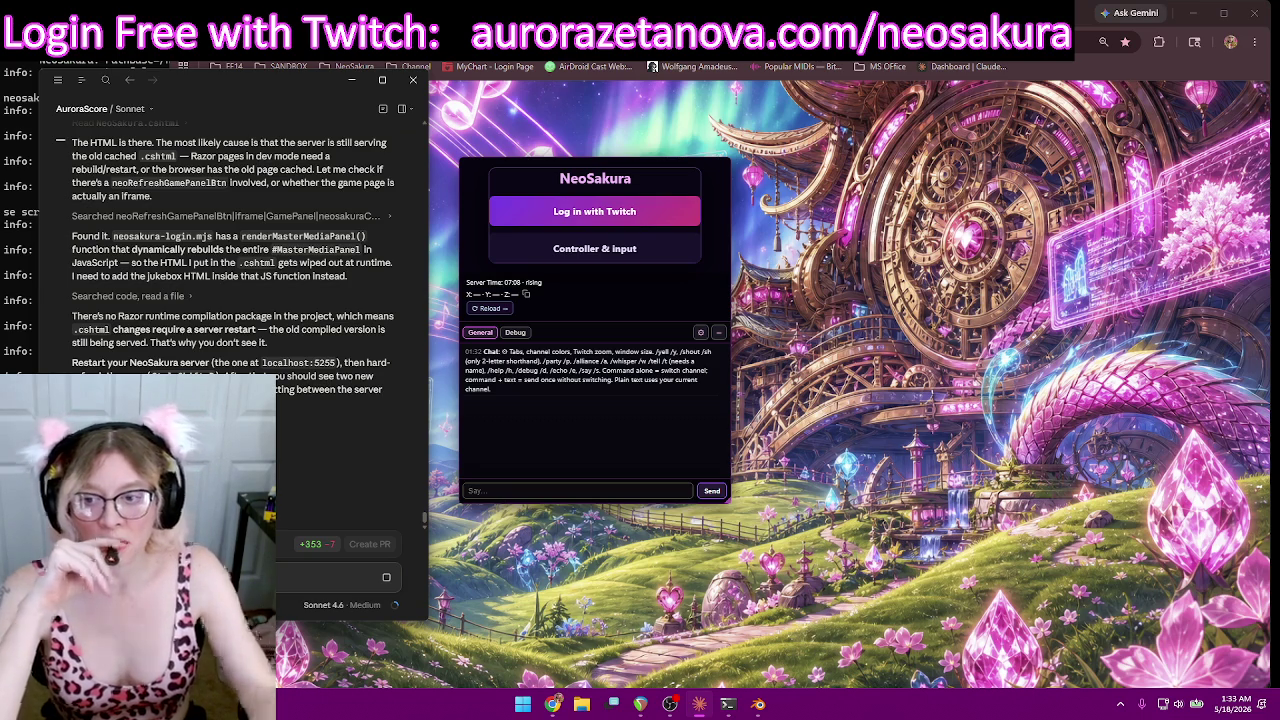
key(alt+Tab)
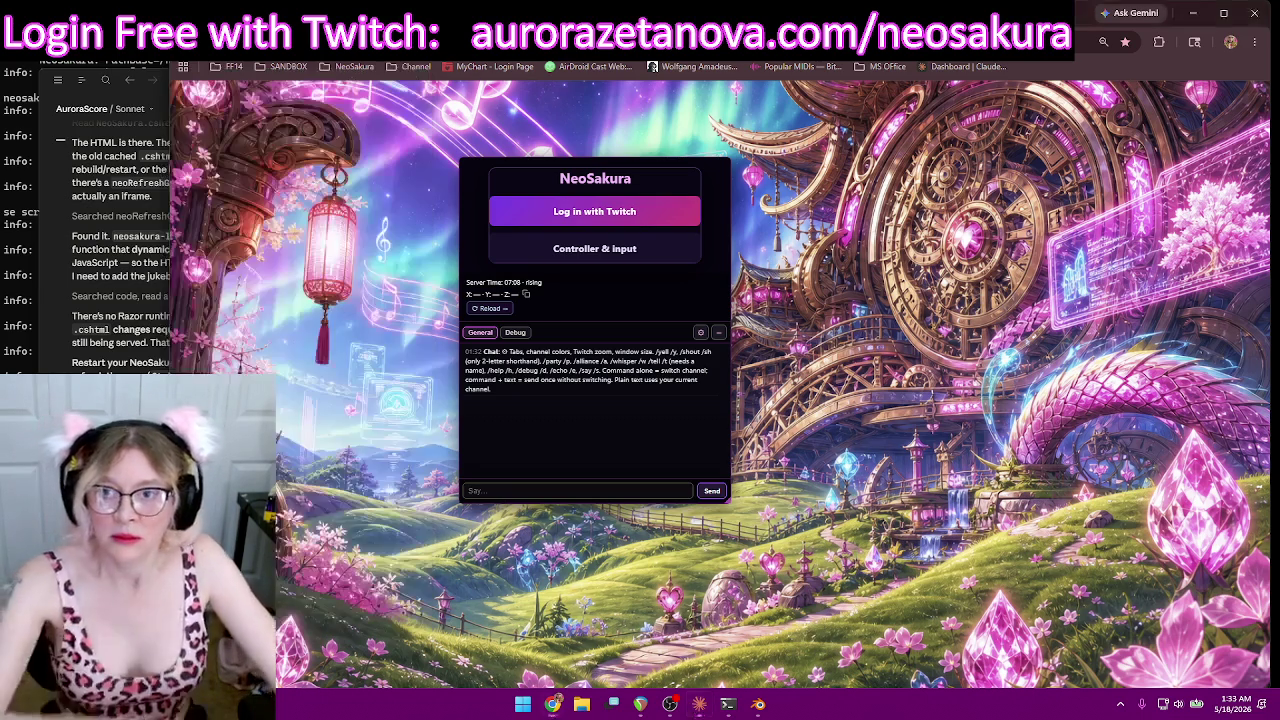
key(ctrl+t)
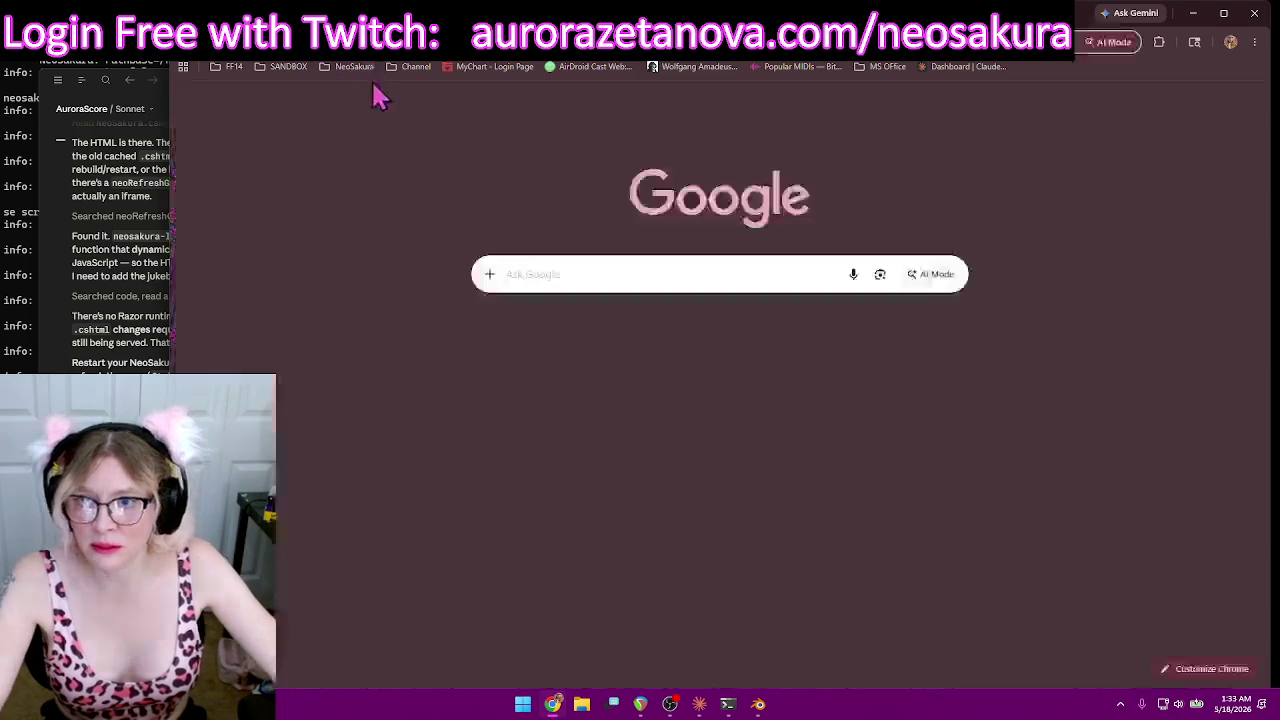
Step: Open the 'NeoSakura — Sign in' bookmark and drag its login panel higher up
click(354, 66)
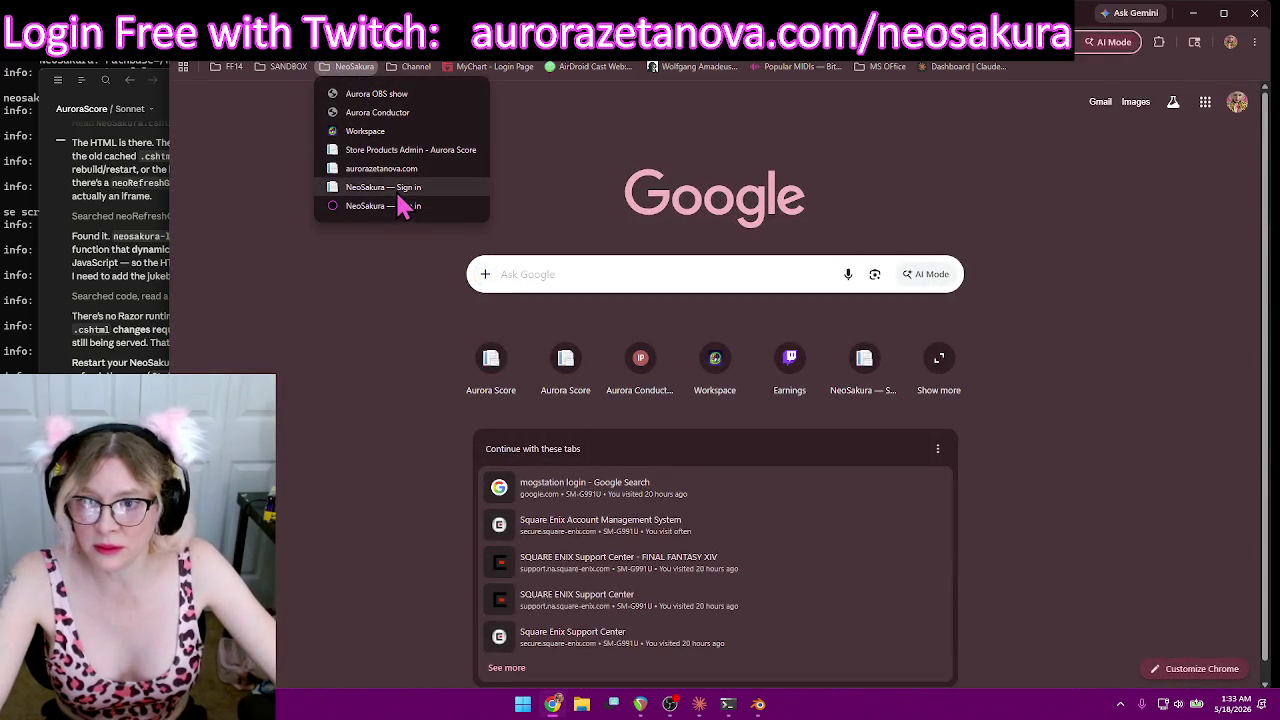
click(400, 204)
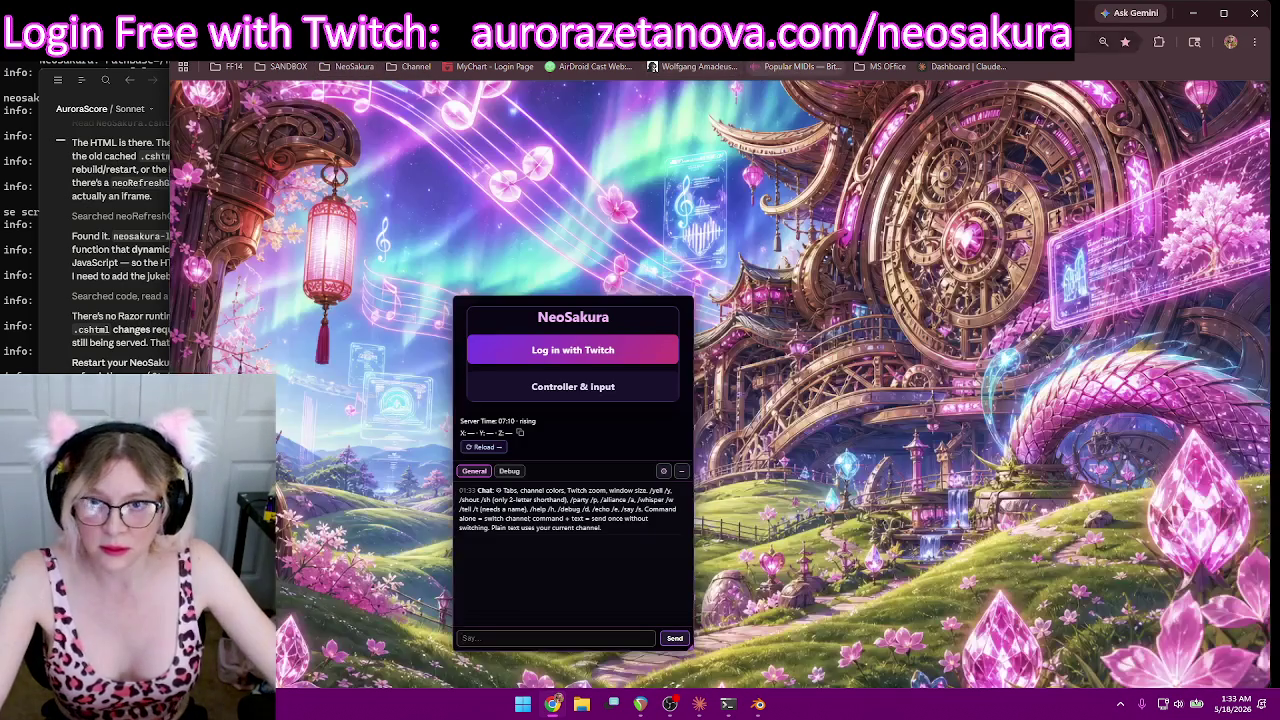
mouse_move(634, 306)
mouse_down()
mouse_move(608, 280)
mouse_move(692, 168)
mouse_up()
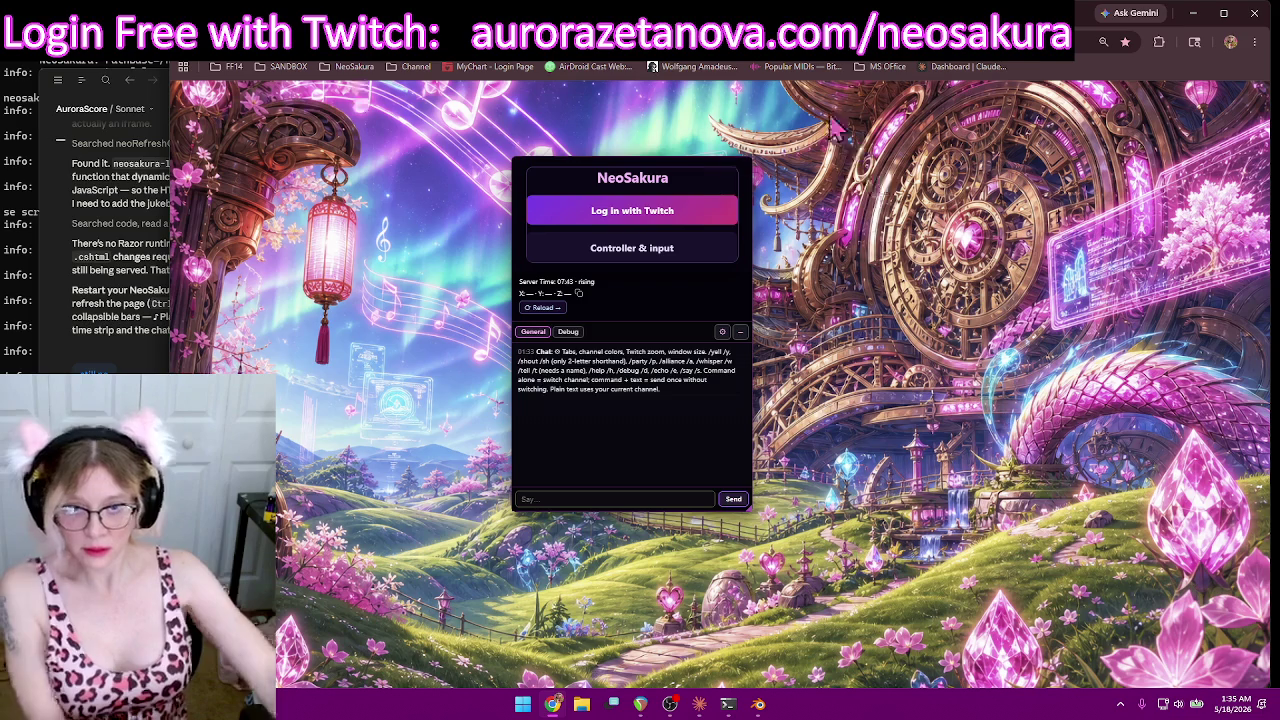
Step: Log in with Twitch and reposition the floating chat panel down and to the left
click(679, 218)
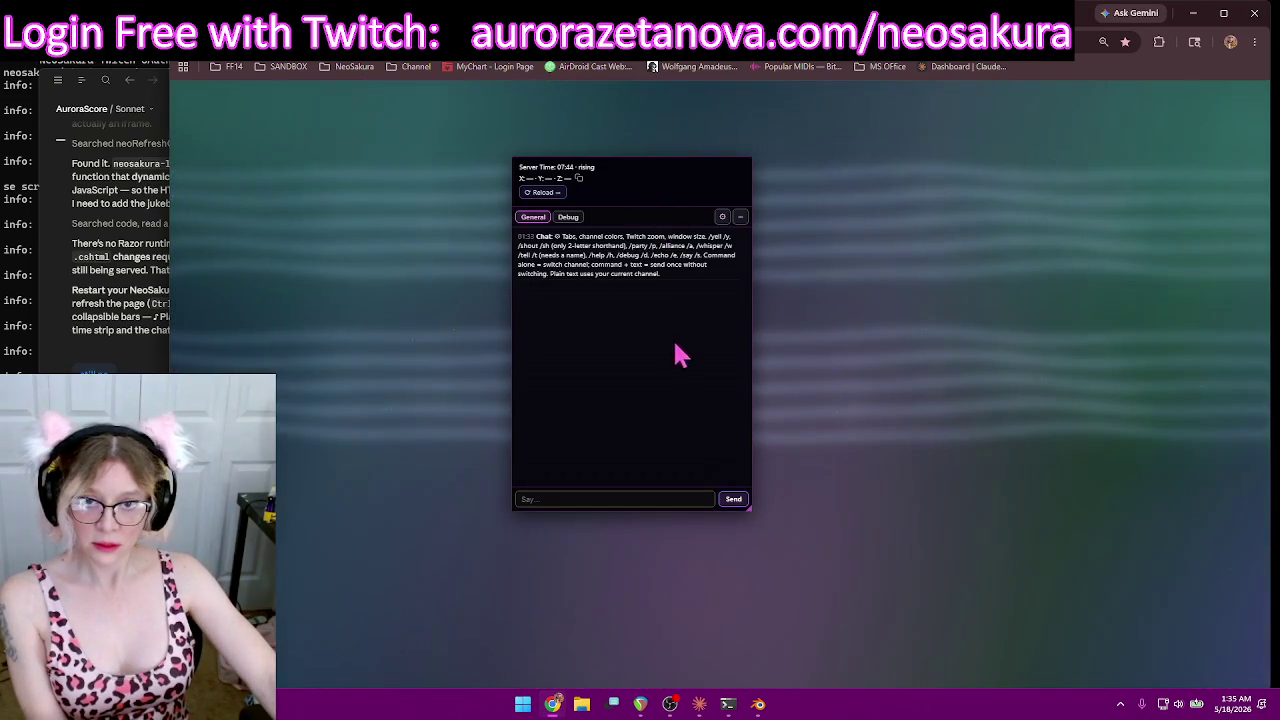
mouse_move(647, 168)
mouse_down()
mouse_move(556, 200)
mouse_move(514, 251)
mouse_move(569, 229)
mouse_move(530, 205)
mouse_up()
drag(700, 20, 660, 20)
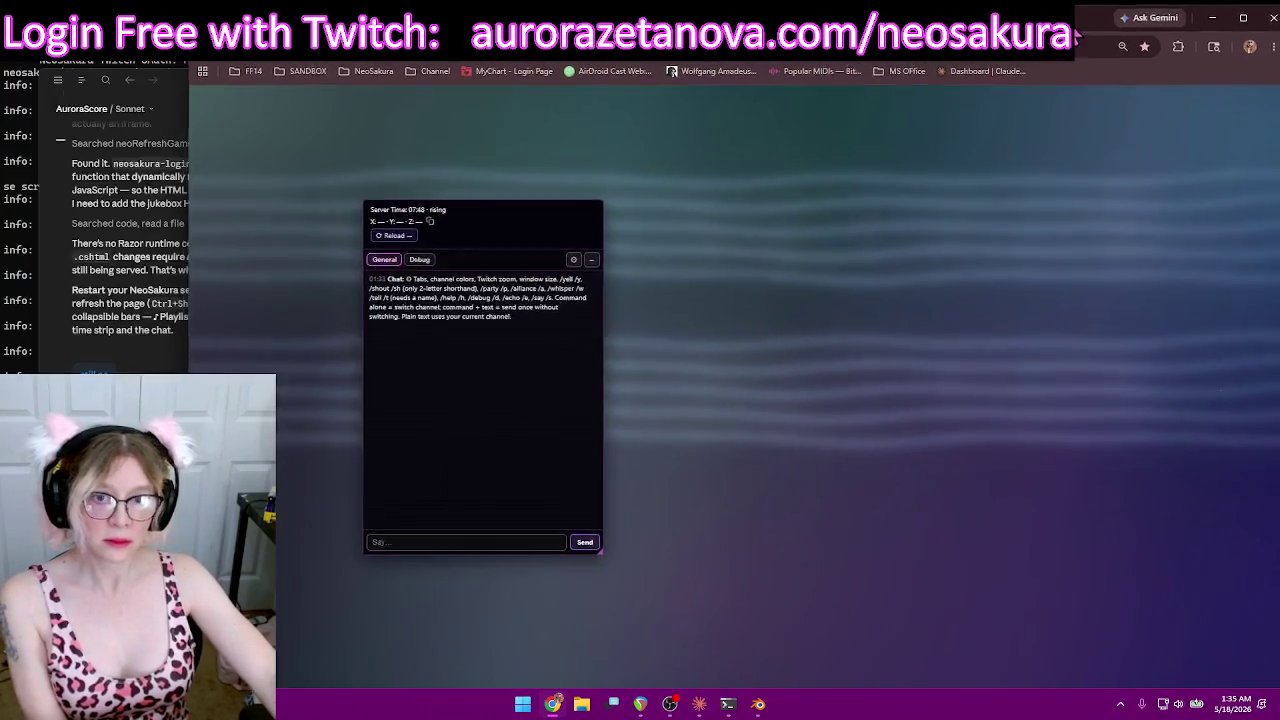
drag(434, 212, 485, 189)
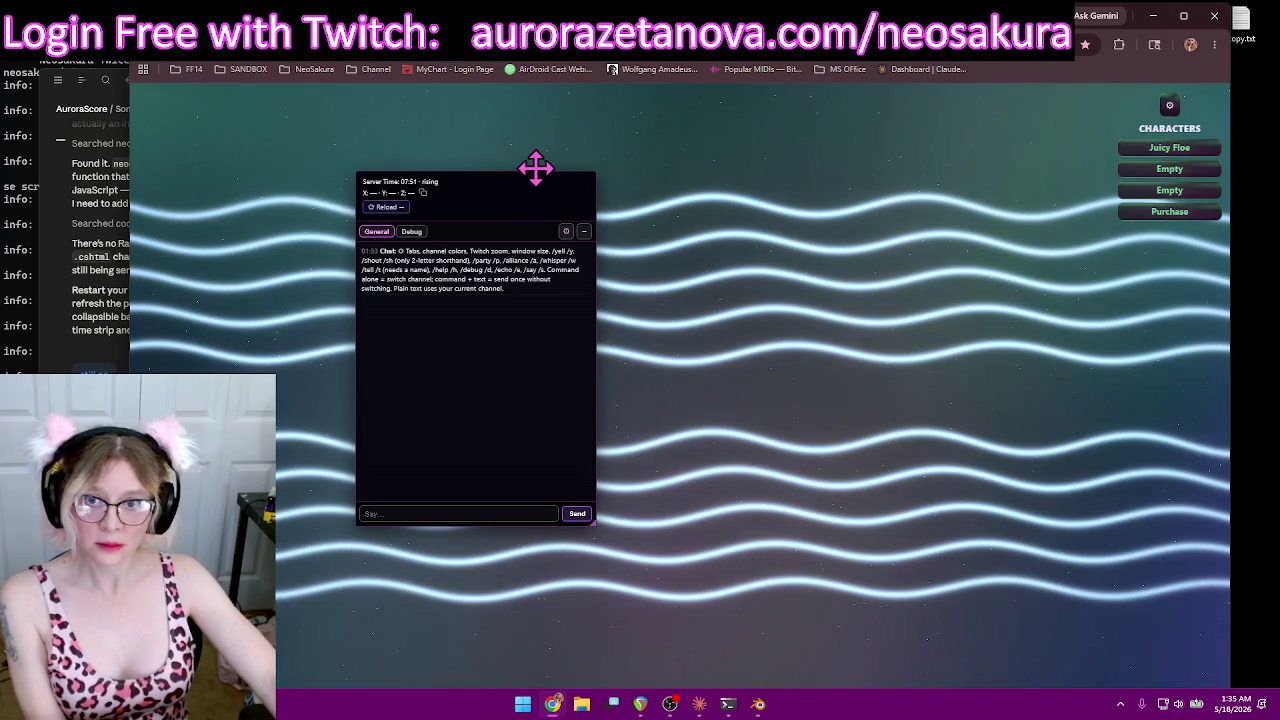
mouse_move(540, 160)
mouse_down()
mouse_move(374, 313)
mouse_move(396, 295)
mouse_up()
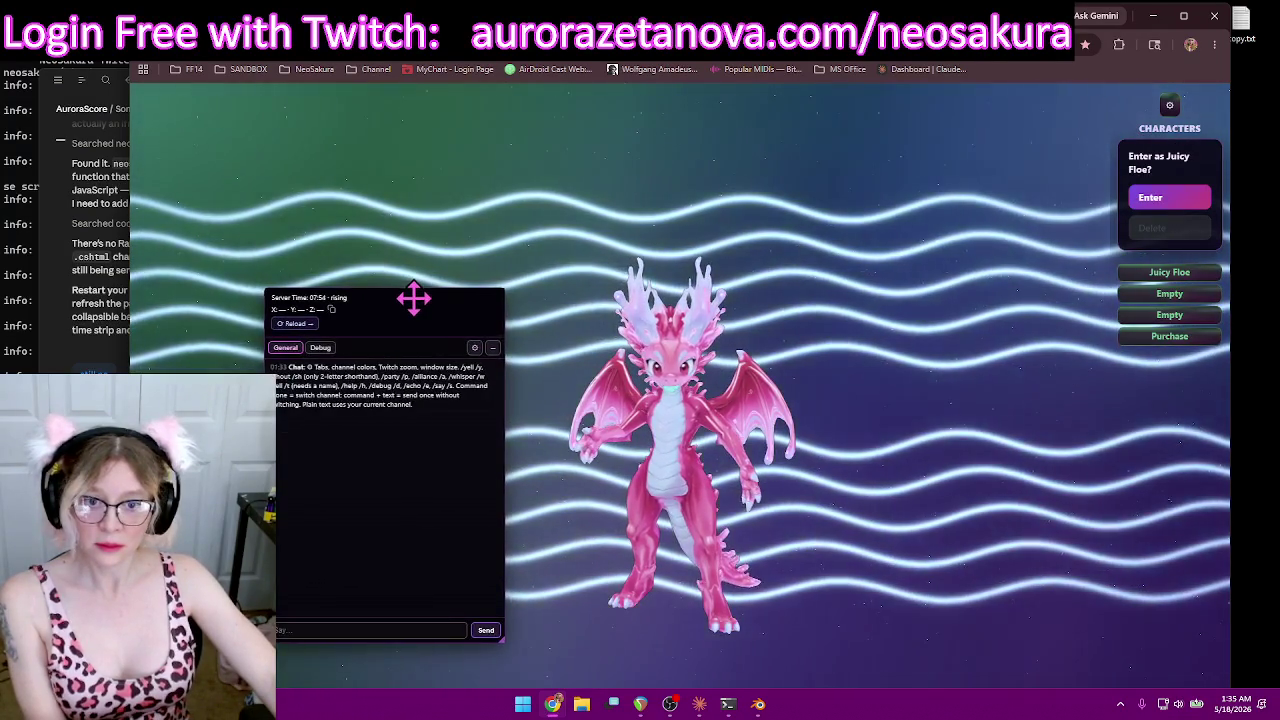
mouse_move(396, 295)
mouse_down()
mouse_move(384, 313)
mouse_move(416, 313)
mouse_up()
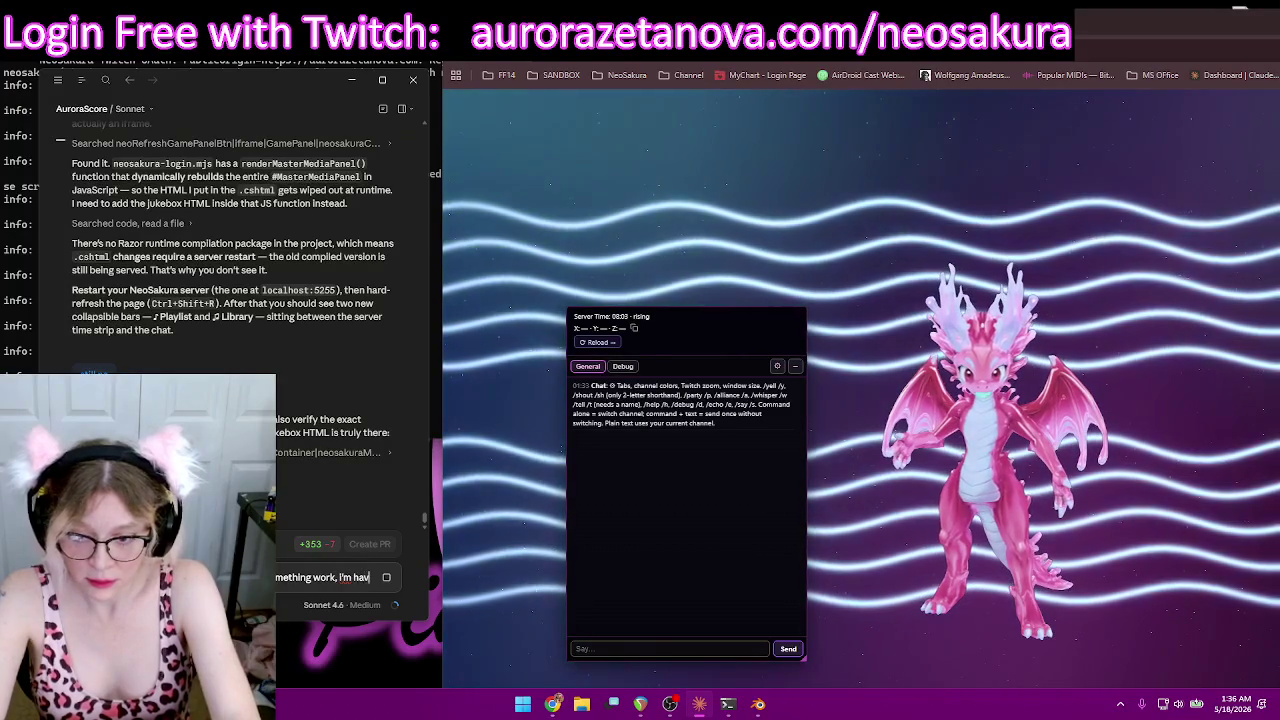
Step: Draft a question to Claude about avoiding re-downloading the entire game after cache clears
text(ing)
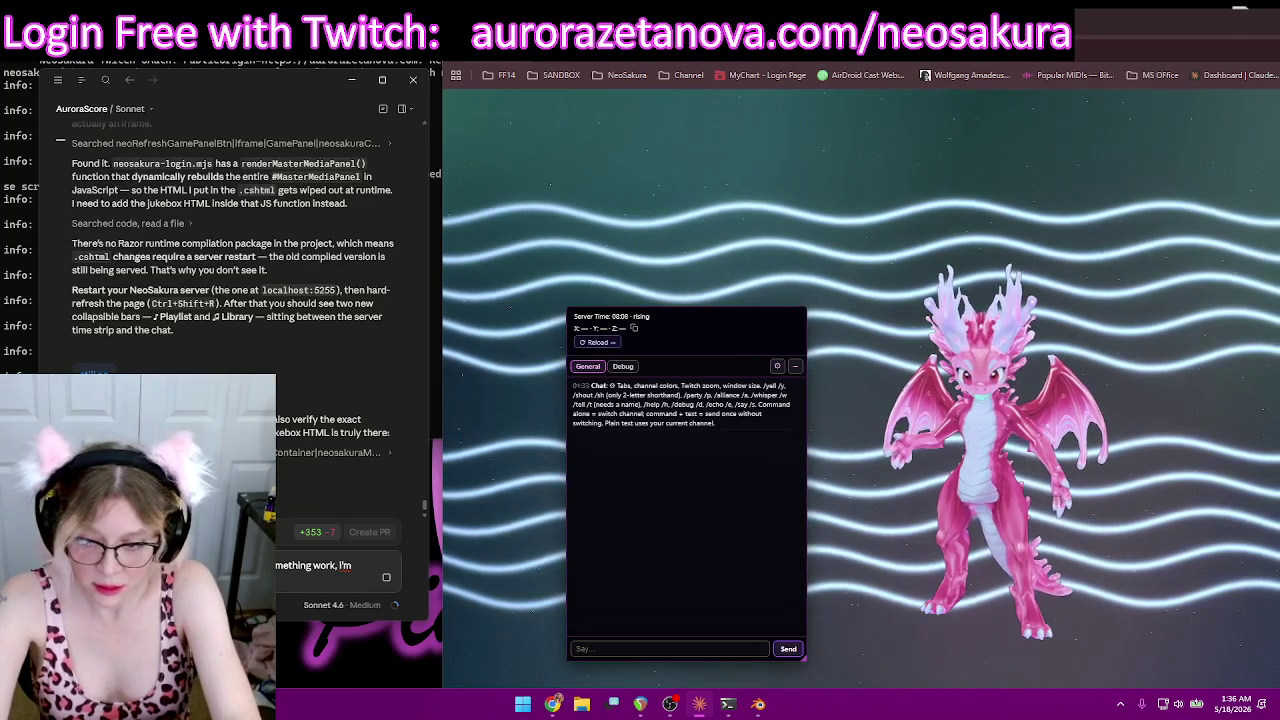
text(tire game)
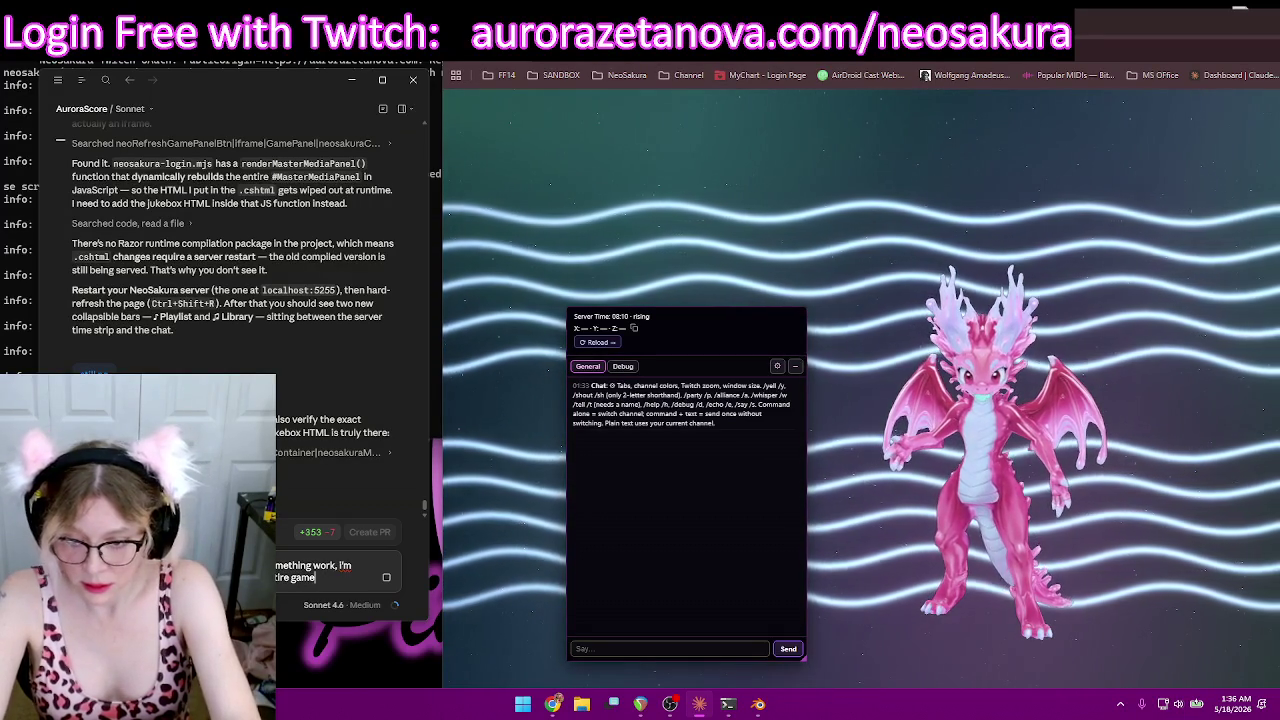
text(...)
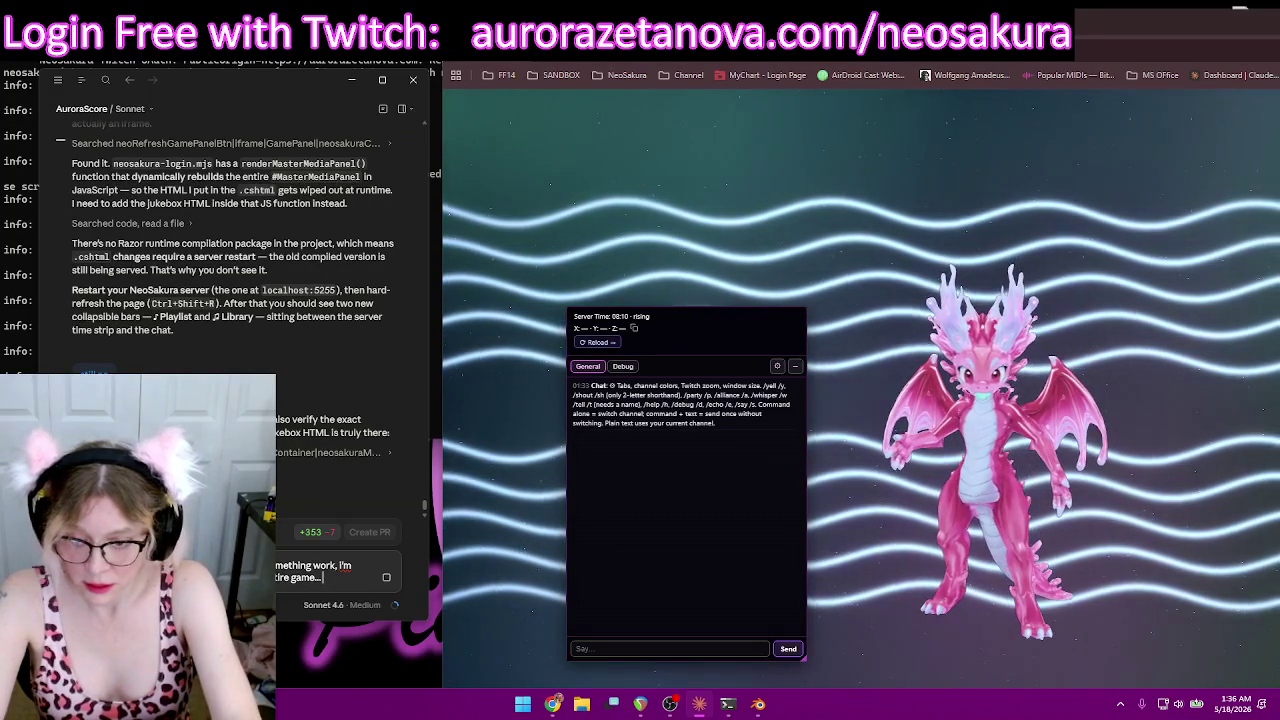
text( can we m)
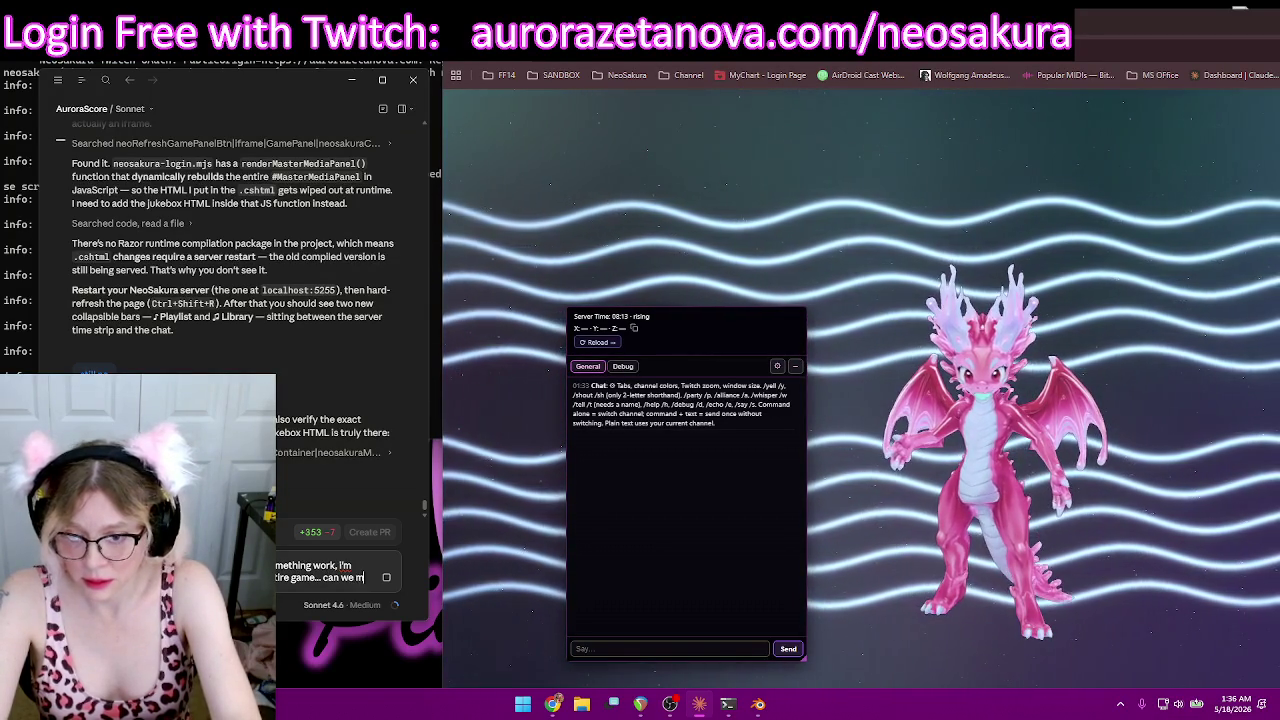
key(shift+Return)
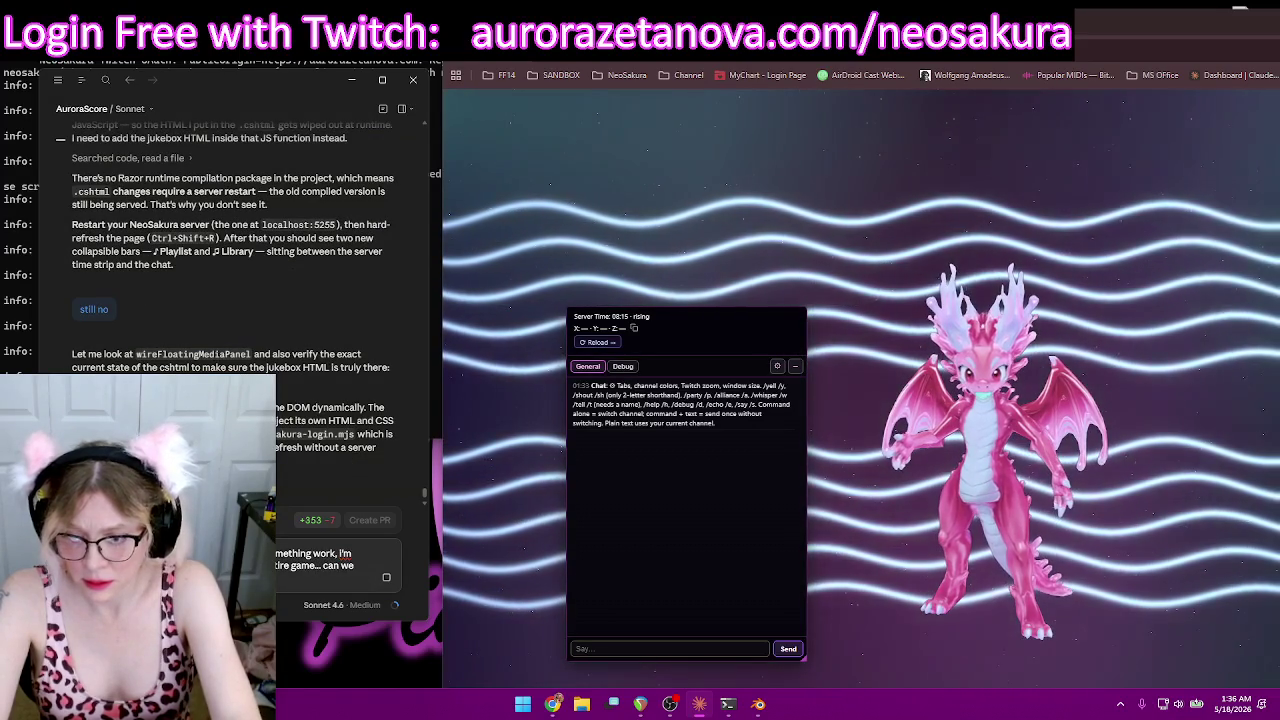
key(BackSpace)
key(BackSpace)
key(BackSpace)
key(BackSpace)
key(BackSpace)
text(wha)
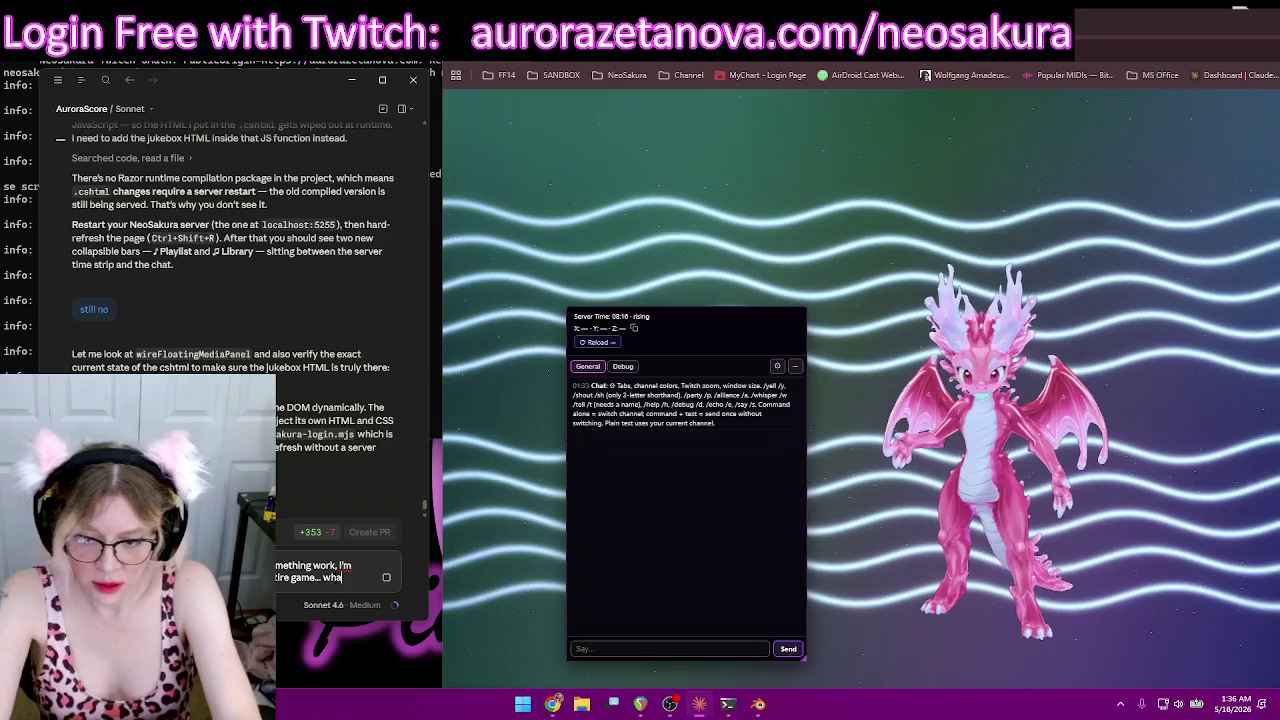
text(t can)
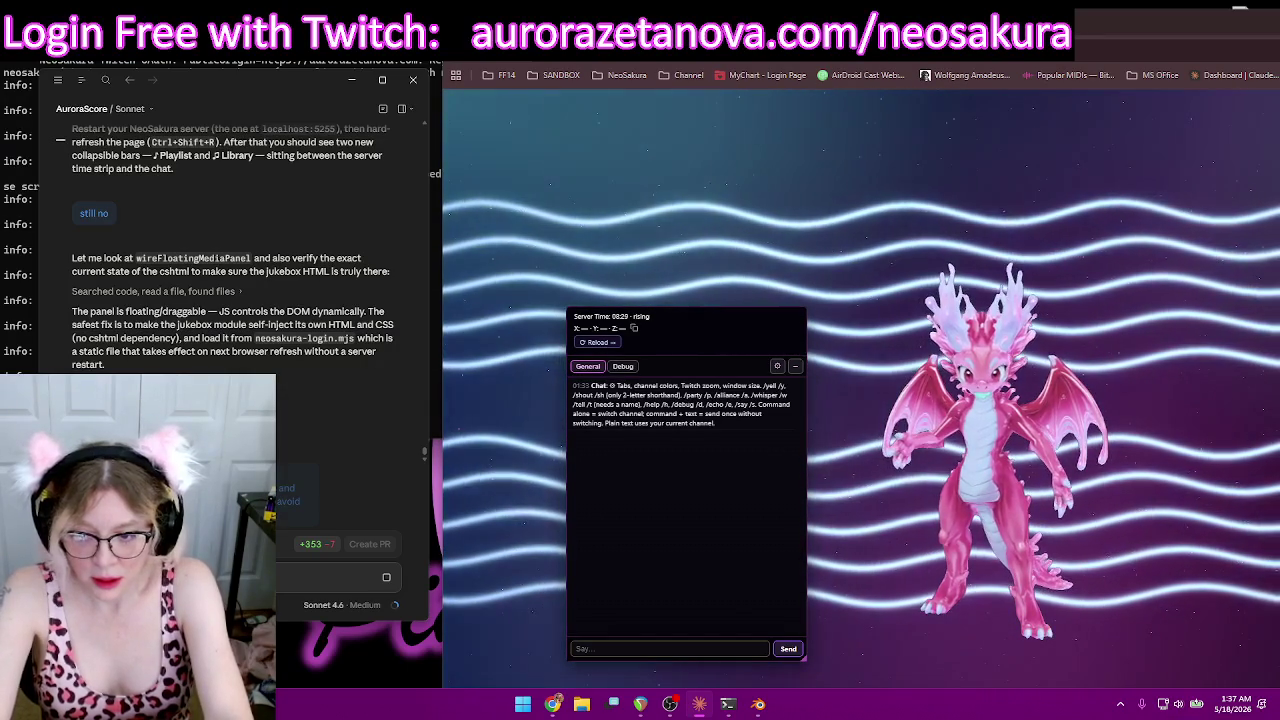
text(rat)
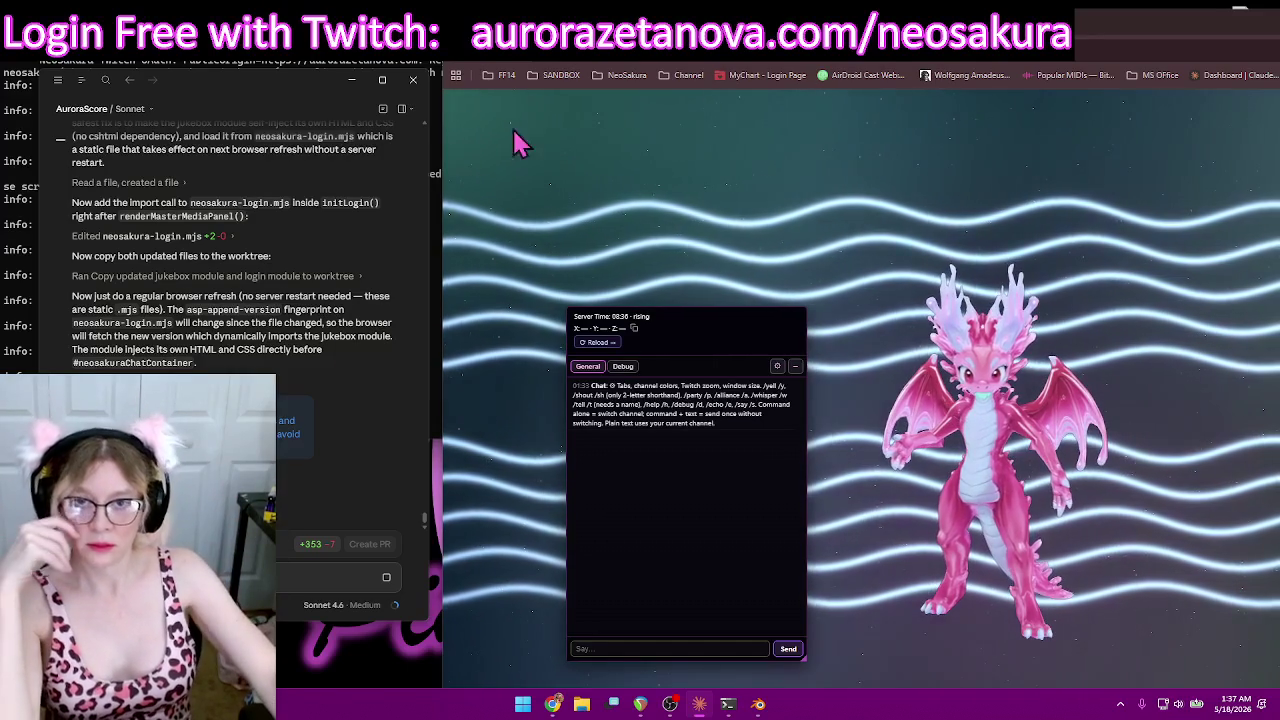
Step: Reload with F5 and toggle the LIBRARY and PLAYLIST sections open and closed
key(F5)
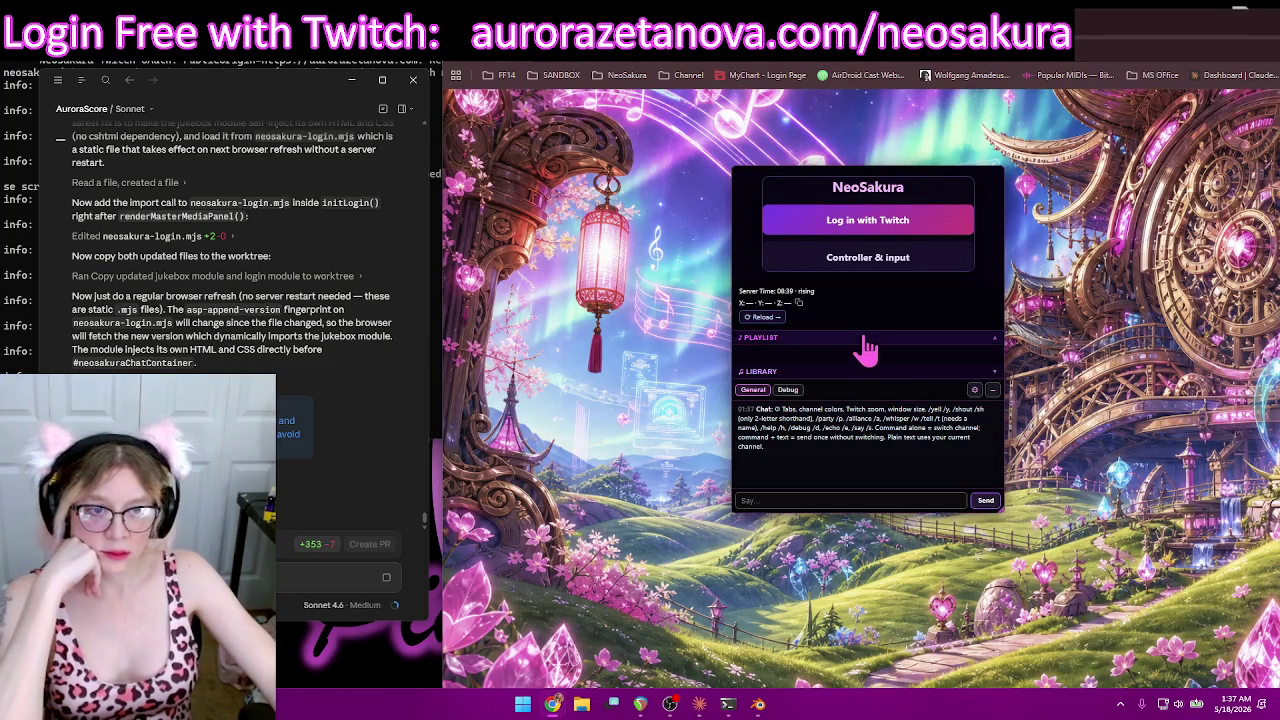
click(880, 501)
click(922, 378)
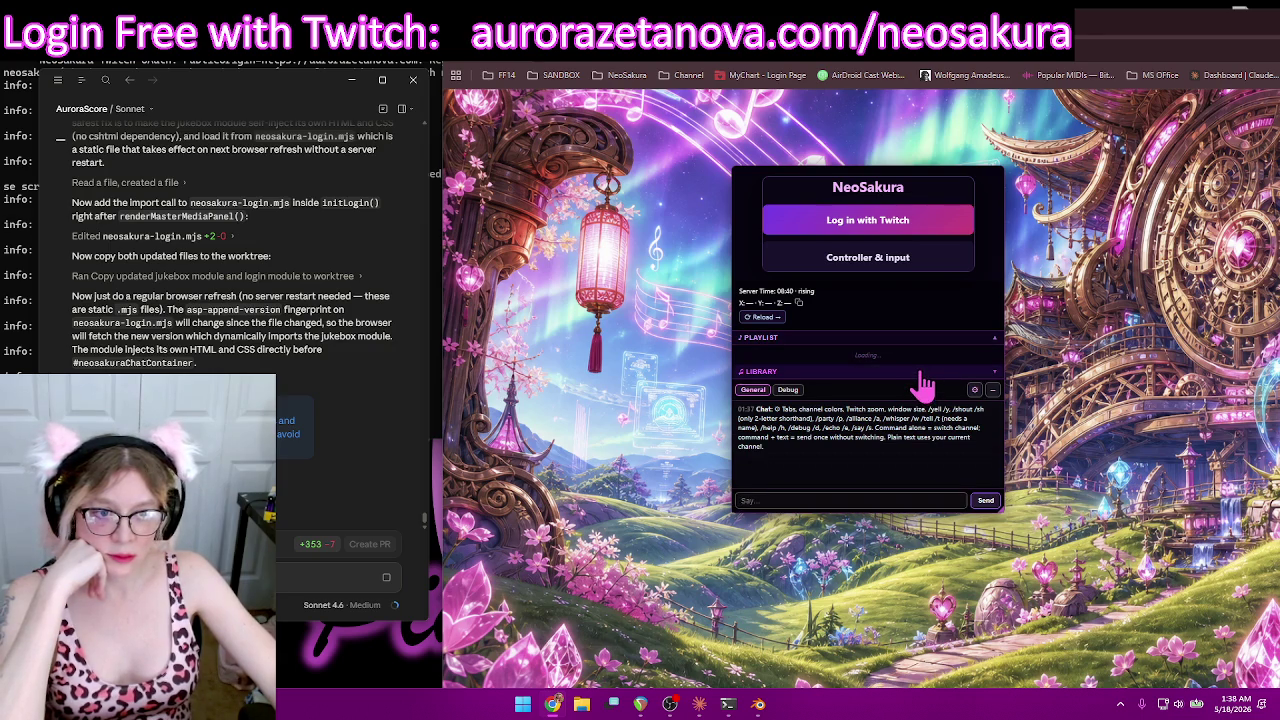
click(922, 376)
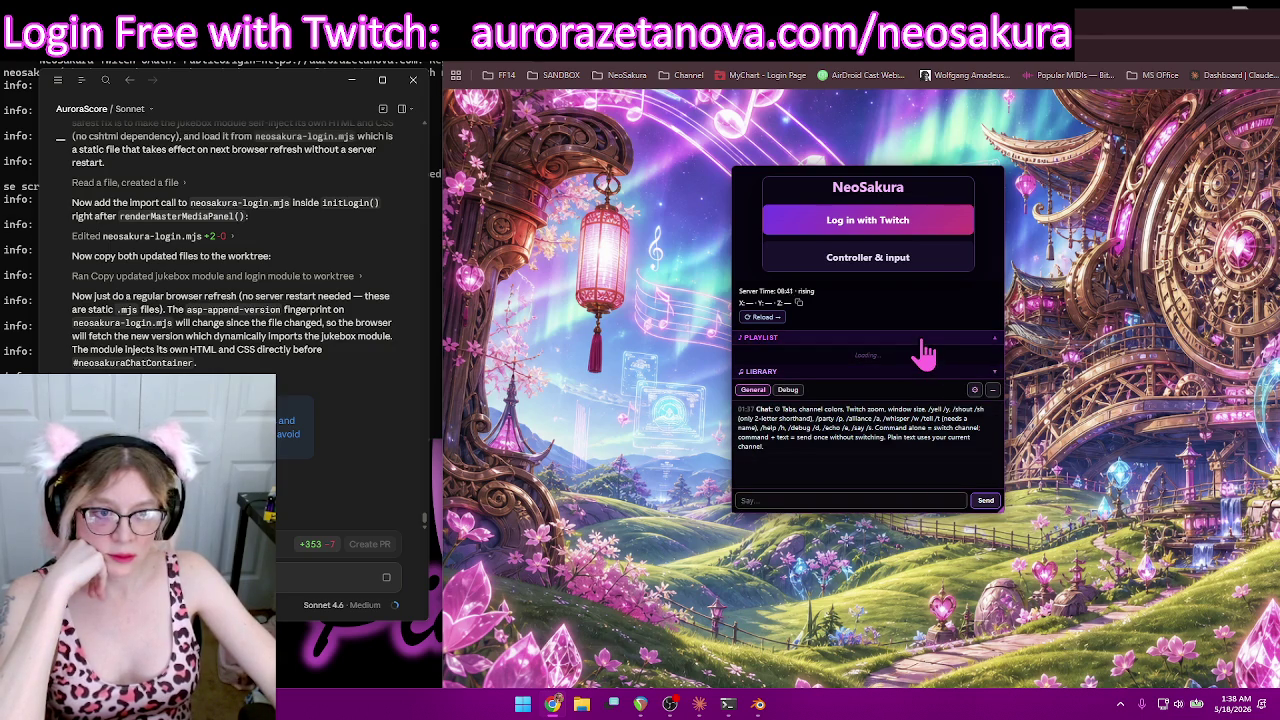
click(922, 341)
click(921, 339)
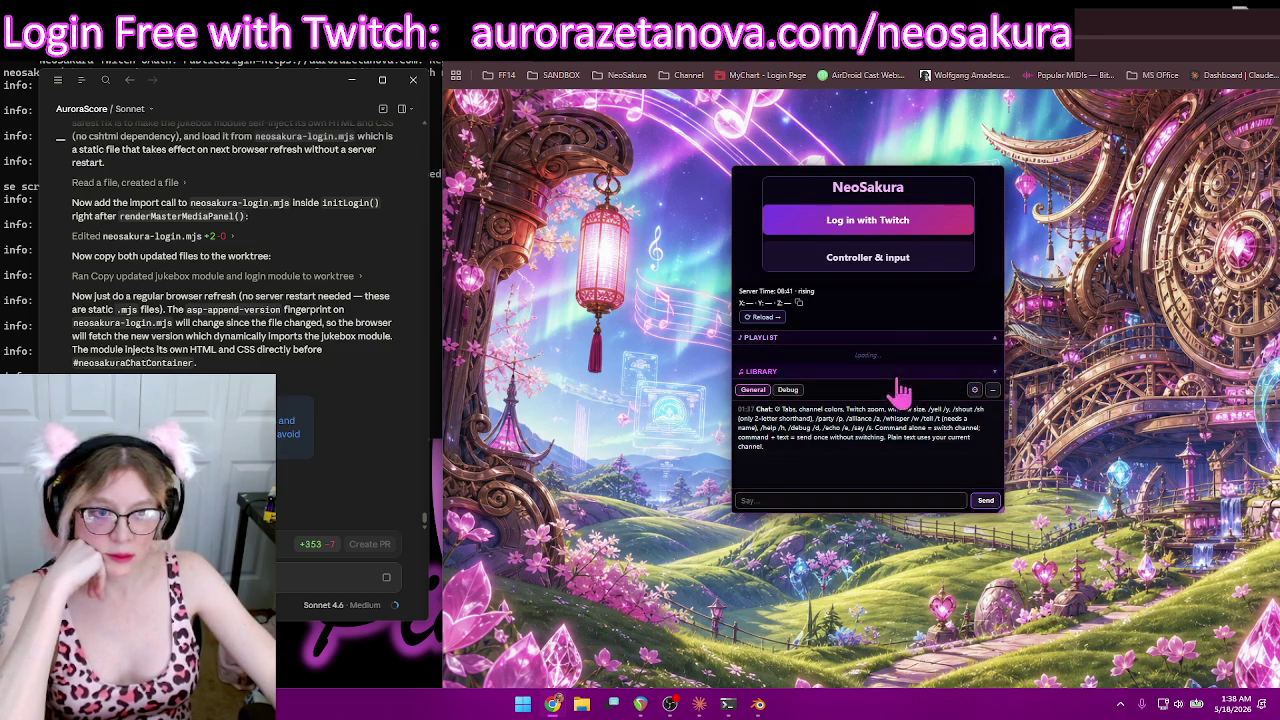
Step: Leave LIBRARY expanded and shift the NeoSakura panel left and the Claude window aside
click(902, 378)
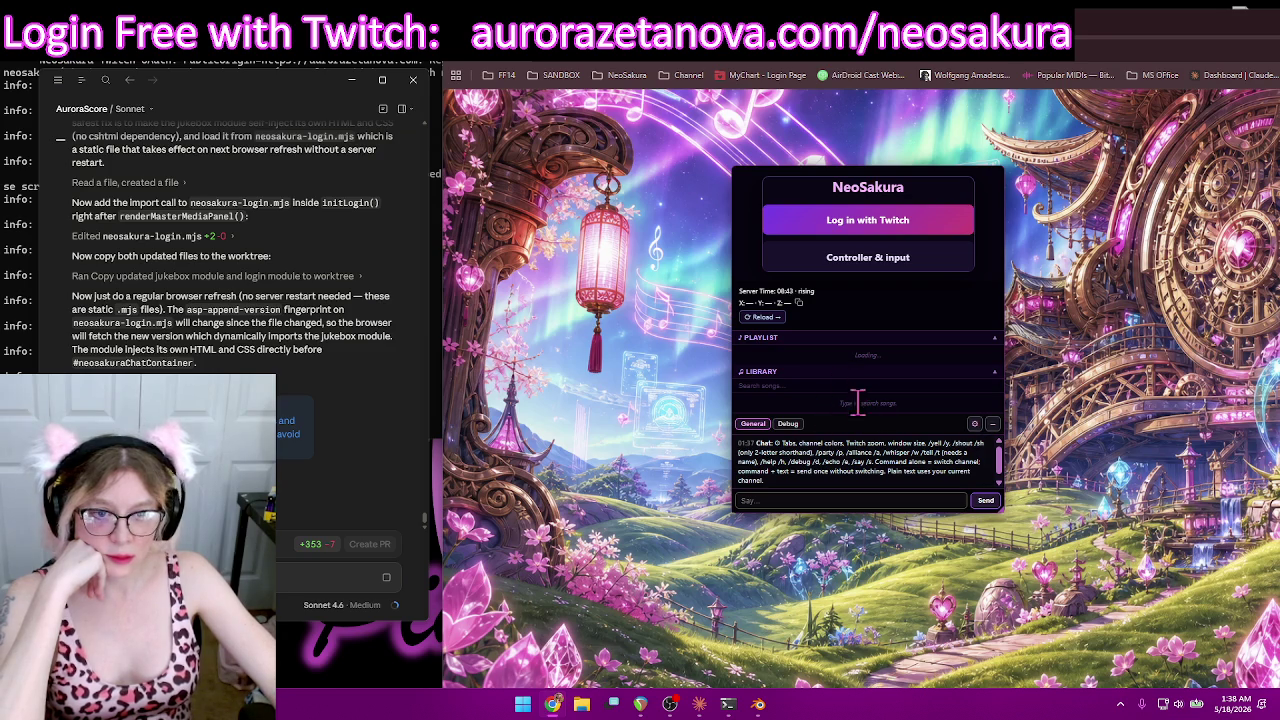
click(862, 379)
click(884, 379)
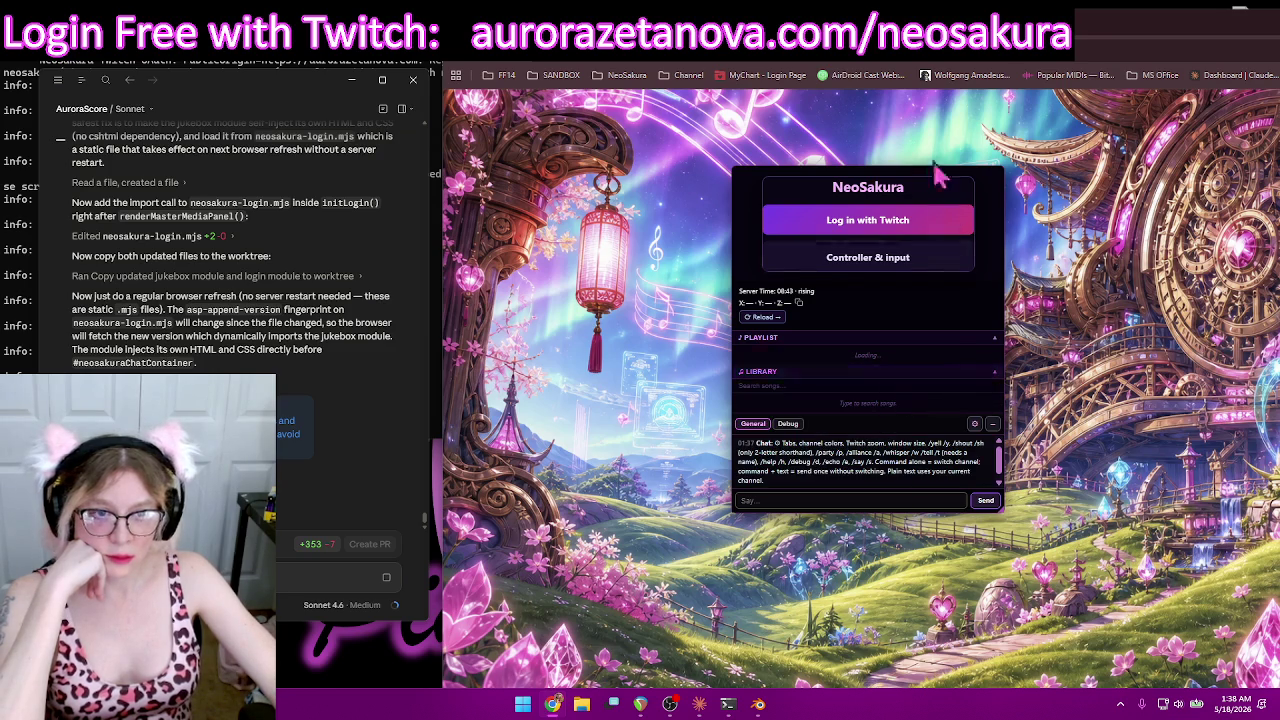
drag(906, 177, 817, 169)
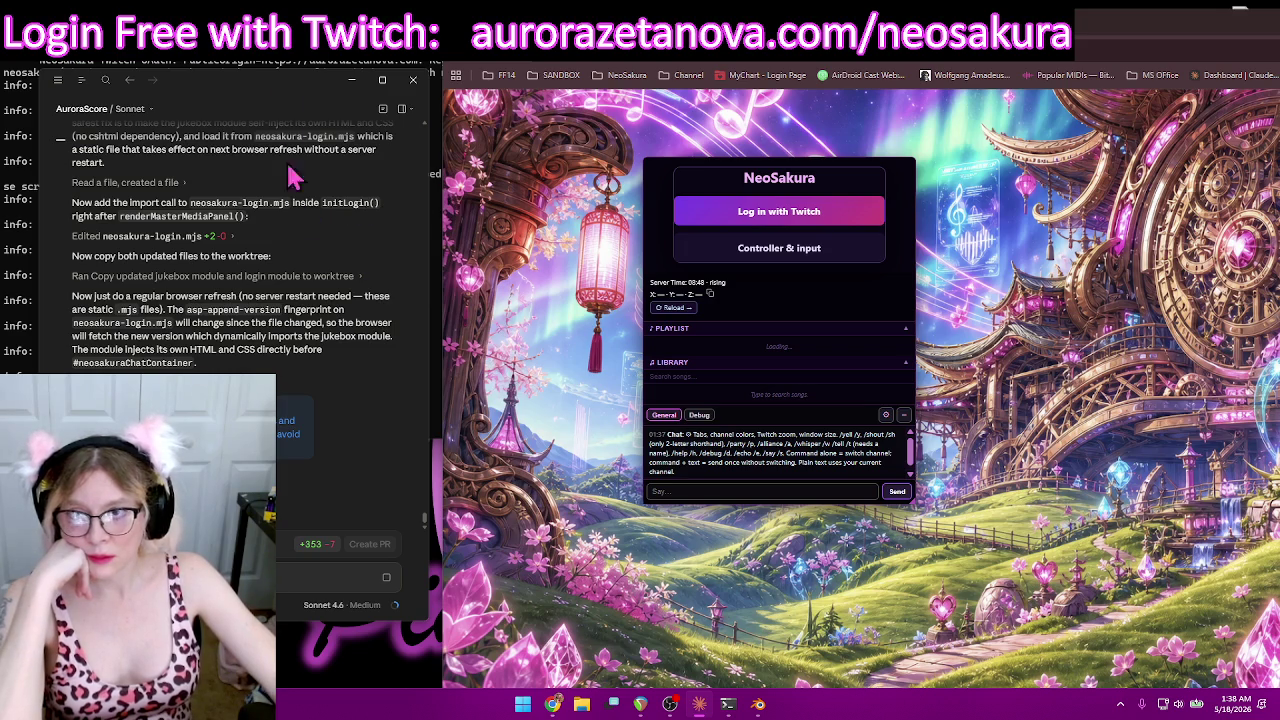
mouse_move(281, 92)
mouse_down()
mouse_move(530, 135)
mouse_move(228, 32)
mouse_up()
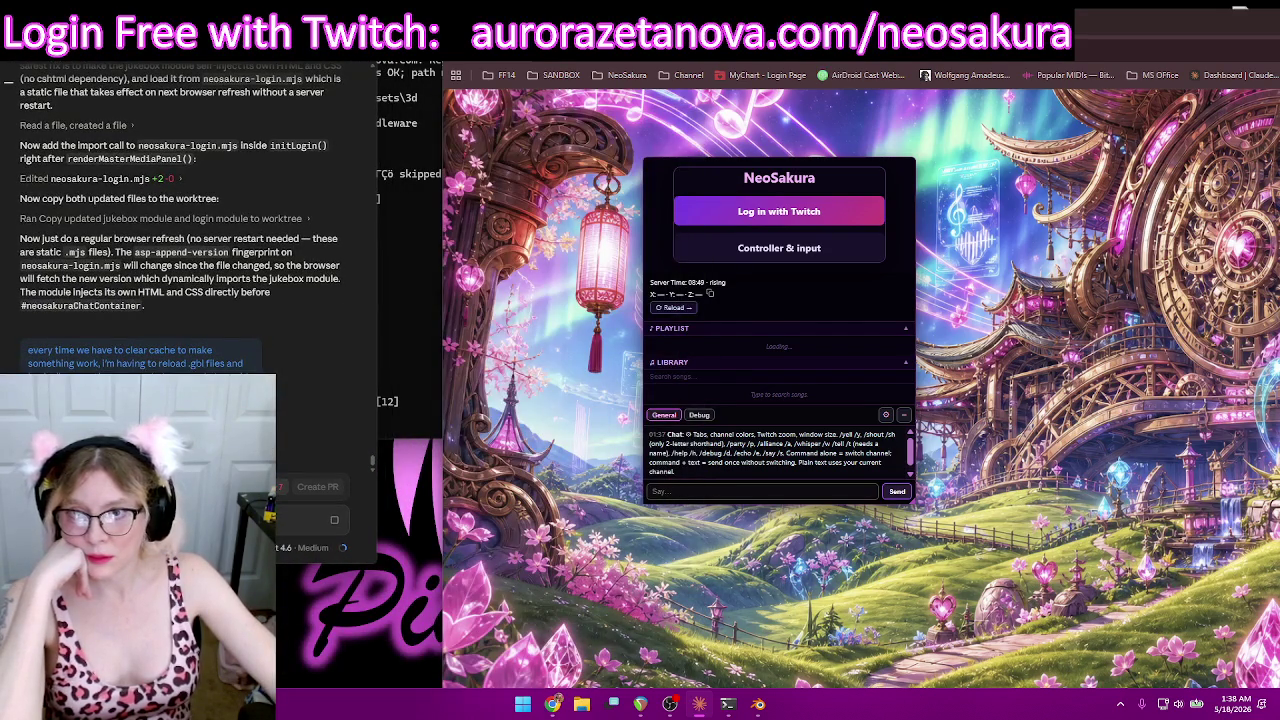
Step: Minimise the terminal, move Chrome left over the chat, and re-centre the NeoSakura panel
click(410, 62)
key(super+Down)
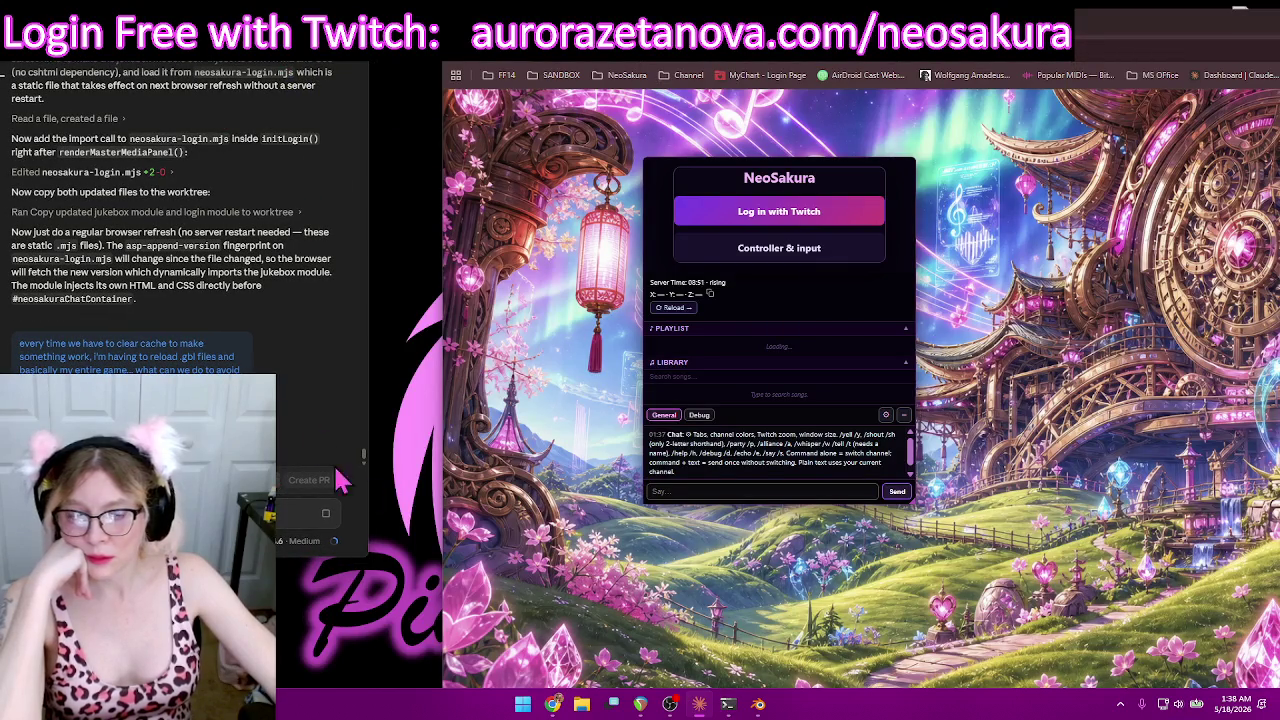
mouse_move(900, 20)
mouse_down()
mouse_move(615, 16)
mouse_move(640, 13)
mouse_up()
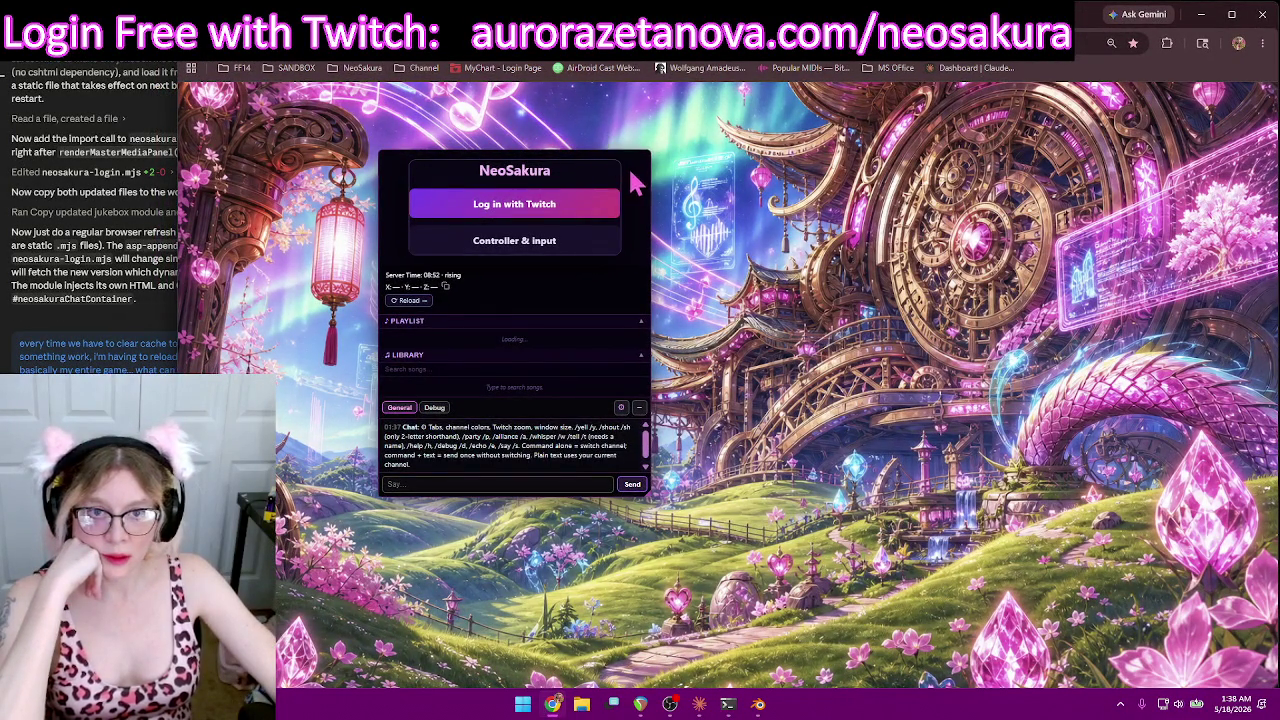
mouse_move(631, 158)
mouse_down()
mouse_move(852, 191)
mouse_move(810, 170)
mouse_move(818, 230)
mouse_up()
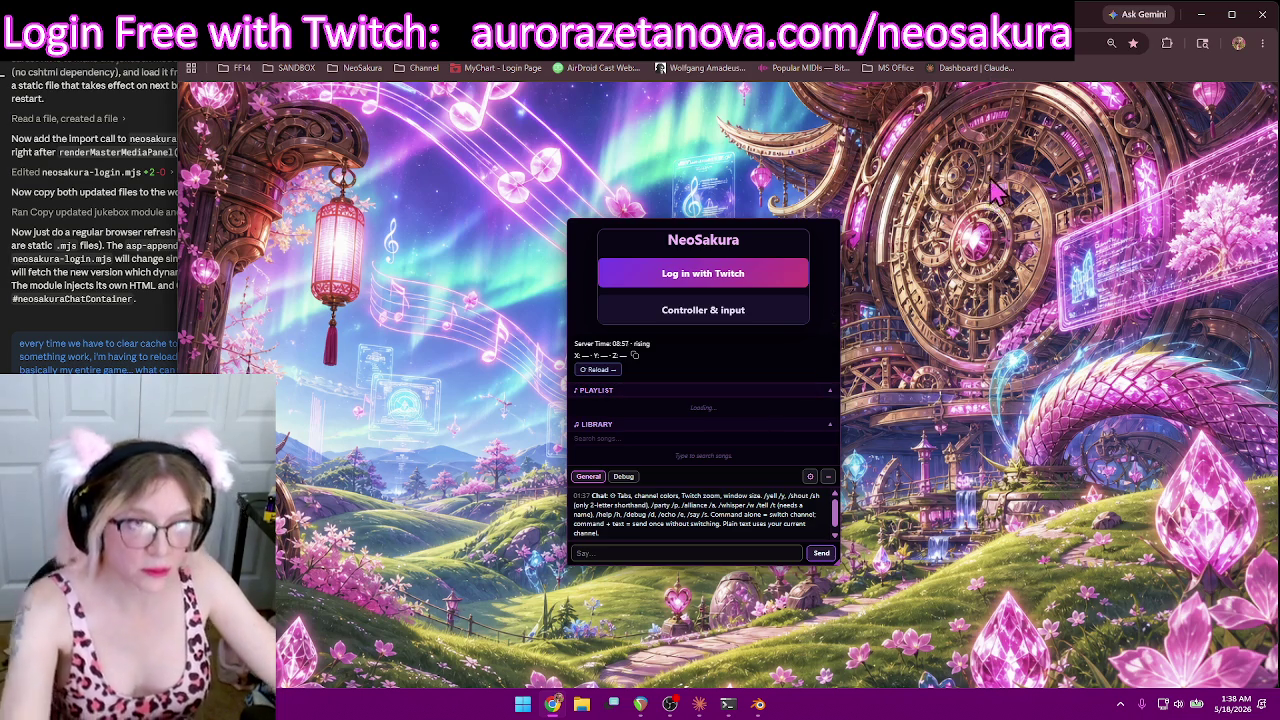
Step: Open DevTools' Console to check the 404 errors for the login scripts
key(F12)
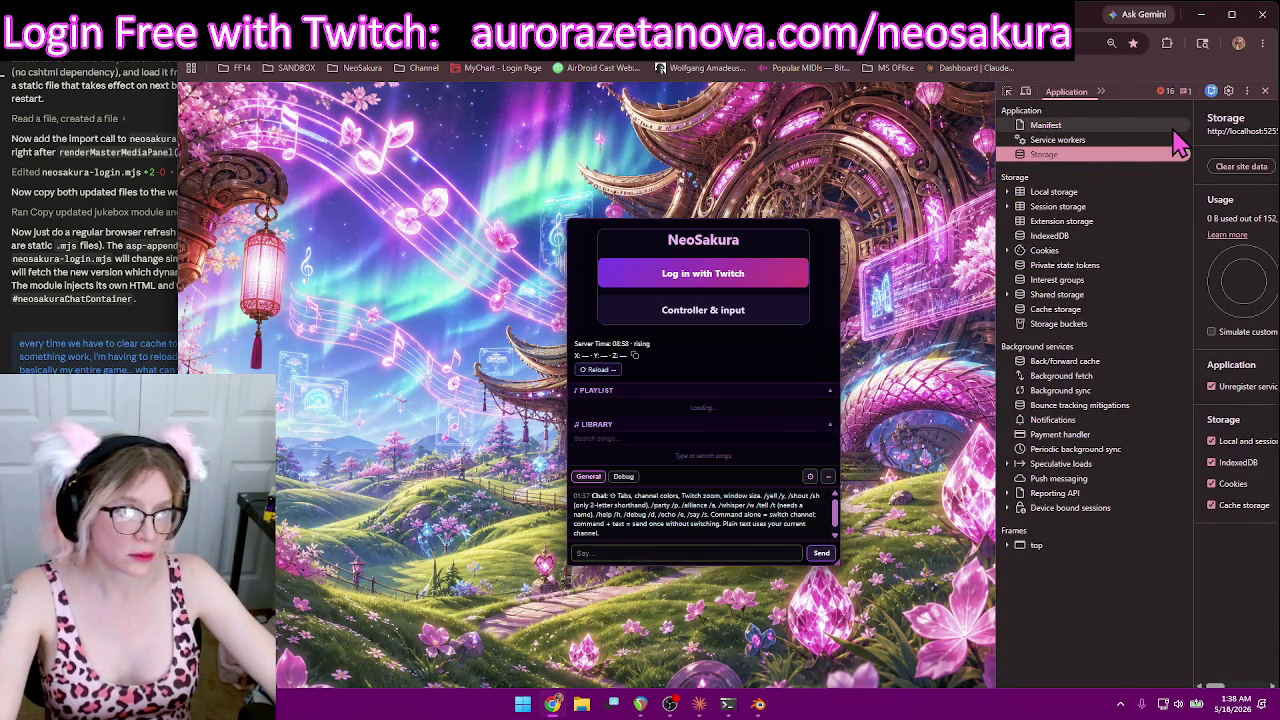
click(1101, 91)
click(1122, 135)
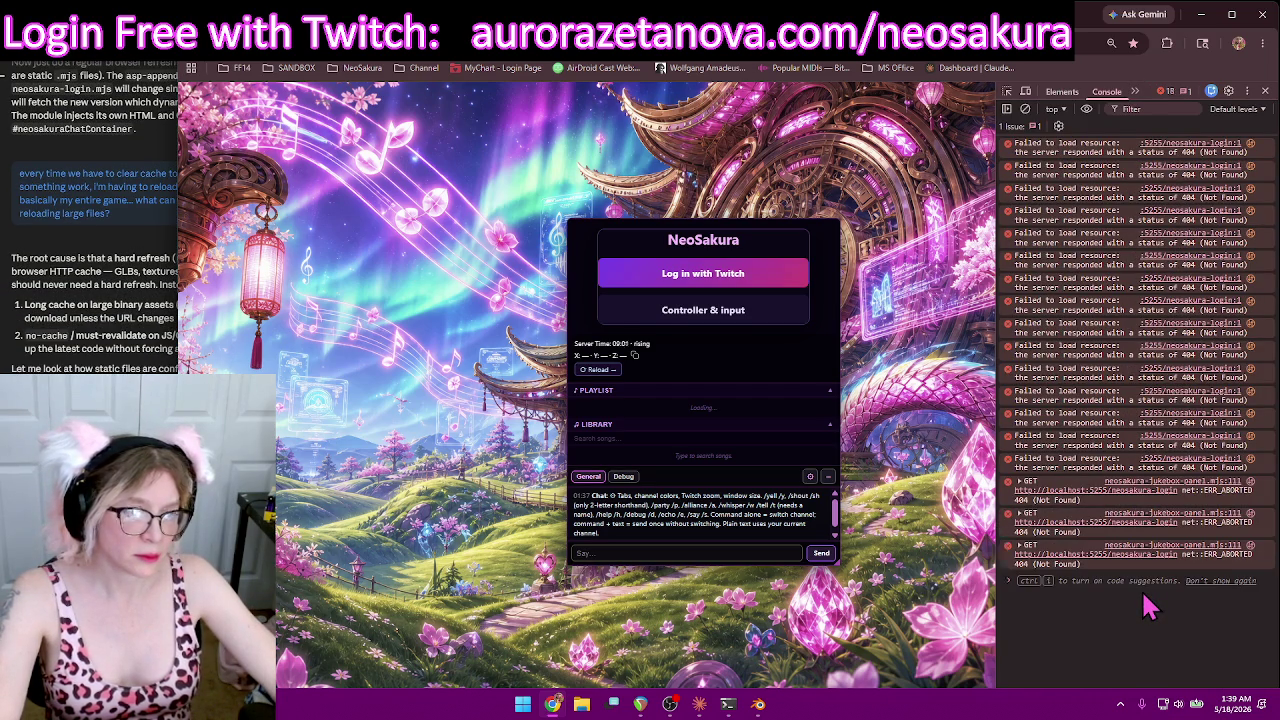
Step: Clear site data under Application > Storage, then run Empty cache and hard reload
click(1136, 92)
click(1168, 205)
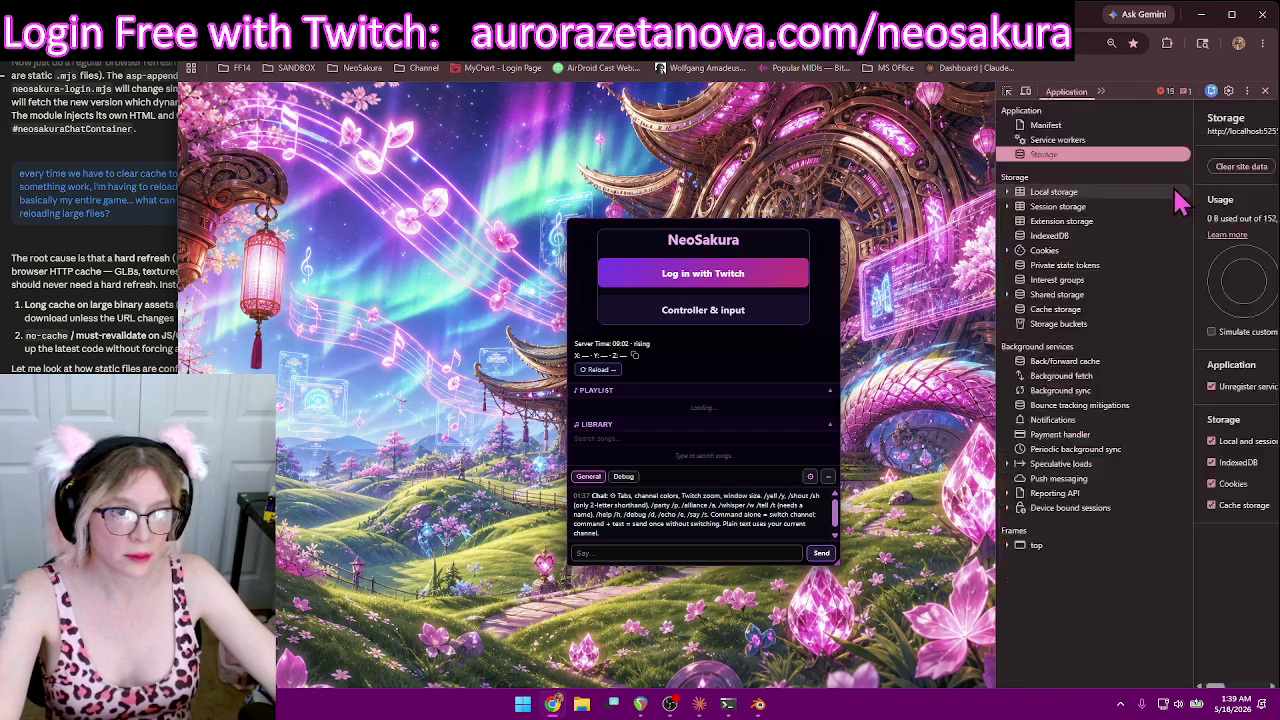
click(1250, 167)
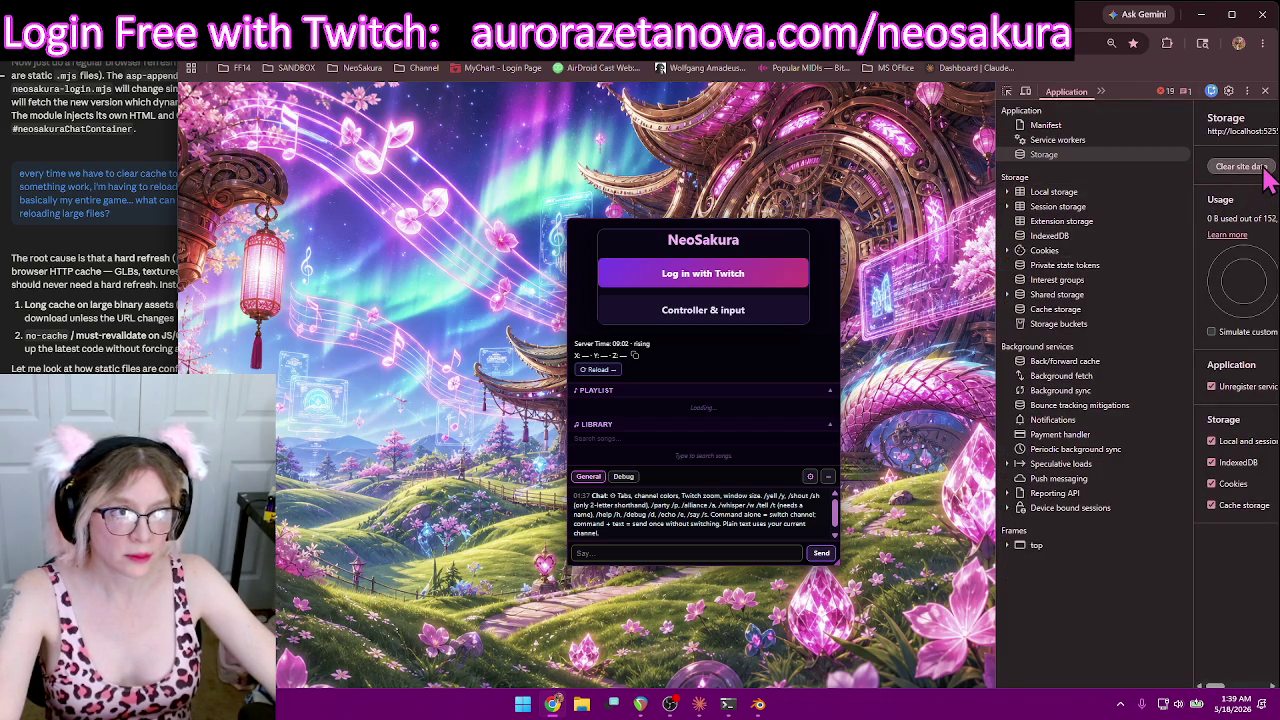
right_click(242, 62)
click(305, 125)
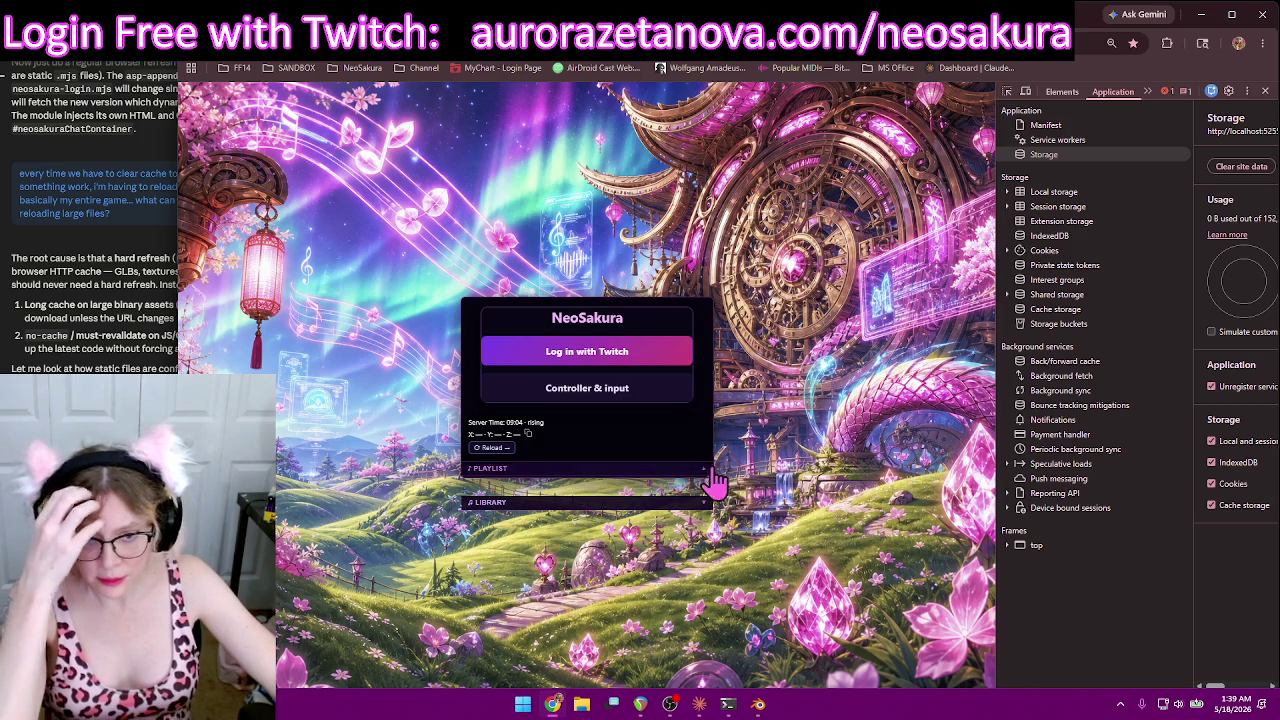
Step: Resize the login panel from its corner and move it near the top to reveal the chat
mouse_move(709, 476)
mouse_down()
mouse_move(736, 424)
mouse_move(760, 309)
mouse_move(735, 650)
mouse_move(778, 338)
mouse_move(780, 420)
mouse_move(740, 660)
mouse_move(787, 440)
mouse_up()
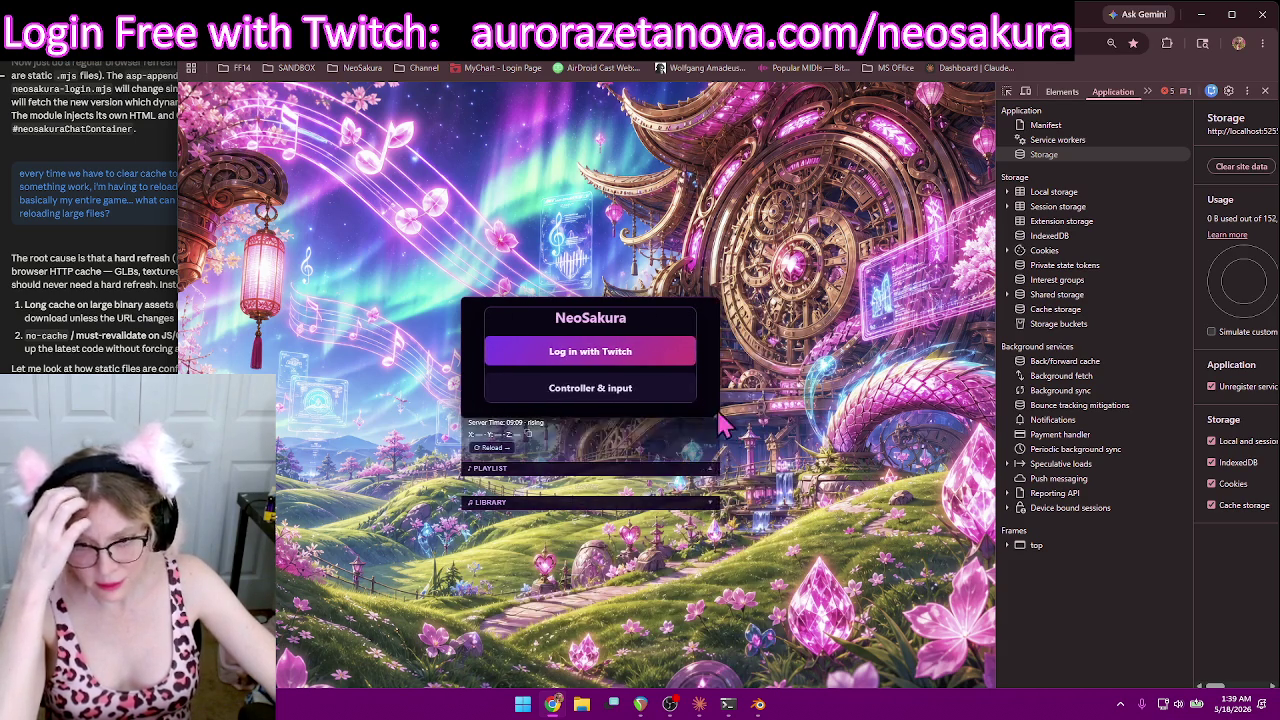
mouse_move(787, 440)
mouse_down()
mouse_move(791, 415)
mouse_move(828, 420)
mouse_up()
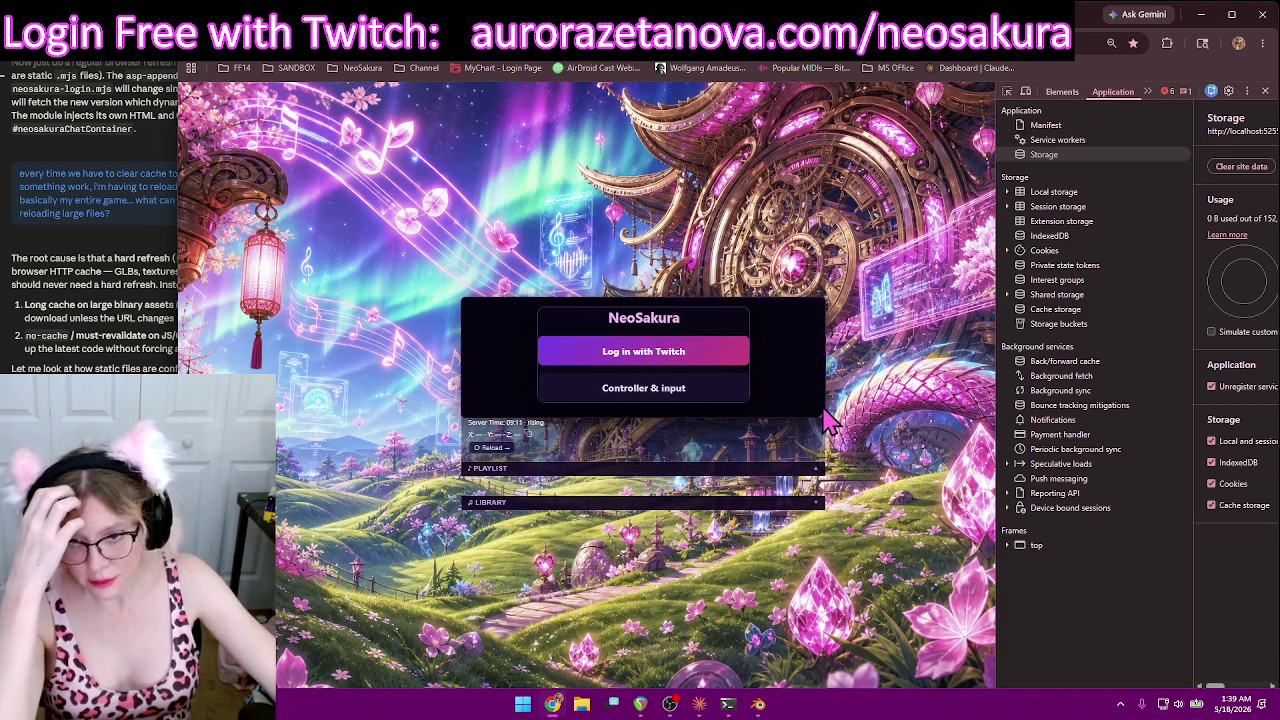
mouse_move(826, 420)
mouse_down()
mouse_move(772, 462)
mouse_move(772, 632)
mouse_up()
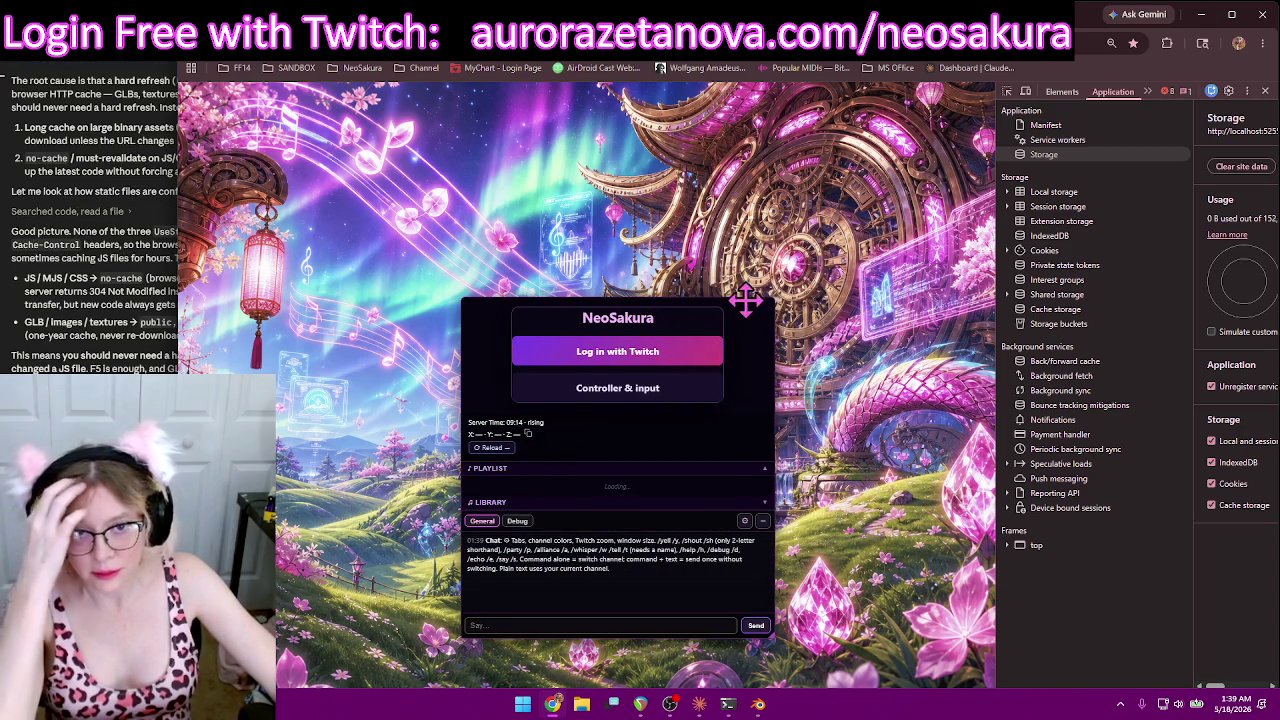
drag(745, 300, 717, 148)
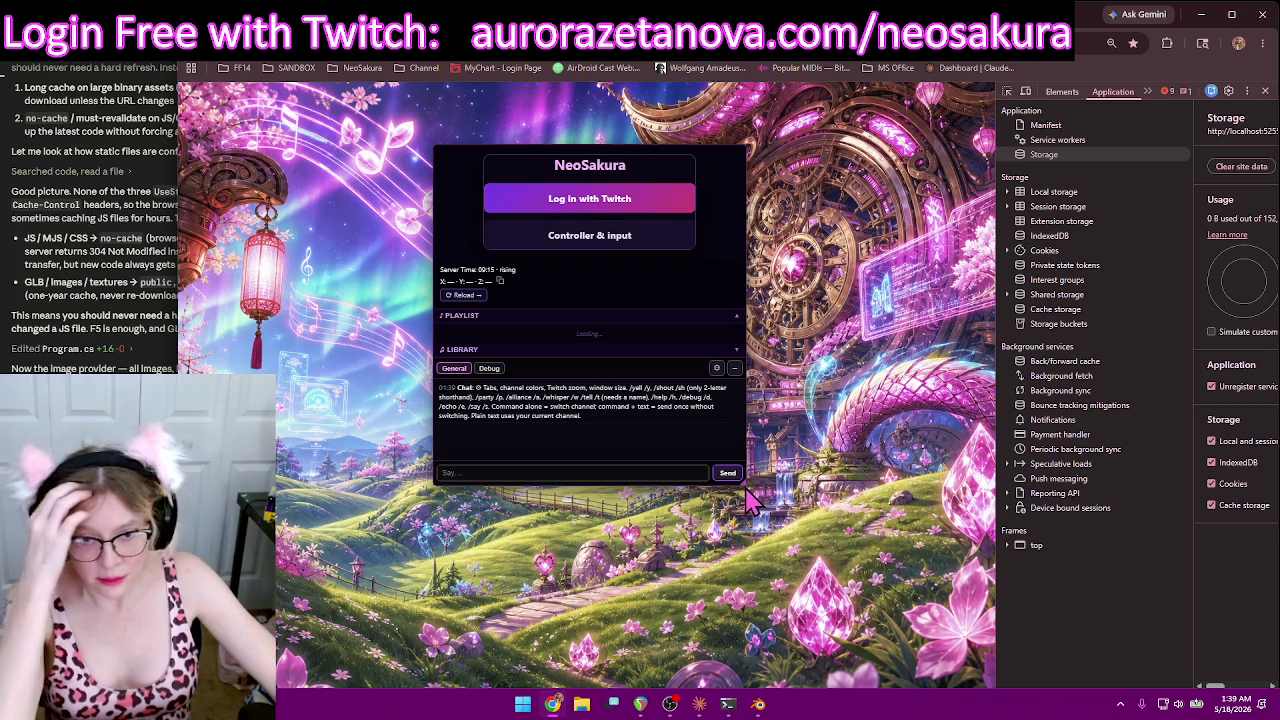
drag(746, 488, 777, 518)
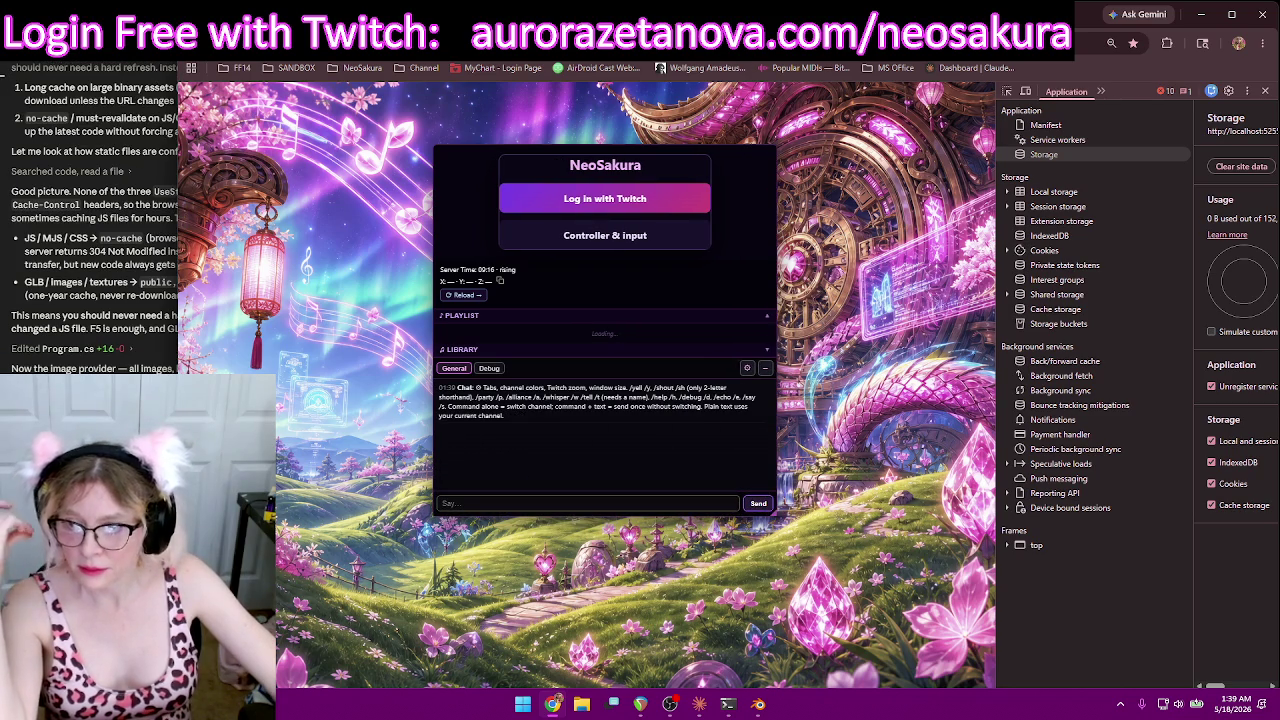
key(alt+Tab)
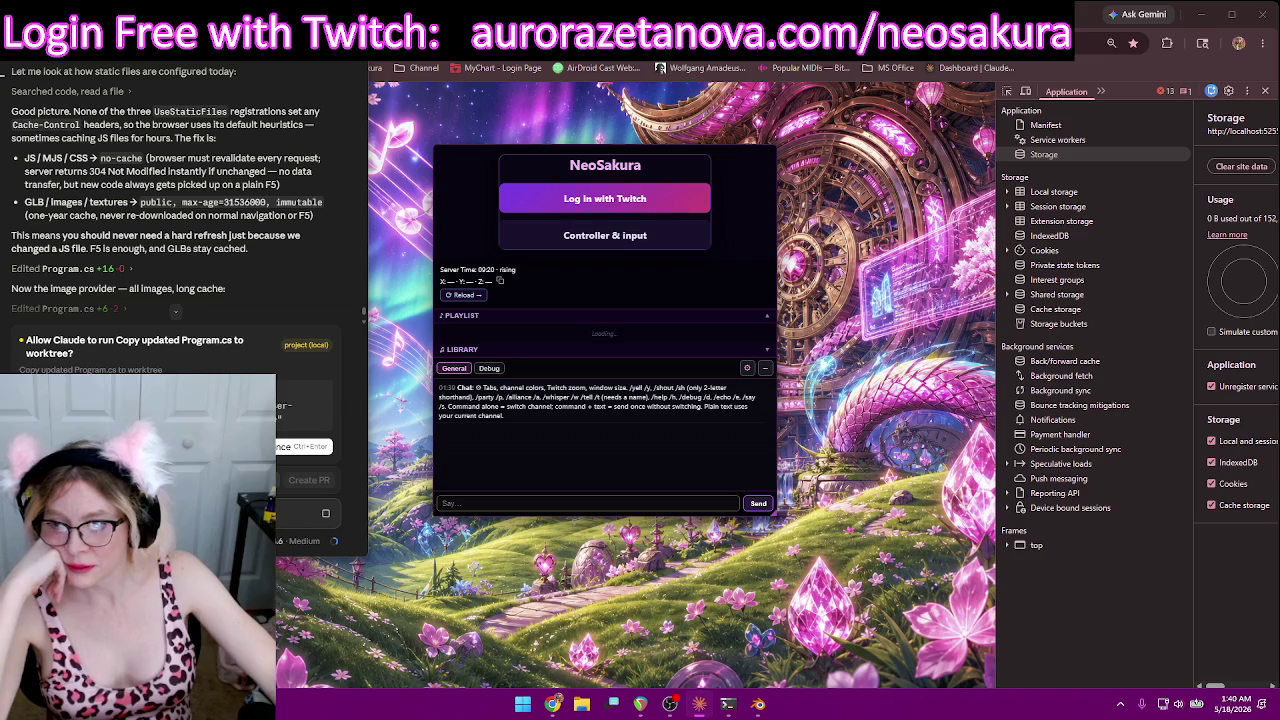
Step: Approve copying the updated Program.cs to the worktree and send the question about long-cached files
key(ctrl+Return)
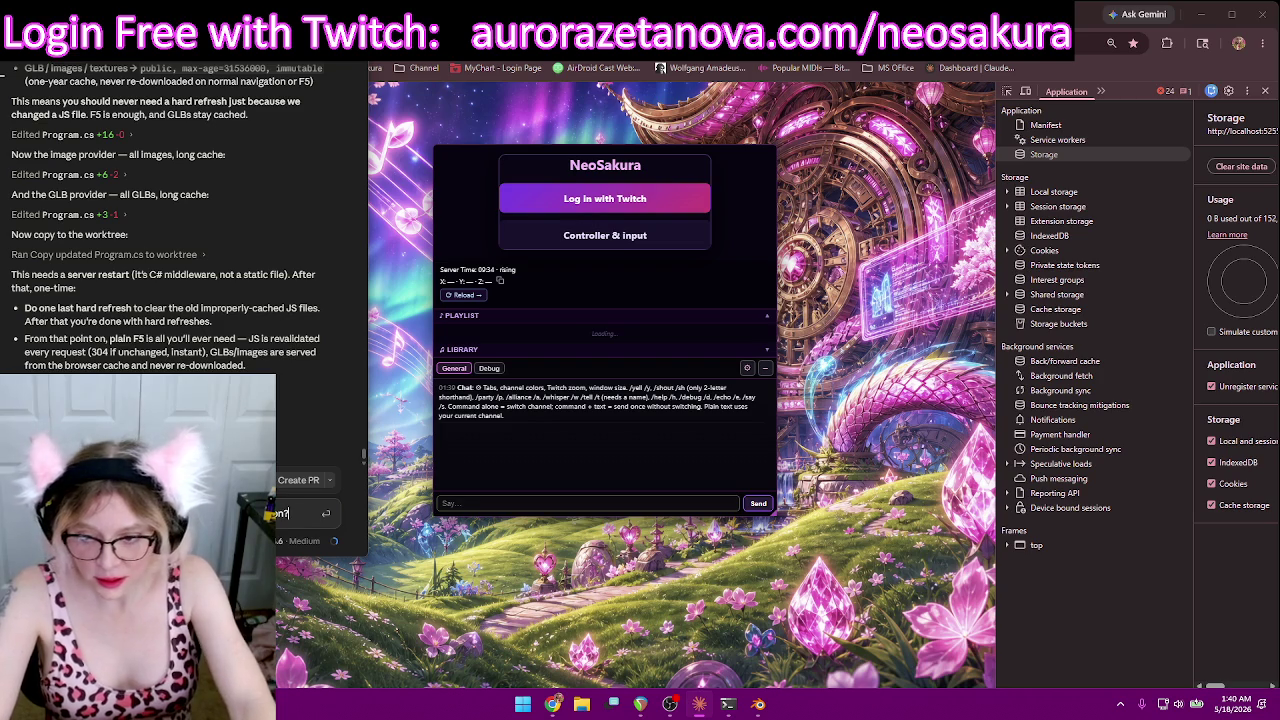
key(Return)
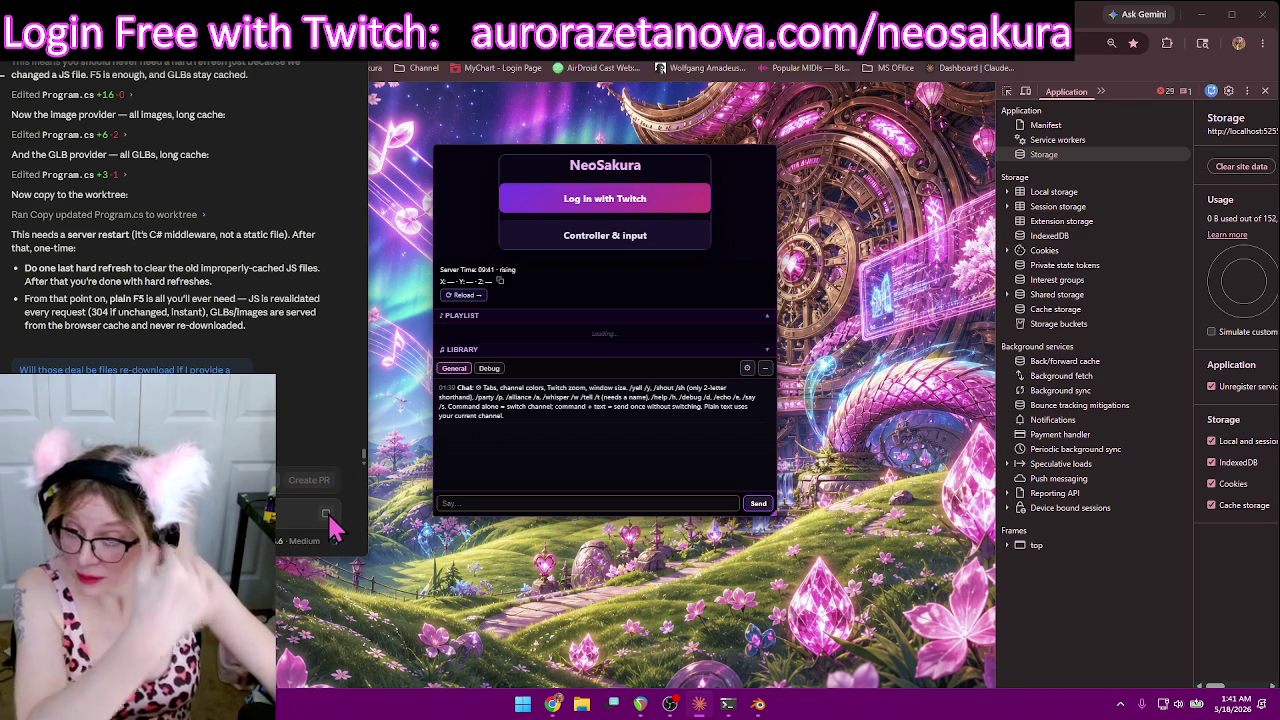
double_click(76, 369)
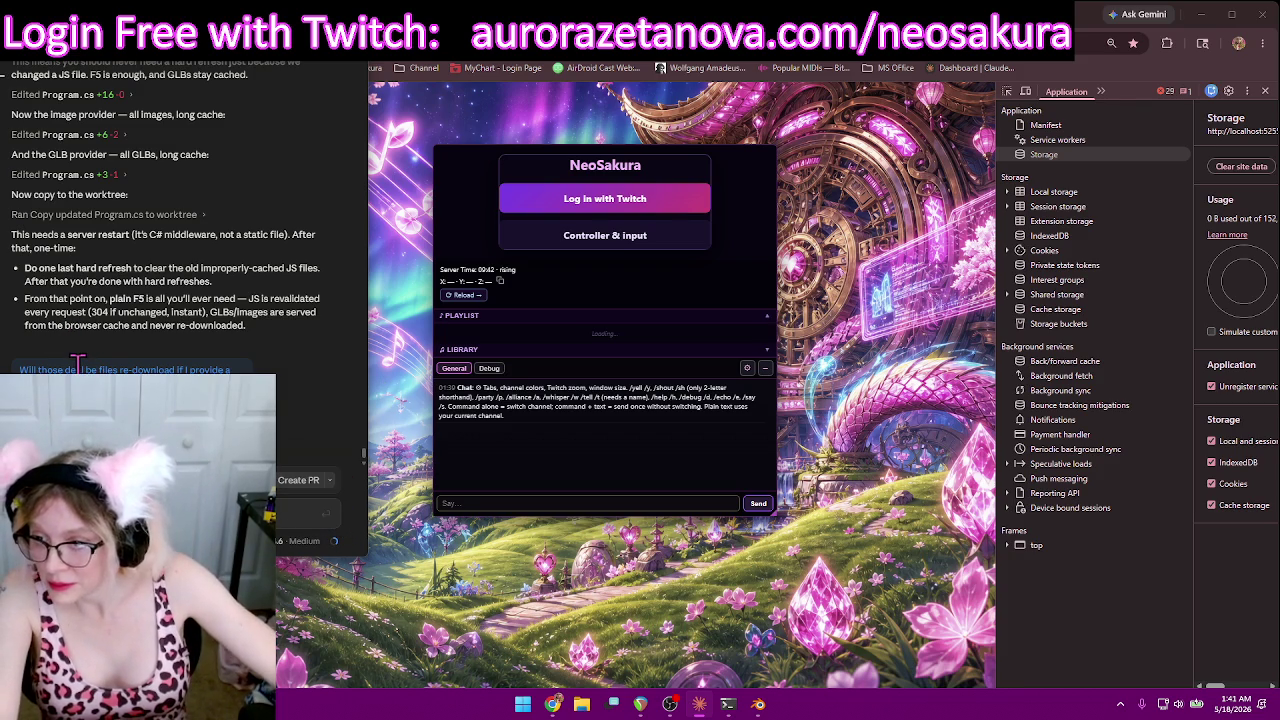
click(152, 366)
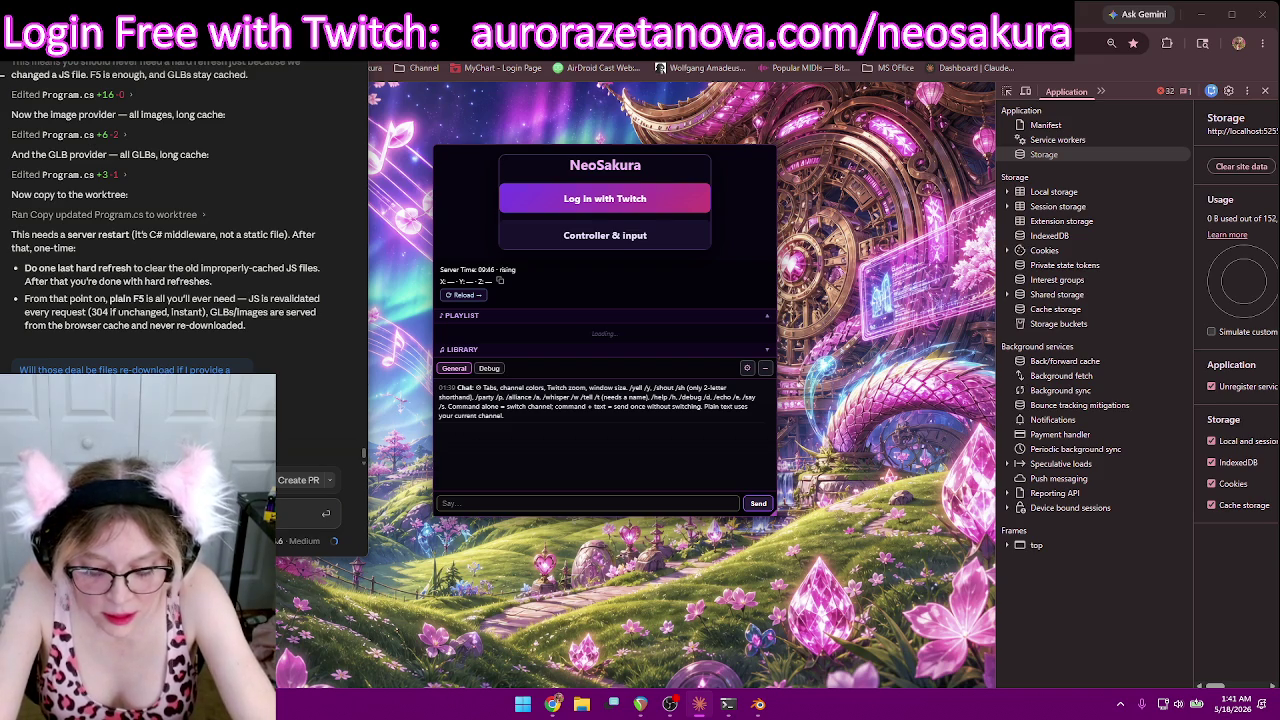
key(Return)
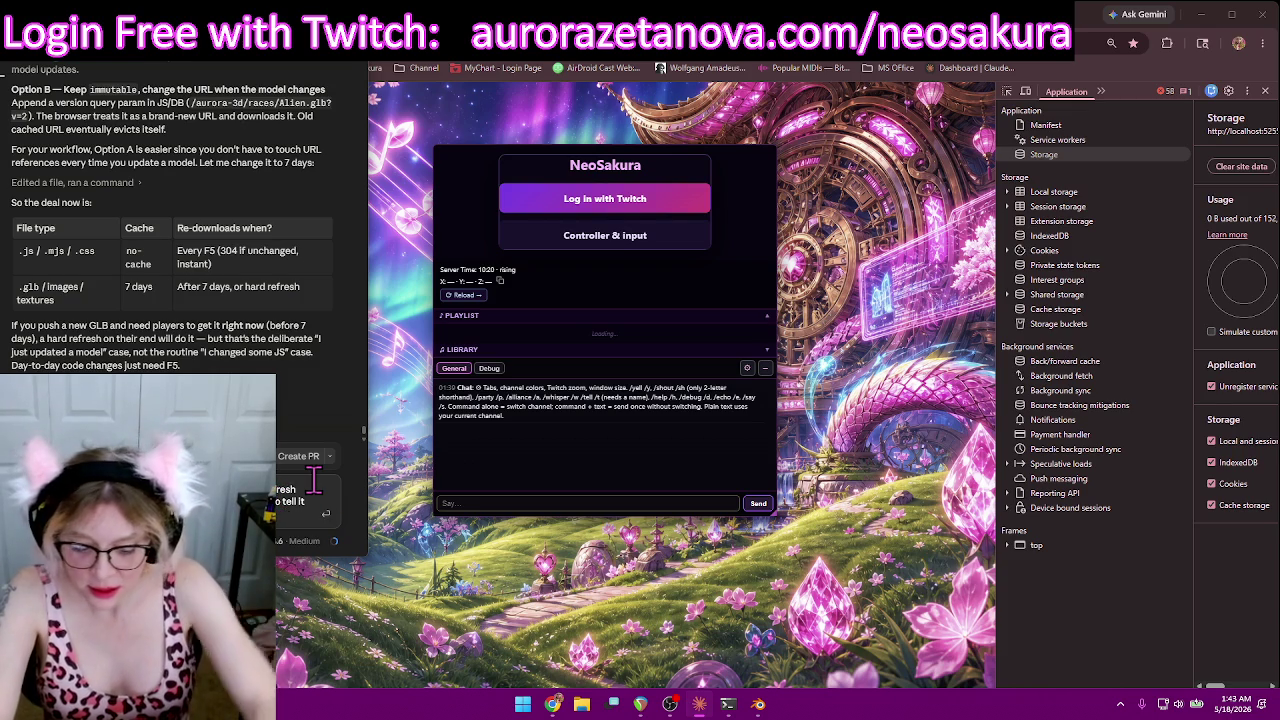
Step: Delete the stray text from the new follow-up message draft to Claude
key(BackSpace)
key(BackSpace)
key(BackSpace)
text(message)
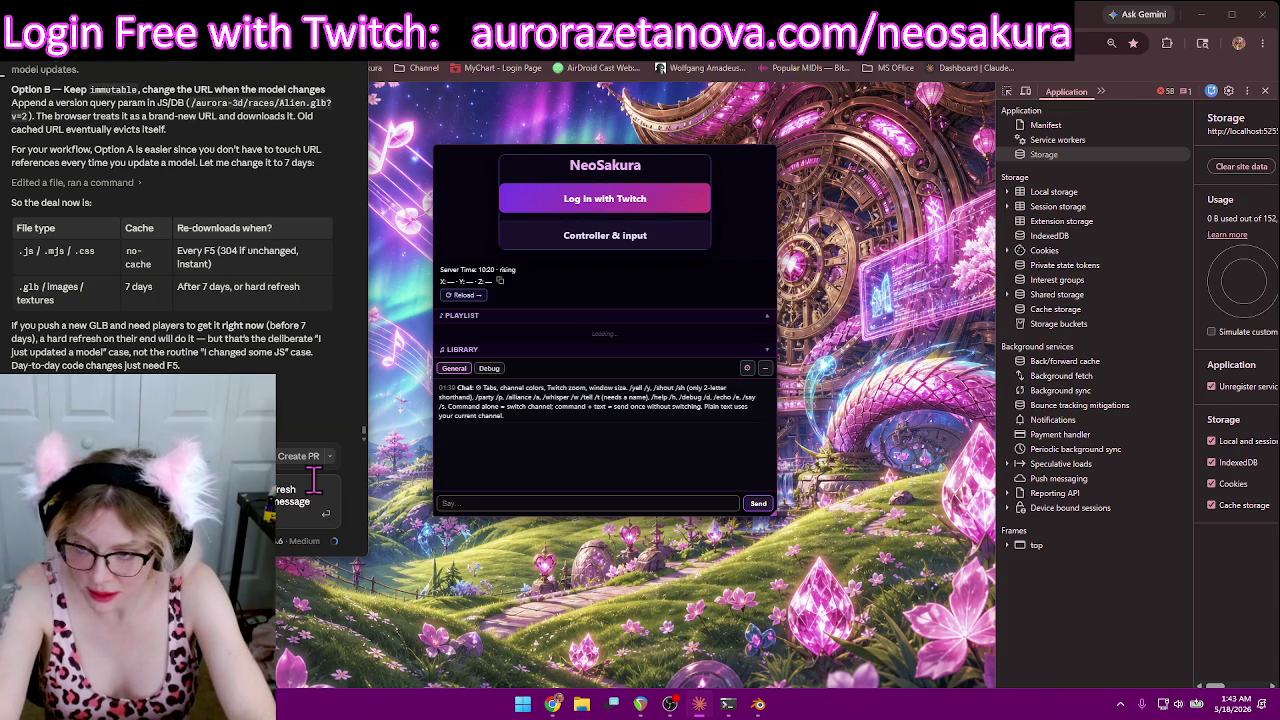
Step: Send the asset re-download request, then the follow-up asking for a login/24-hour server version check
key(Return)
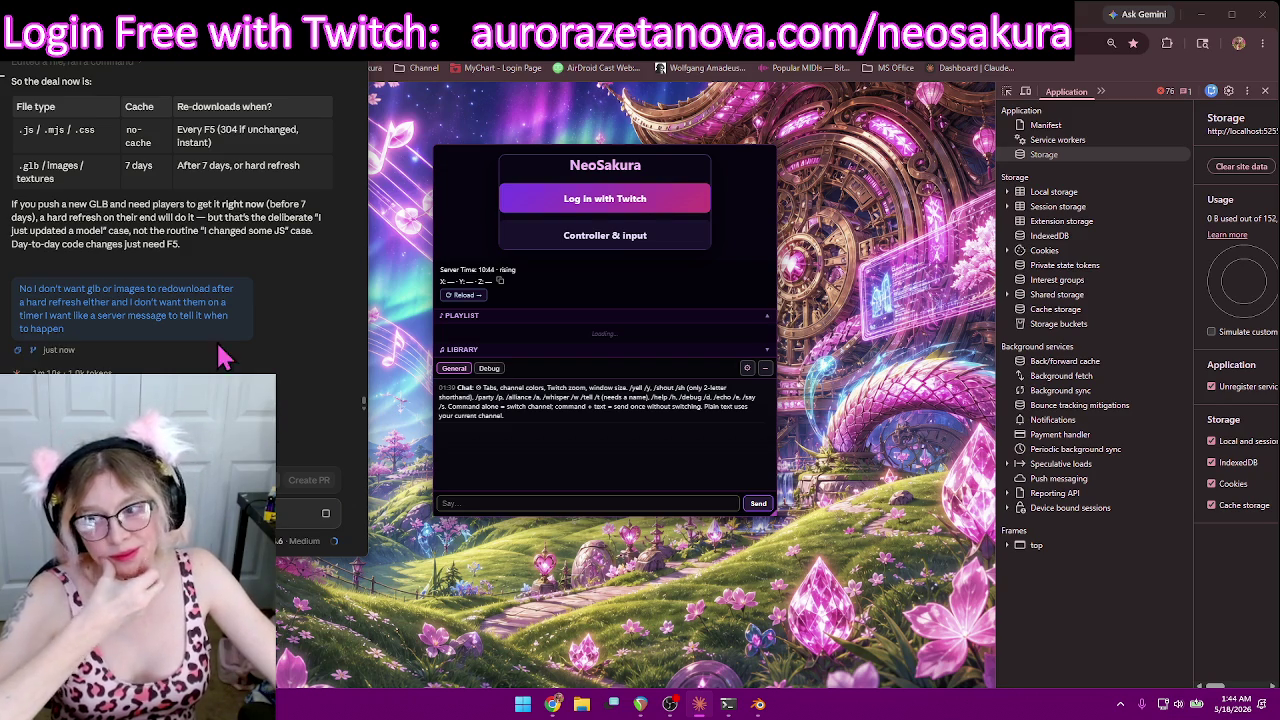
key(Return)
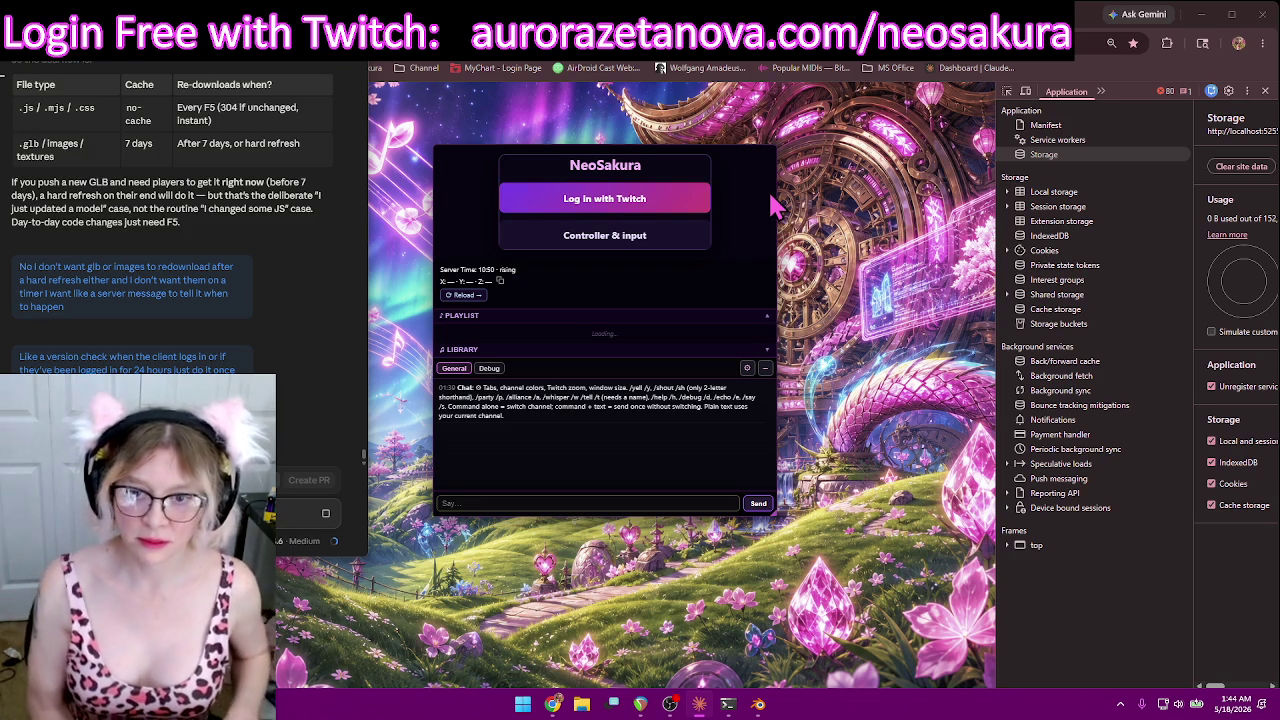
Step: Drag the login page's floating chat panel to a narrower, taller size
mouse_move(773, 512)
mouse_down()
mouse_move(785, 333)
mouse_move(772, 265)
mouse_up()
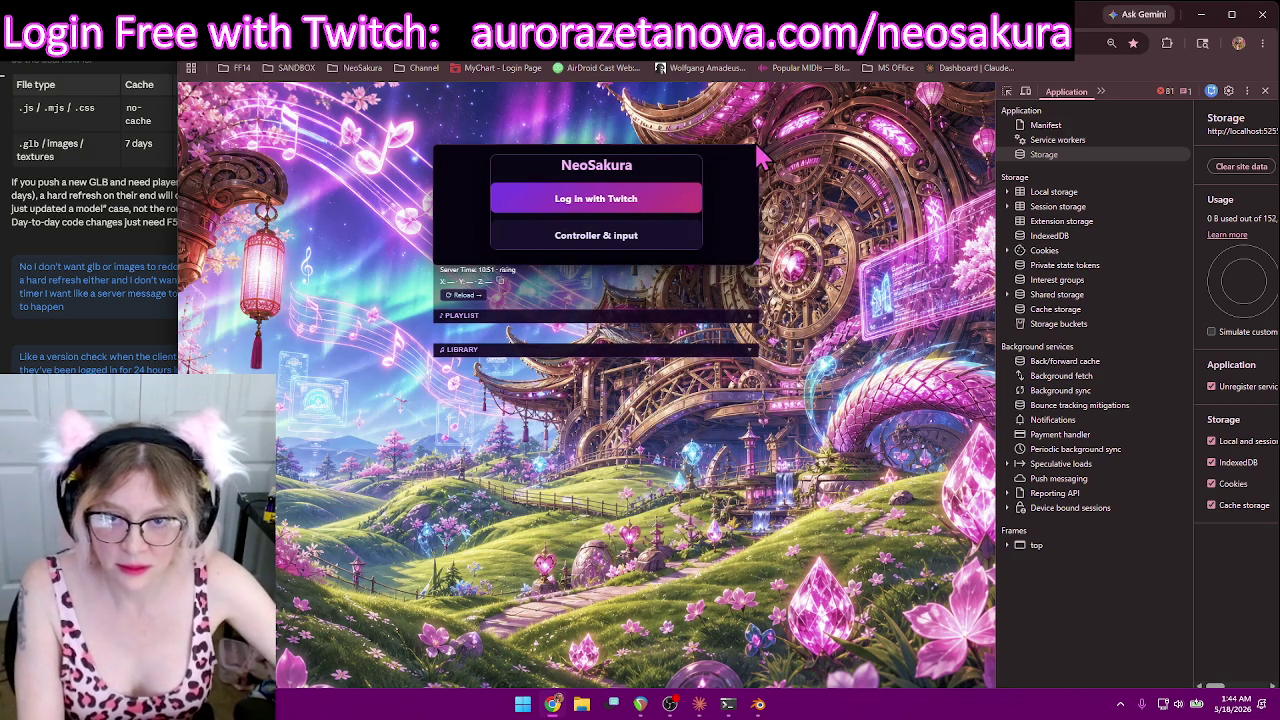
drag(768, 150, 757, 150)
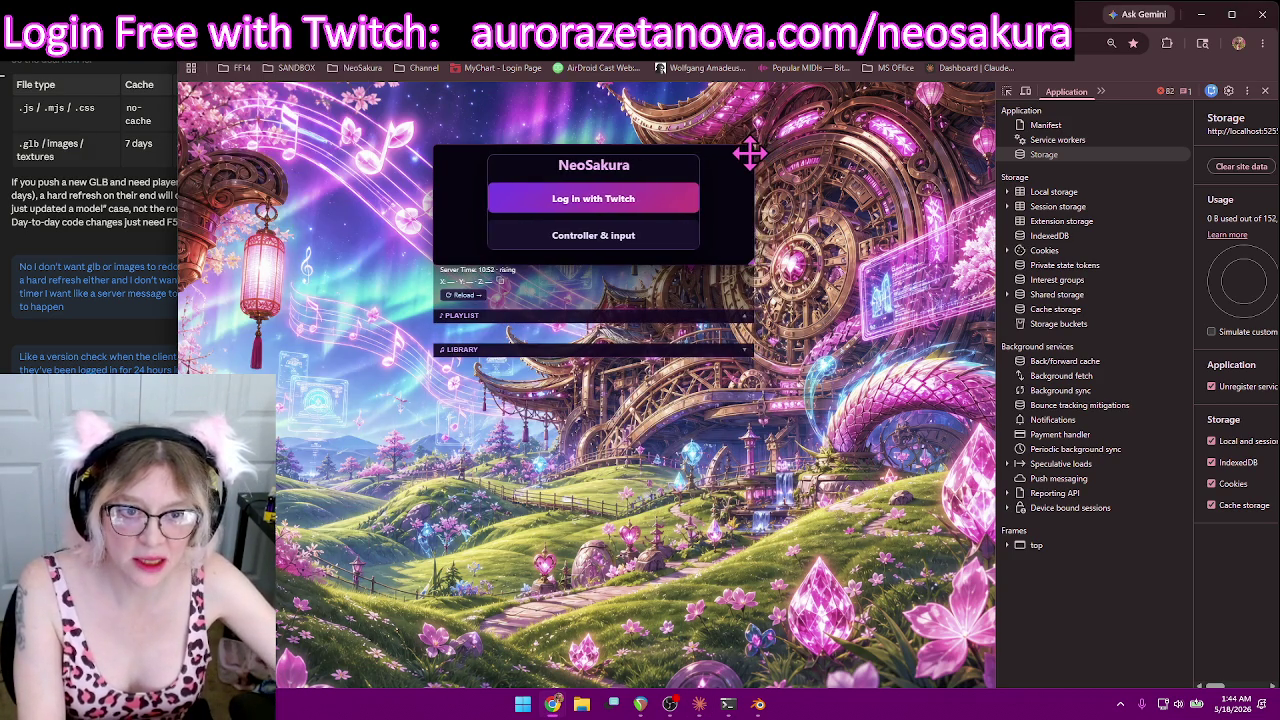
mouse_move(762, 265)
mouse_down()
mouse_move(740, 280)
mouse_move(812, 278)
mouse_move(825, 685)
mouse_move(812, 205)
mouse_move(810, 576)
mouse_move(742, 580)
mouse_move(724, 608)
mouse_up()
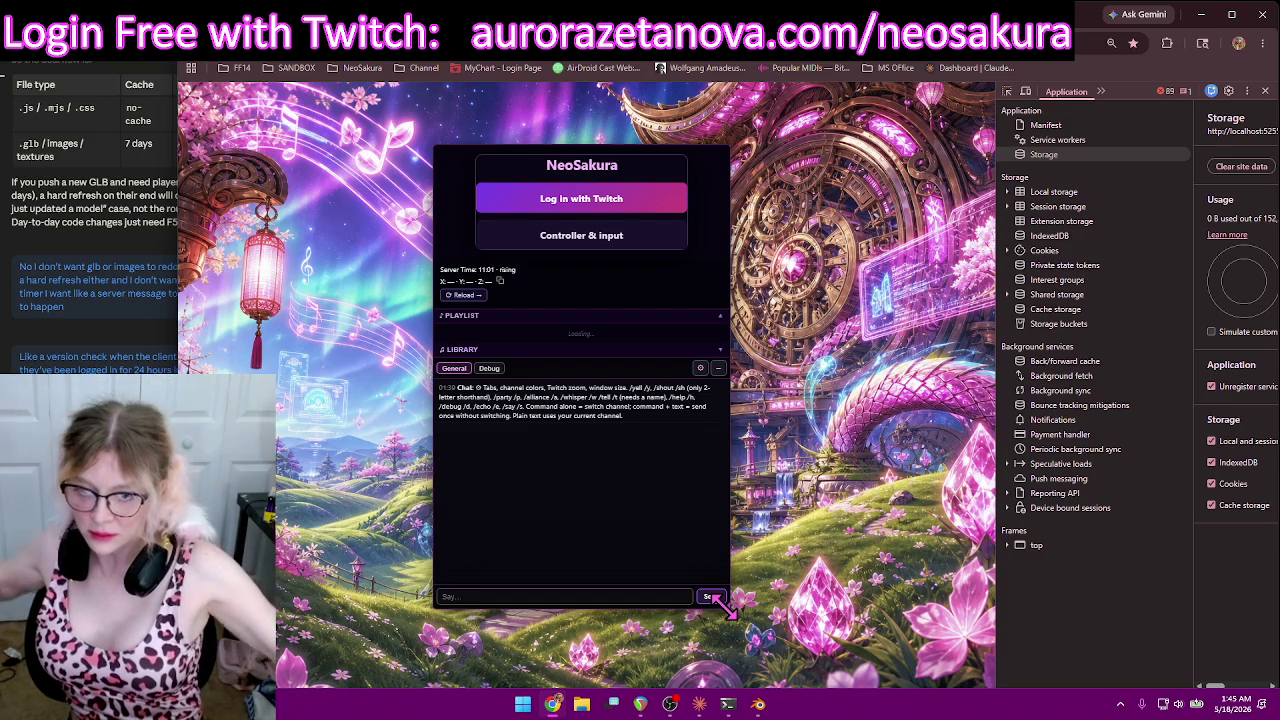
mouse_move(733, 610)
mouse_down()
mouse_move(748, 570)
mouse_move(750, 592)
mouse_up()
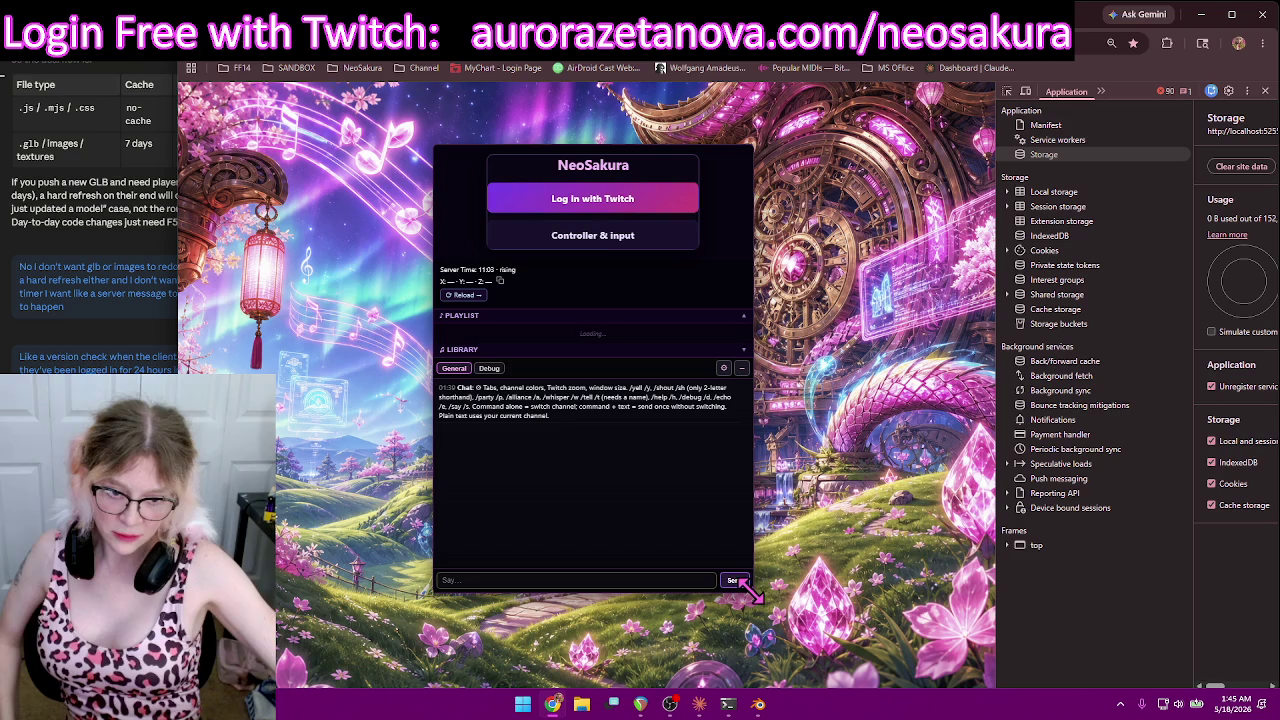
Step: Inspect the chat input area and expand the neosakuraChatInputRow node in Elements
right_click(731, 515)
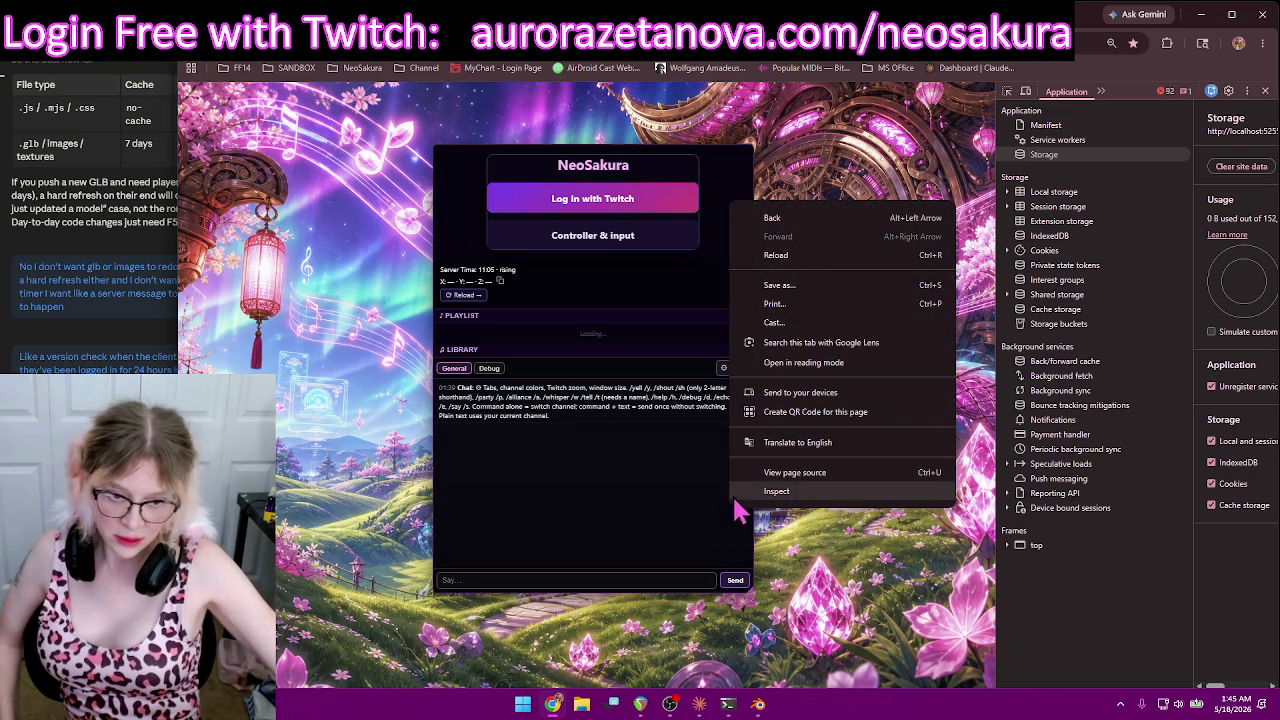
click(775, 492)
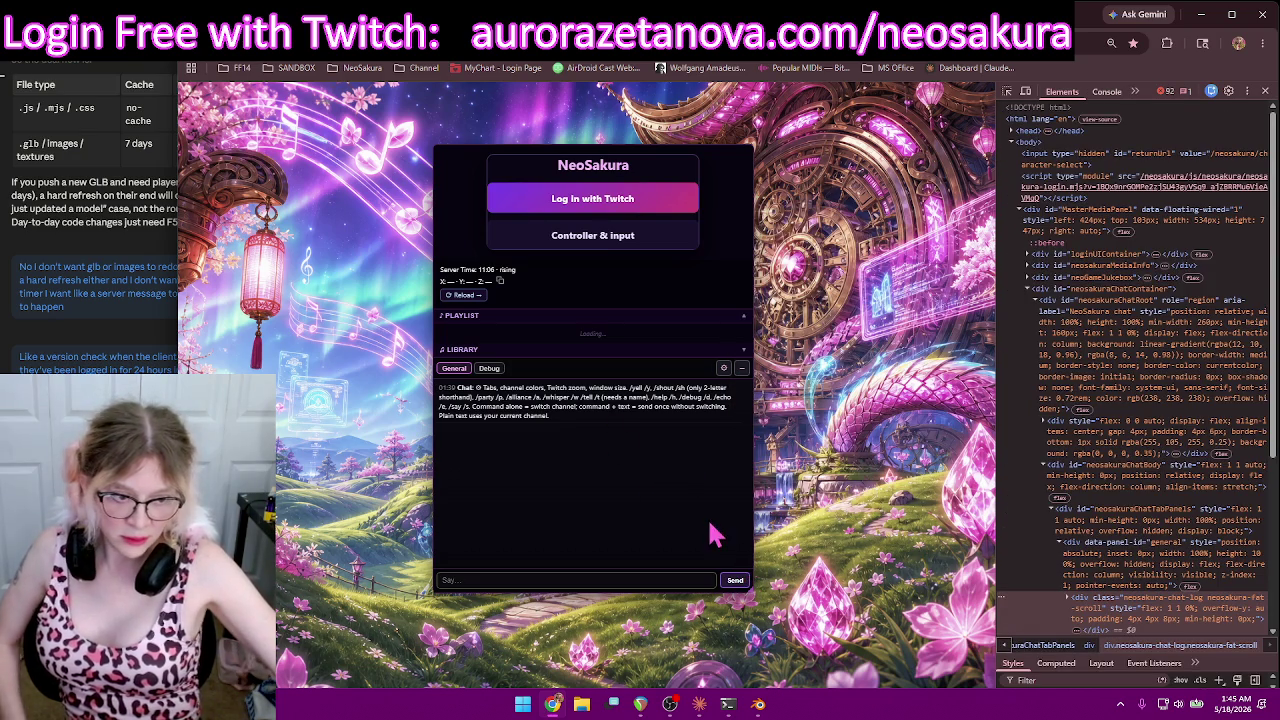
right_click(752, 593)
click(788, 594)
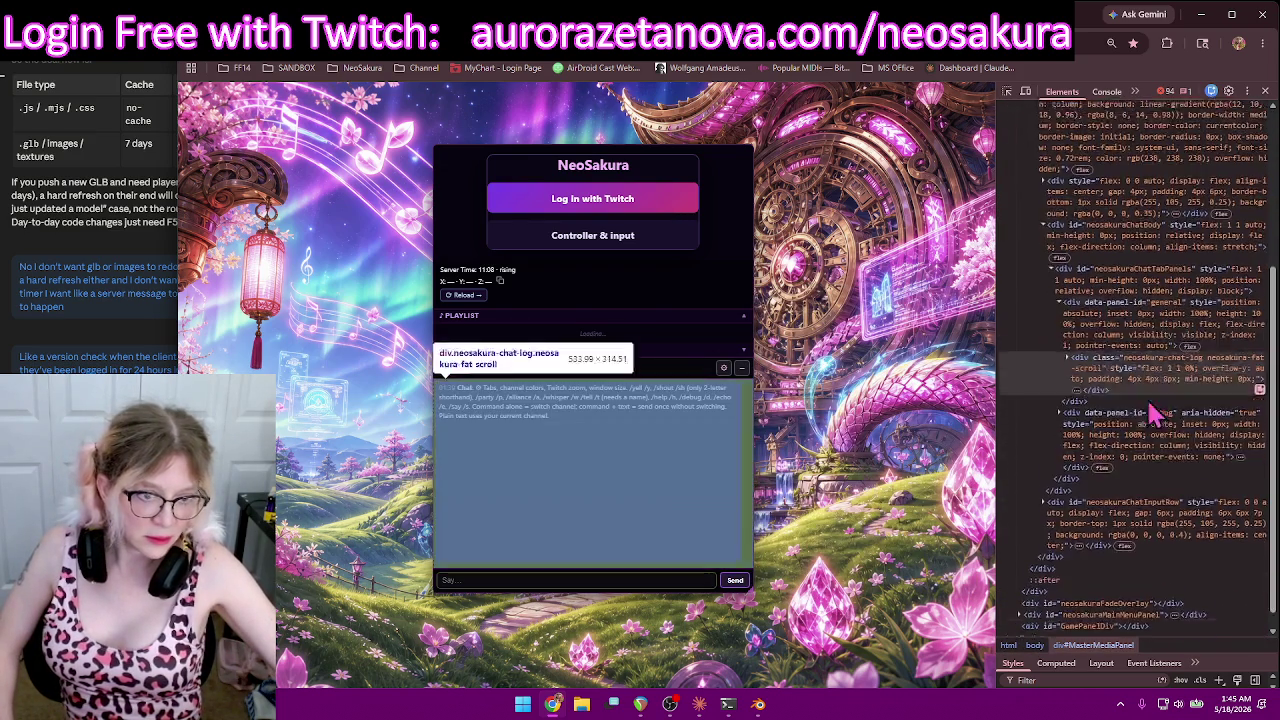
scroll(1160, 470, down, 3)
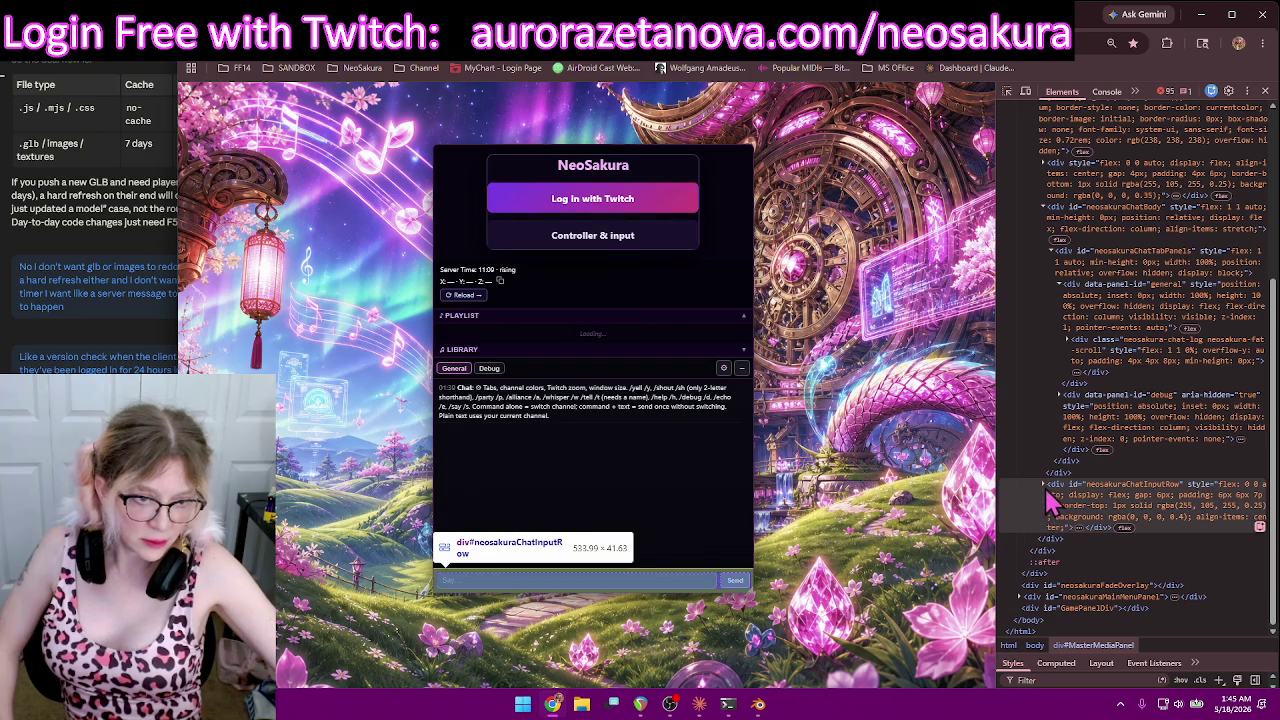
click(1044, 486)
scroll(1157, 529, down, 3)
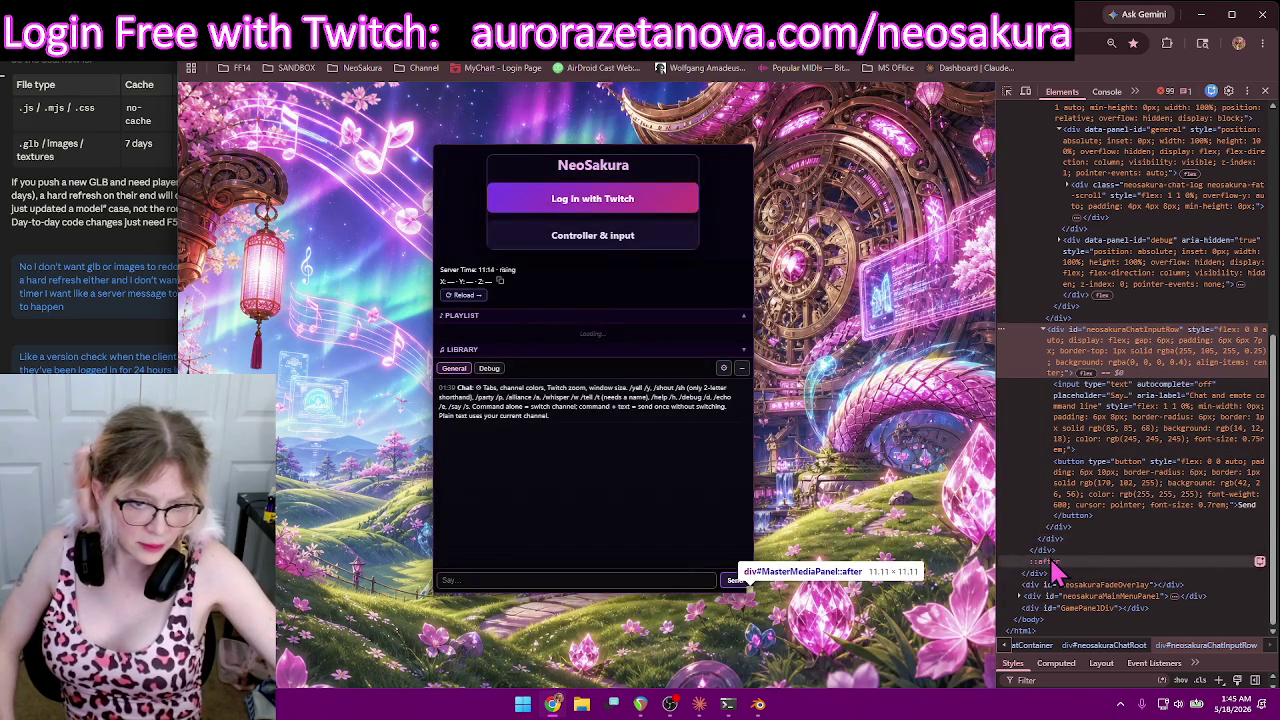
Step: Select the ::after pseudo-element and the neosakuraChatContainer node, then return to Claude
click(1055, 565)
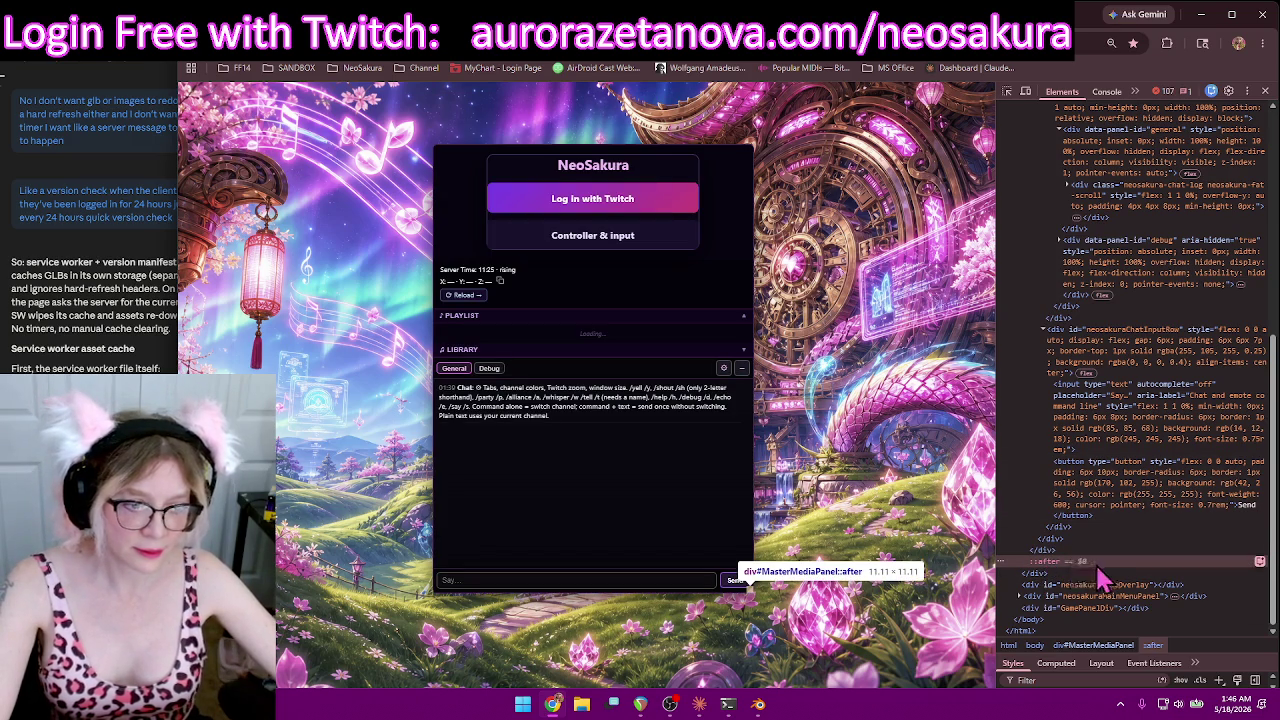
drag(1078, 572, 991, 566)
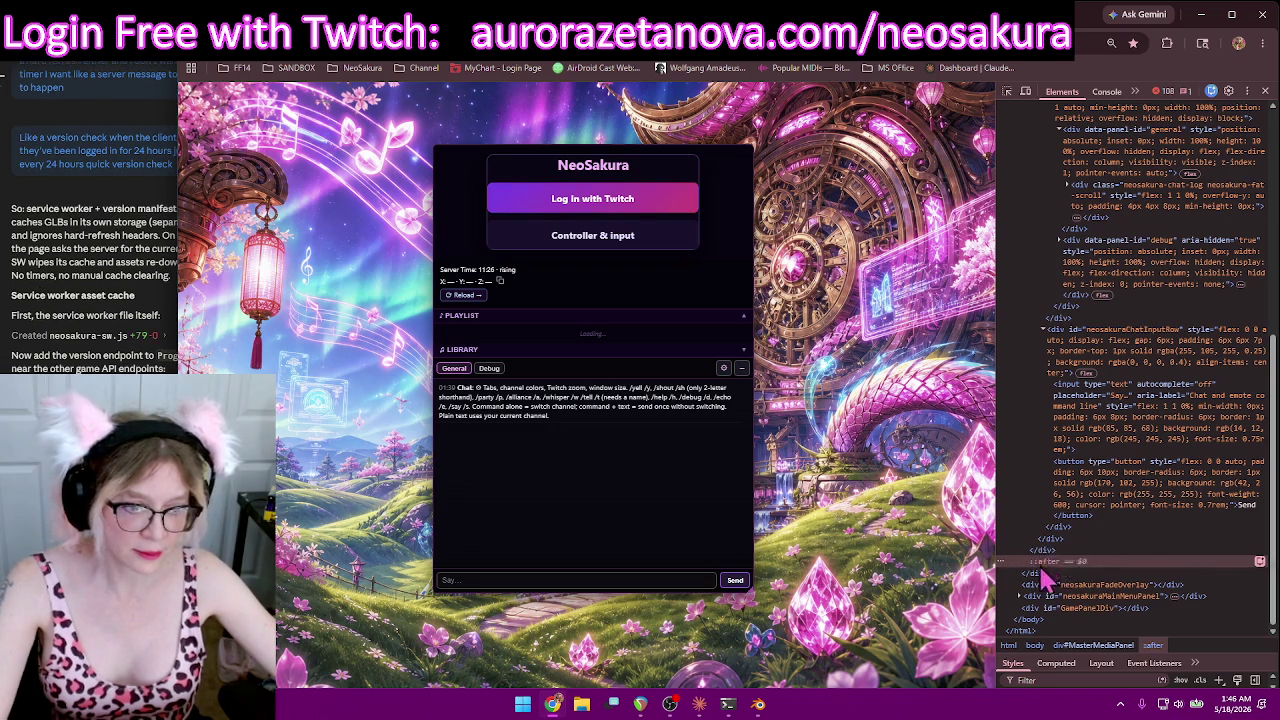
right_click(1050, 572)
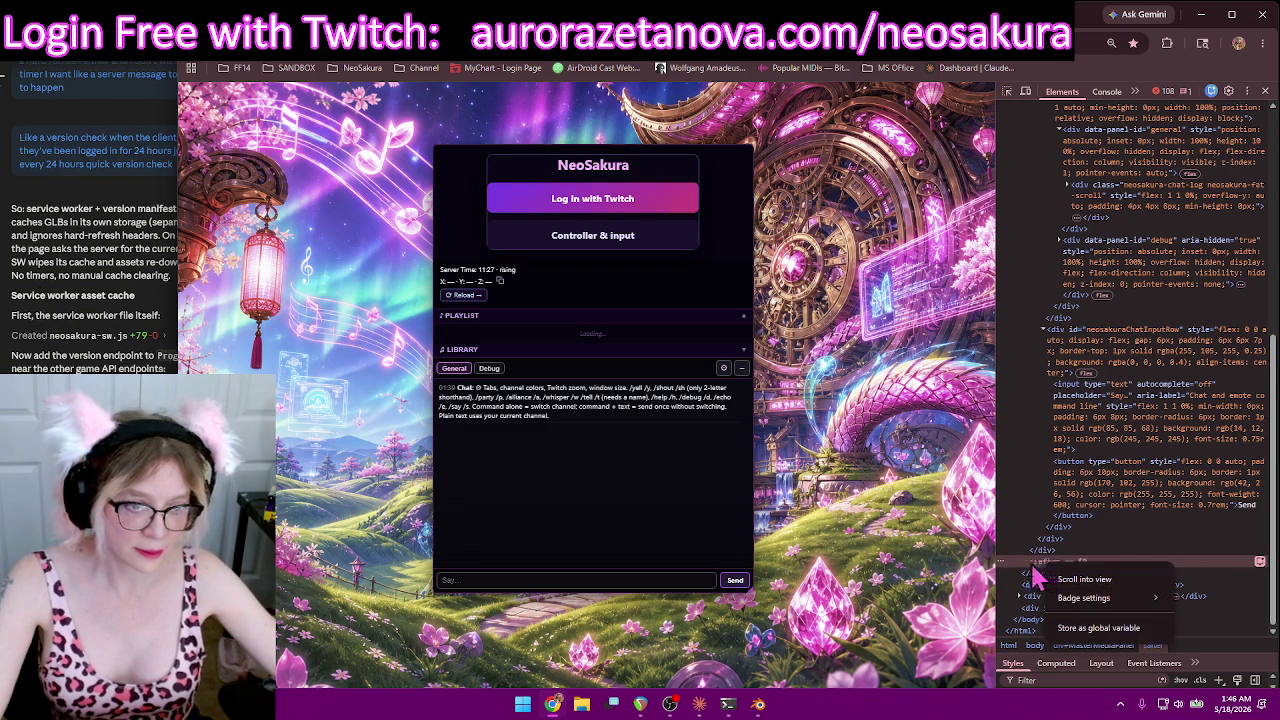
key(Escape)
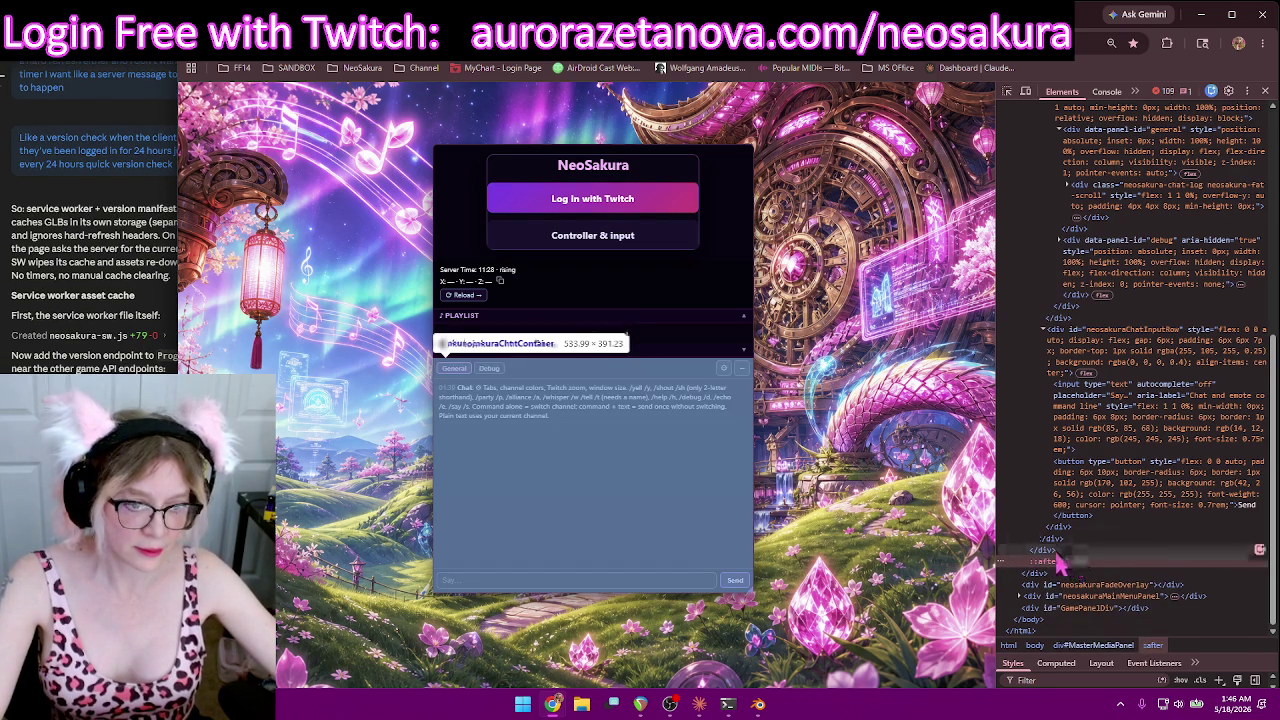
click(1041, 553)
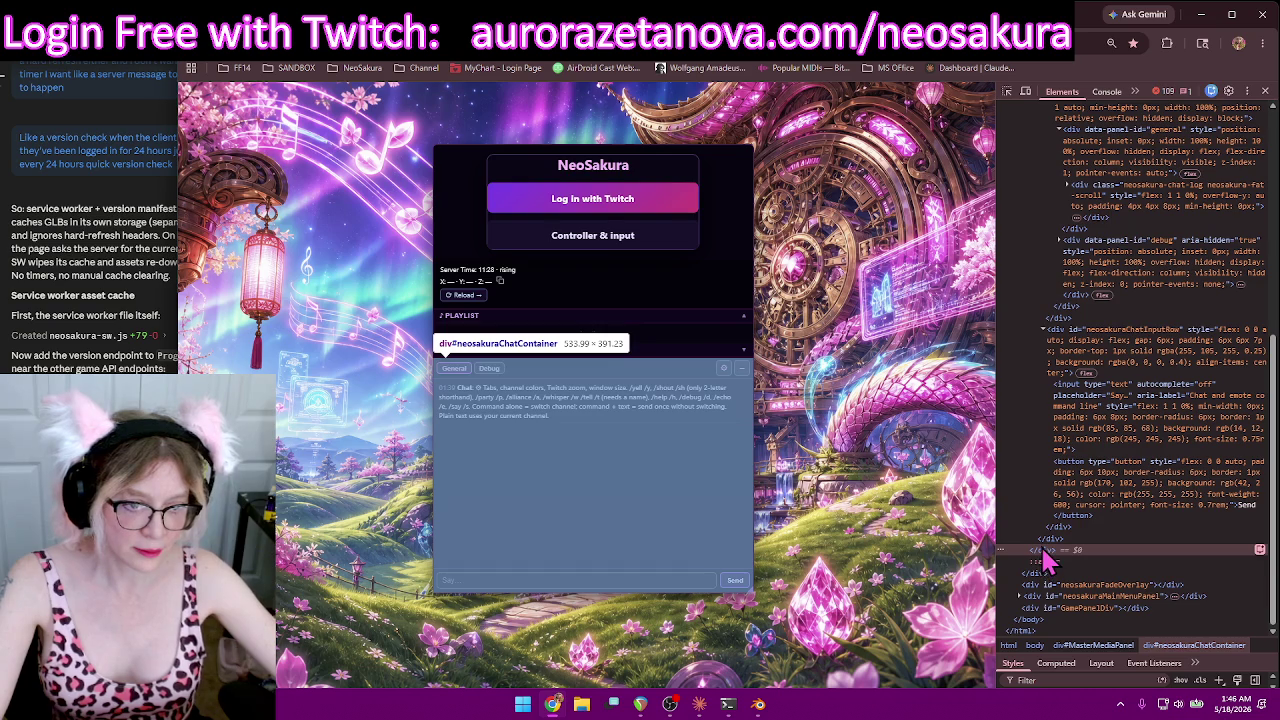
click(1043, 562)
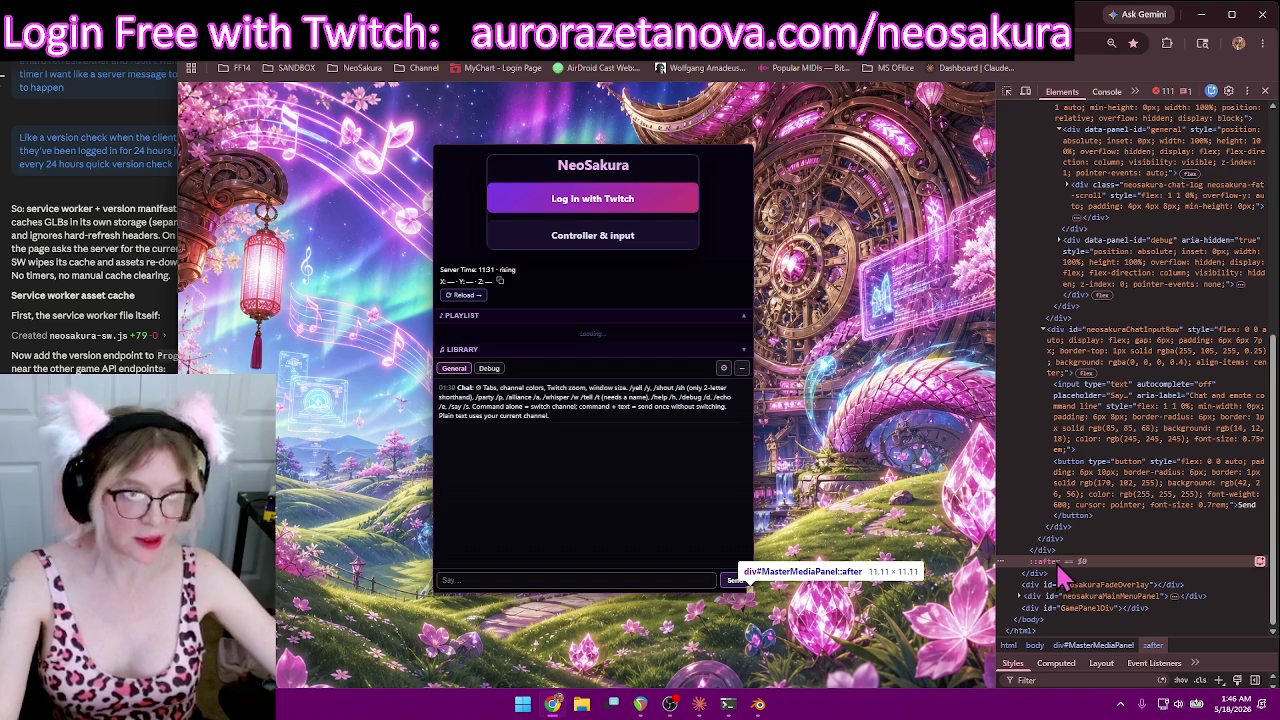
scroll(1112, 462, up, 2)
scroll(1112, 462, up, 5)
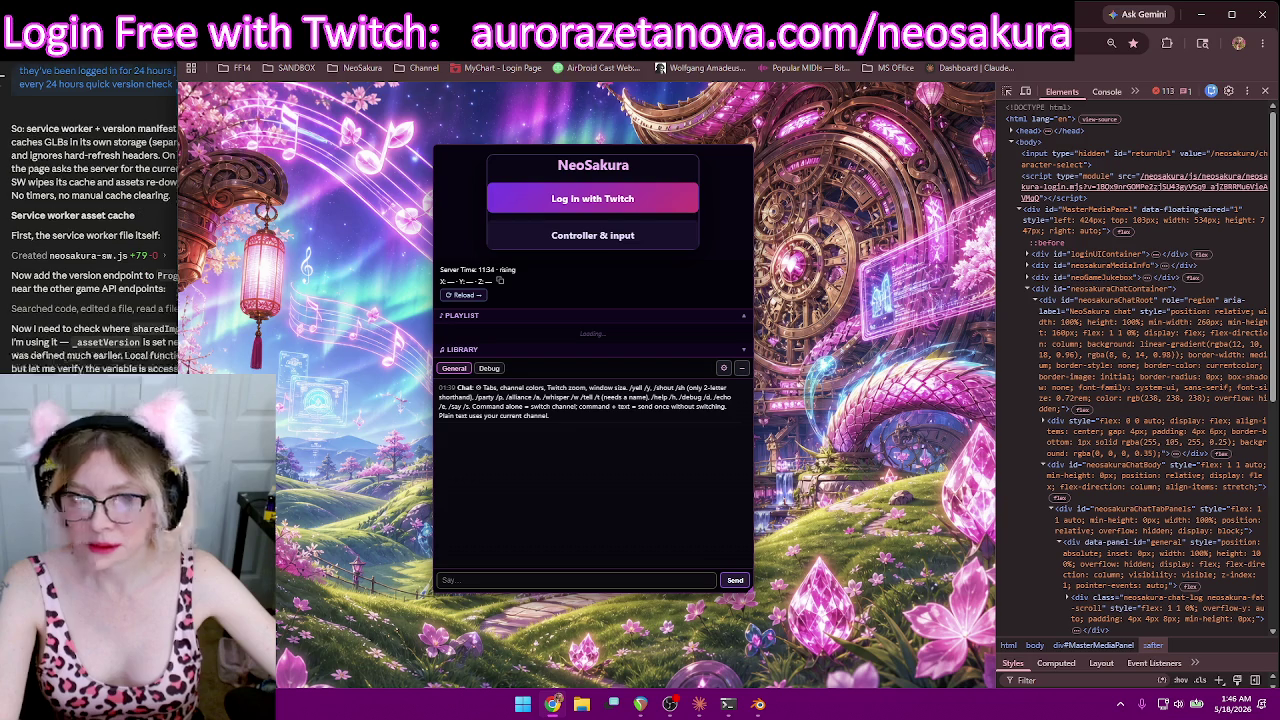
key(alt+Tab)
Step: Move and widen the Claude window to show its sidebar, and open the Haiku session
drag(169, 44, 310, 70)
drag(115, 193, 20, 195)
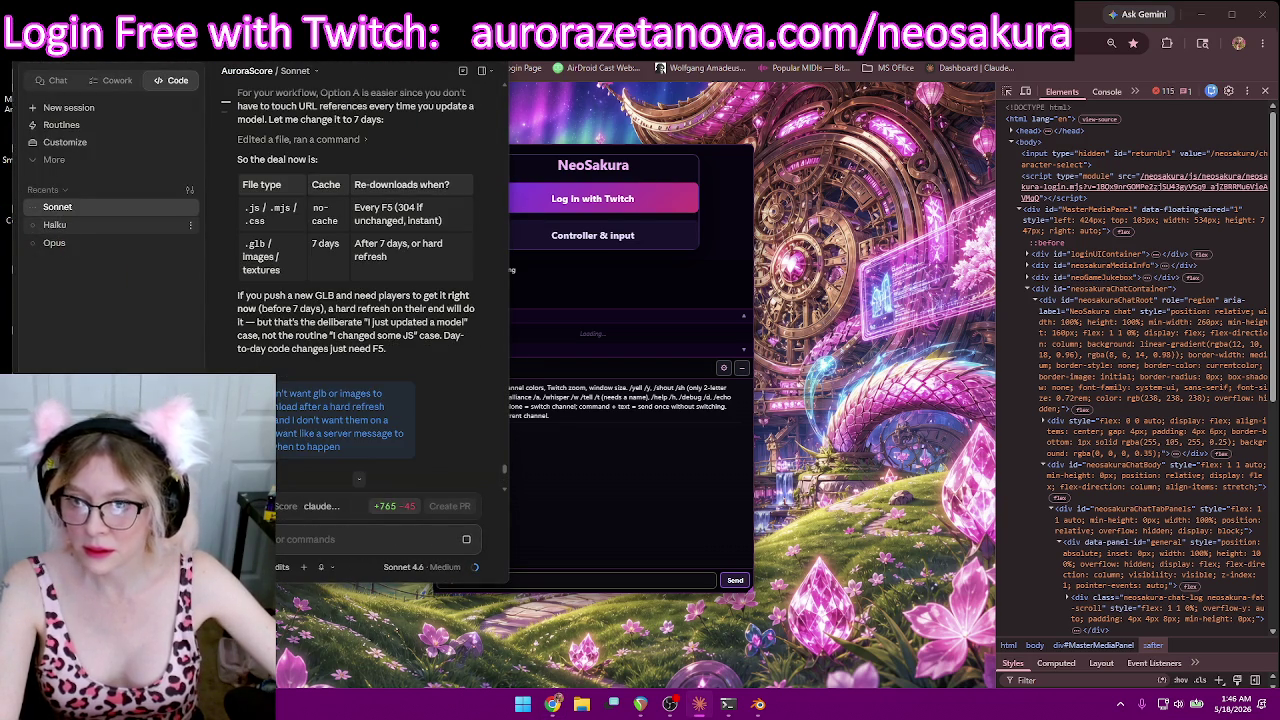
click(60, 224)
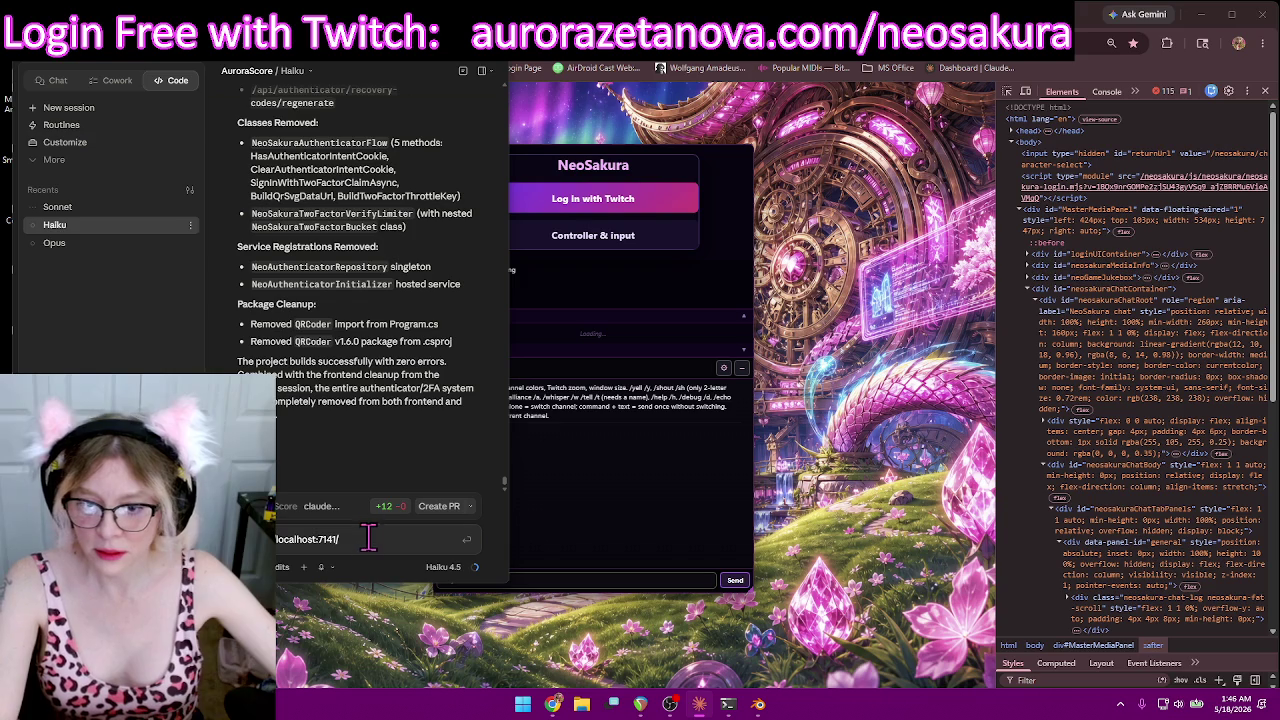
key(alt+Tab)
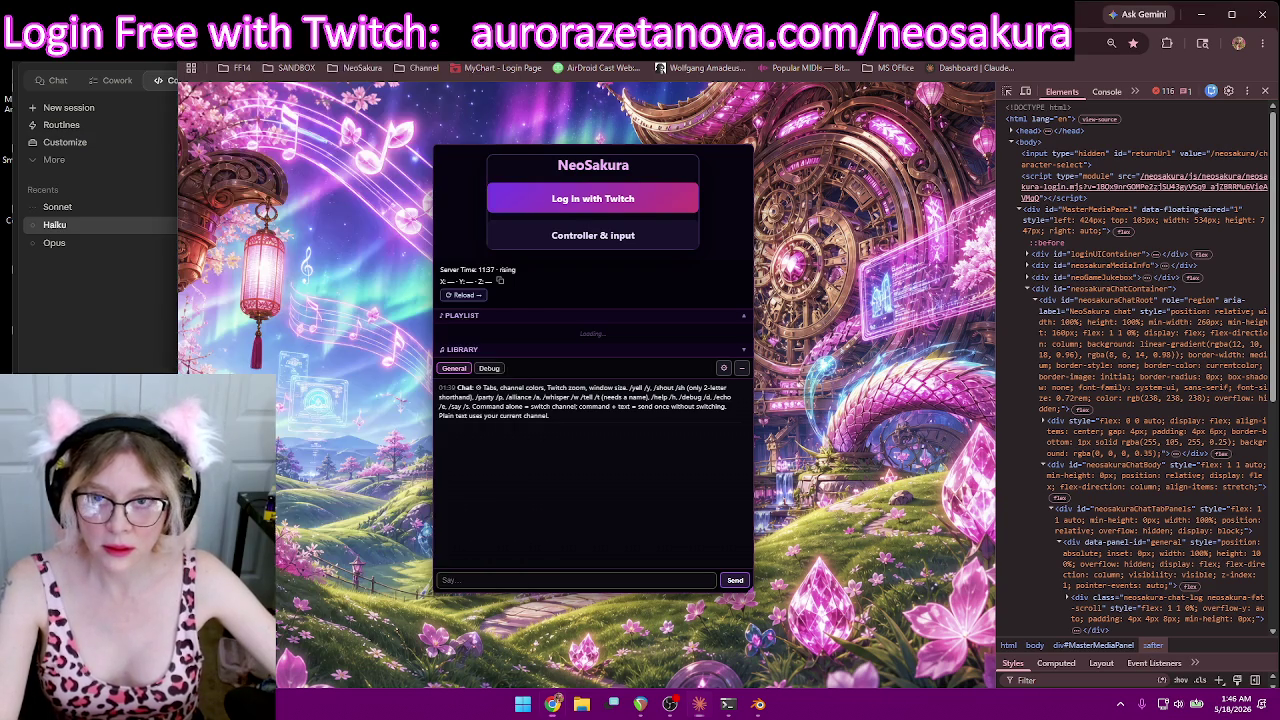
key(alt+Tab)
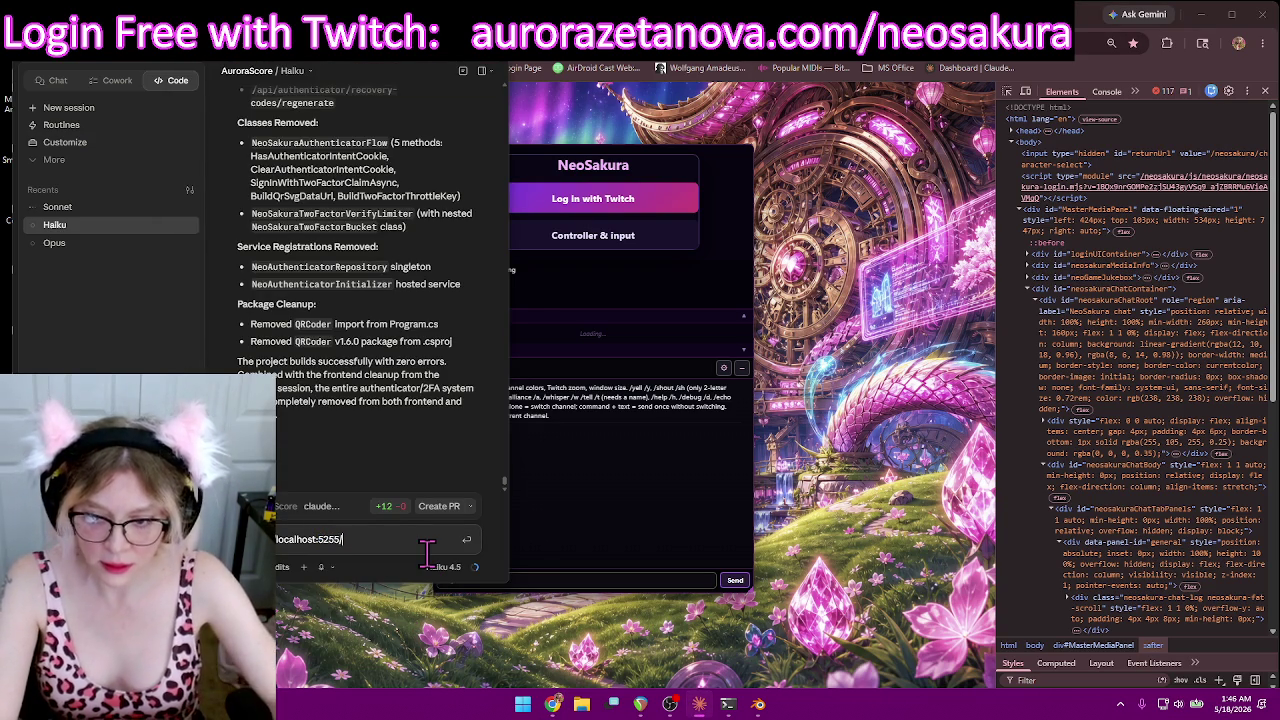
Step: Begin a Haiku message with the NeoSakura localhost:5255 address, followed by a new line
text(5)
key(alt+Tab)
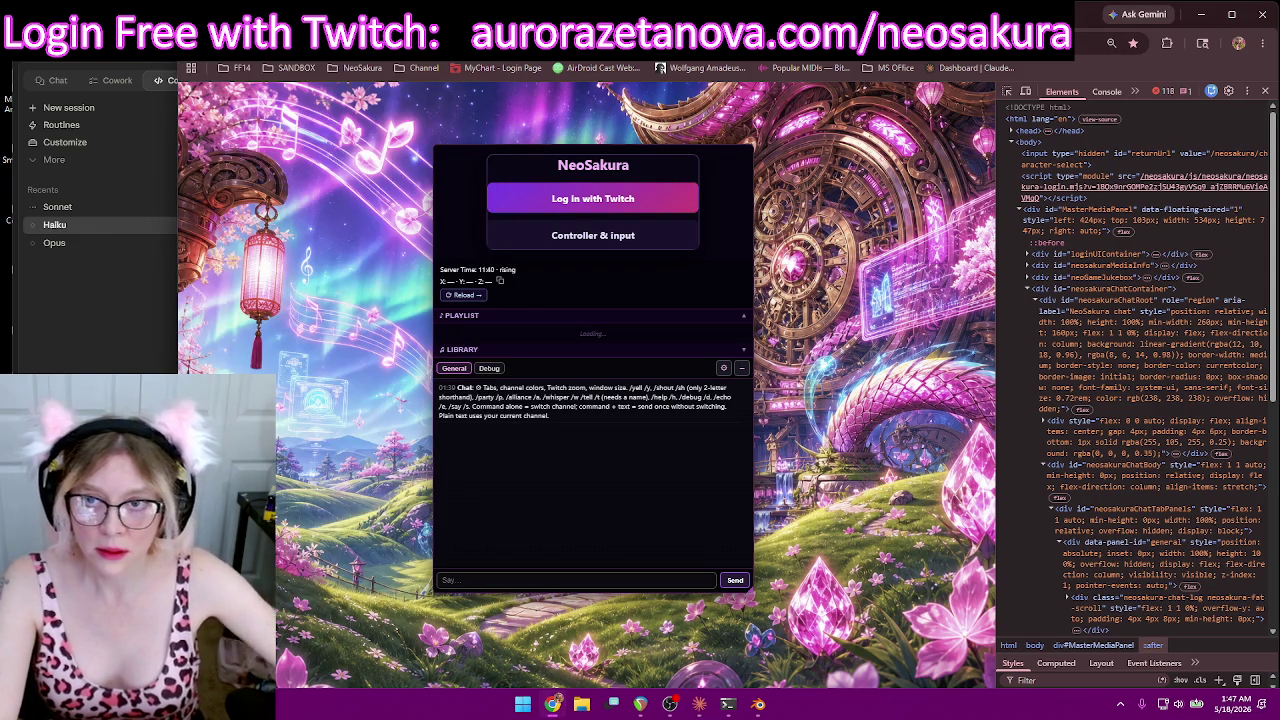
key(alt+Tab)
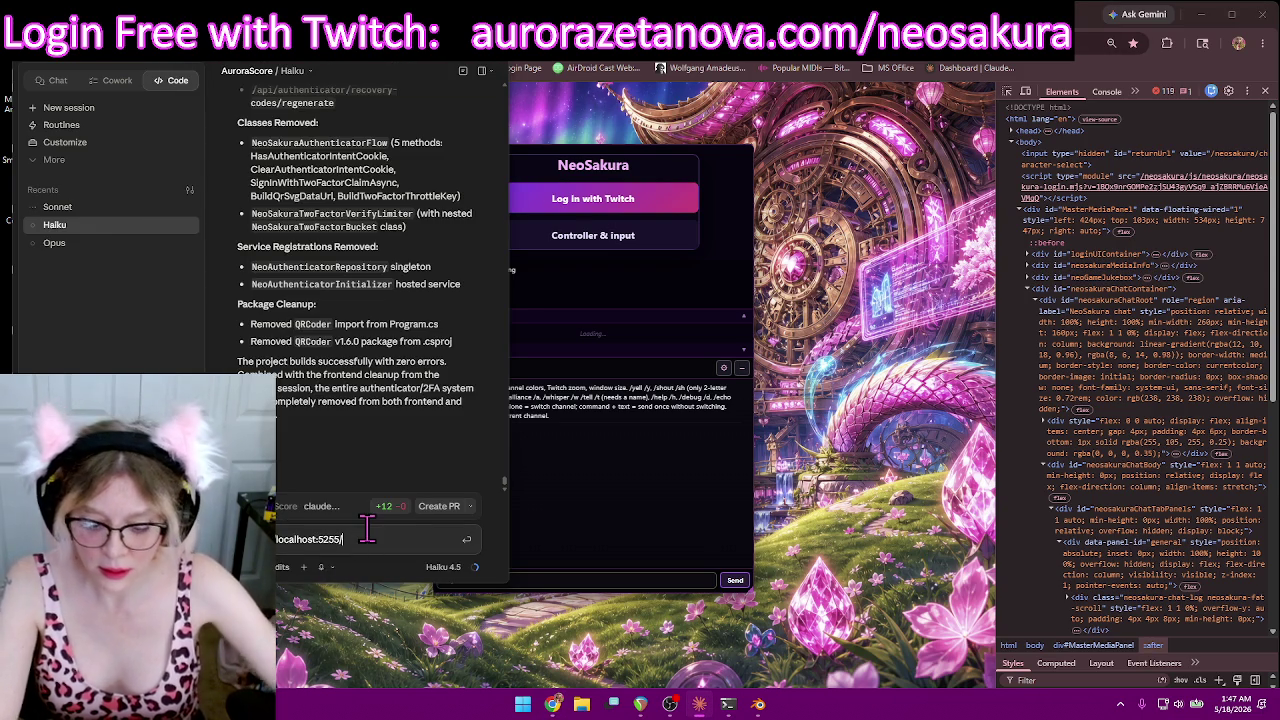
text(neosaku)
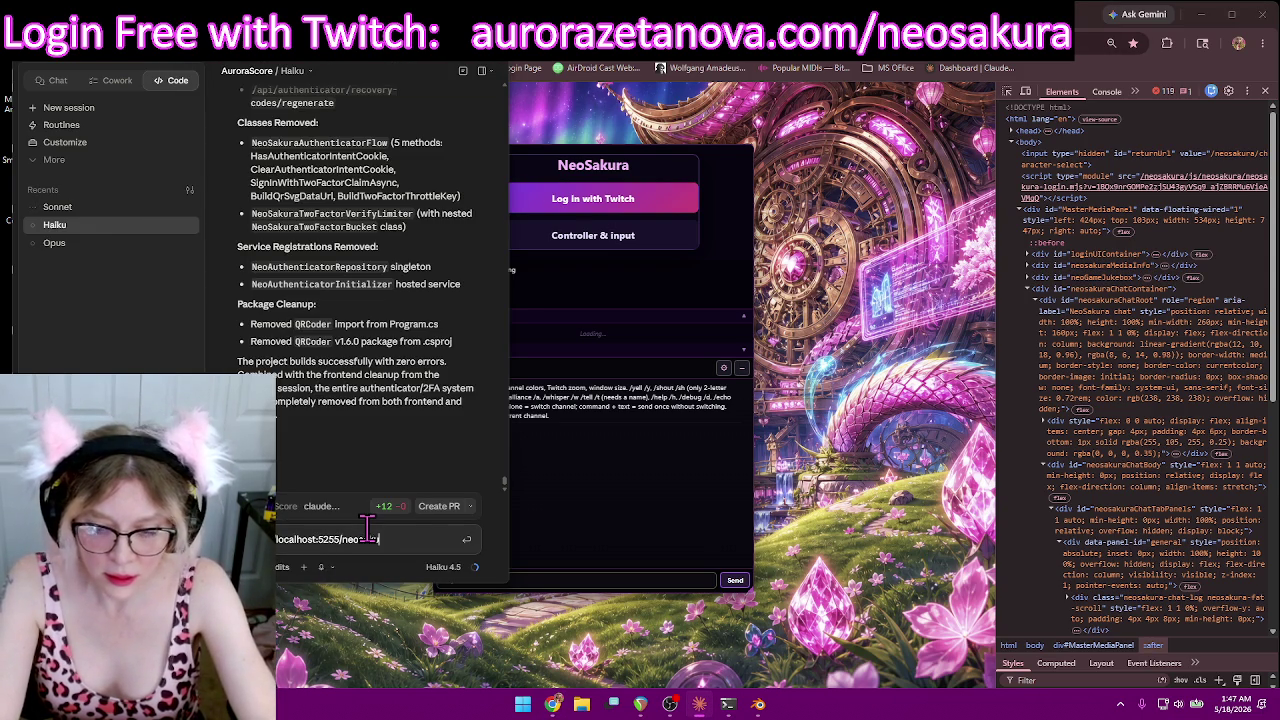
text(ra)
key(shift+Return)
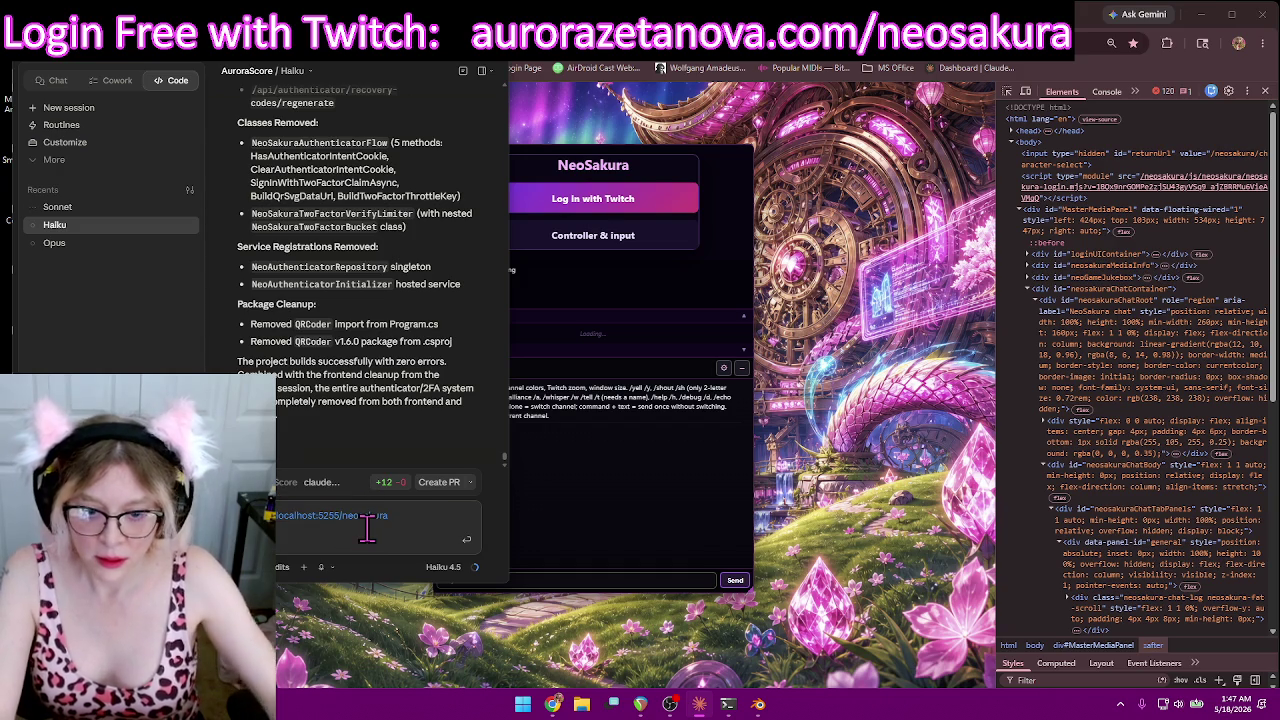